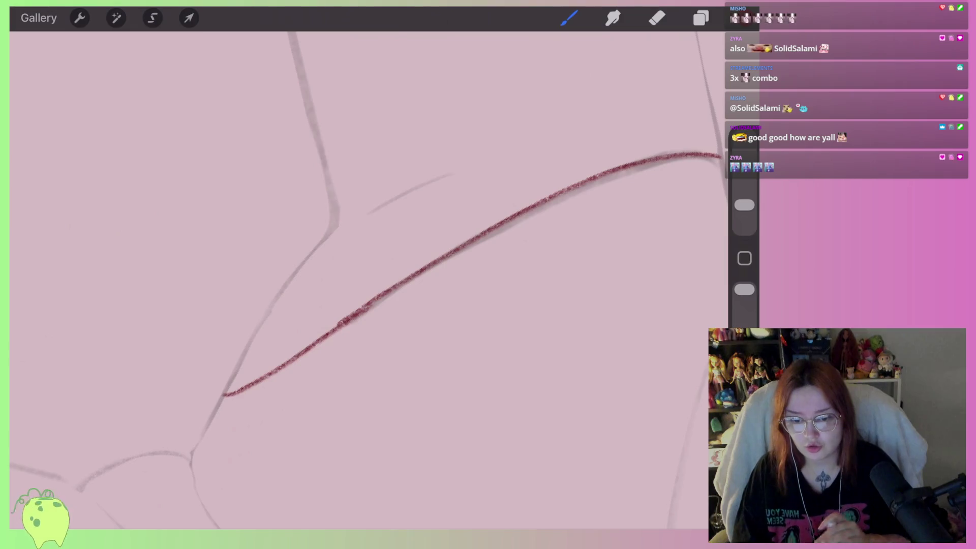
# Try a scalloped lace edge above the strap, then undo the lace strokes
pyautogui.scroll(-3, 369, 280)
pyautogui.scroll(-2, 369, 280)
pyautogui.moveTo(570, 187)
pyautogui.mouseDown()
pyautogui.moveTo(532, 178)
pyautogui.moveTo(423, 215)
pyautogui.mouseUp()
pyautogui.scroll(-3, 368, 280)
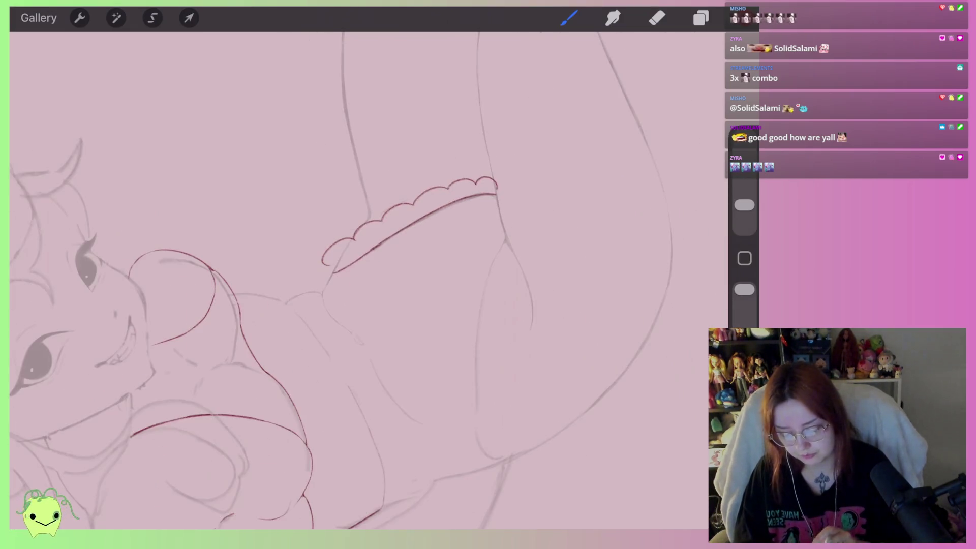
pyautogui.hotkey('ctrl', 'z')
pyautogui.scroll(3, 399, 244)
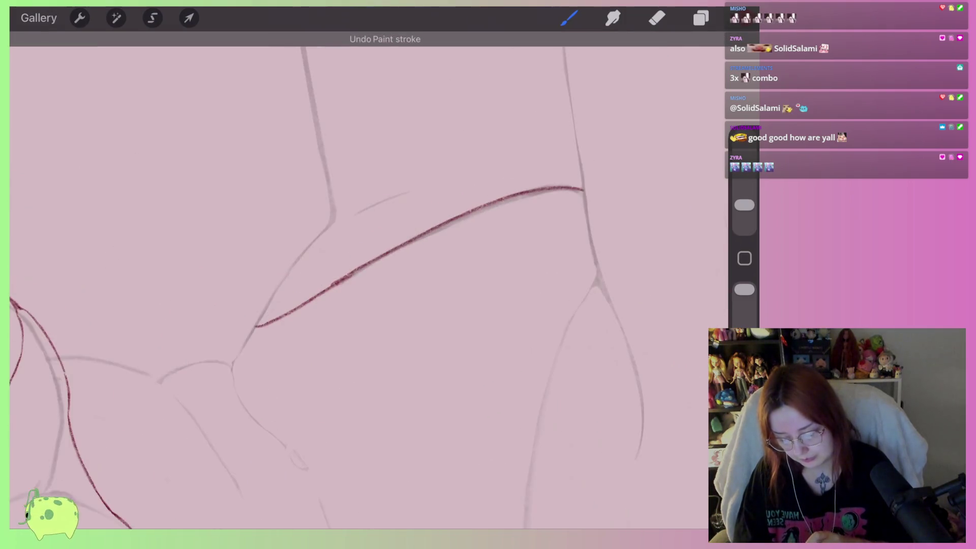
pyautogui.scroll(2, 399, 244)
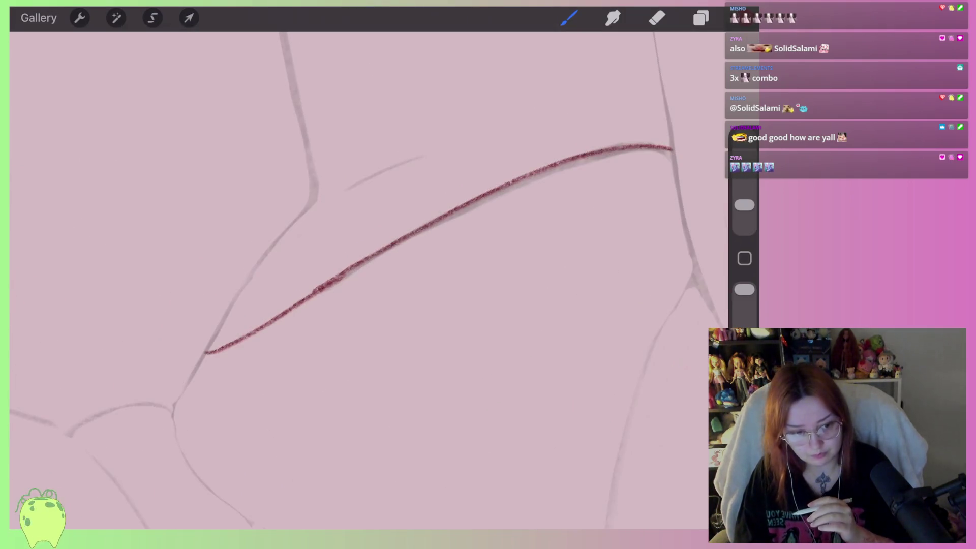
pyautogui.scroll(-2, 399, 229)
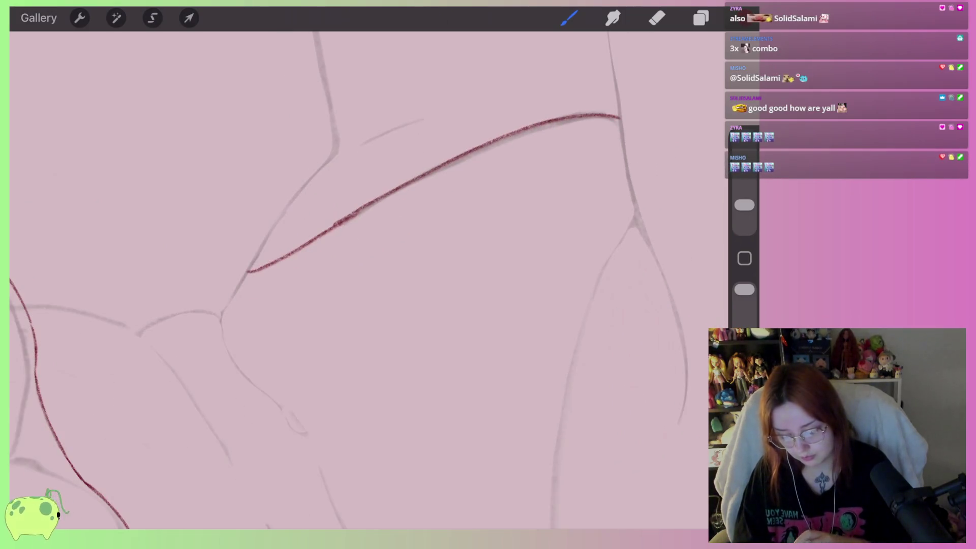
pyautogui.scroll(3, 399, 229)
pyautogui.scroll(2, 399, 228)
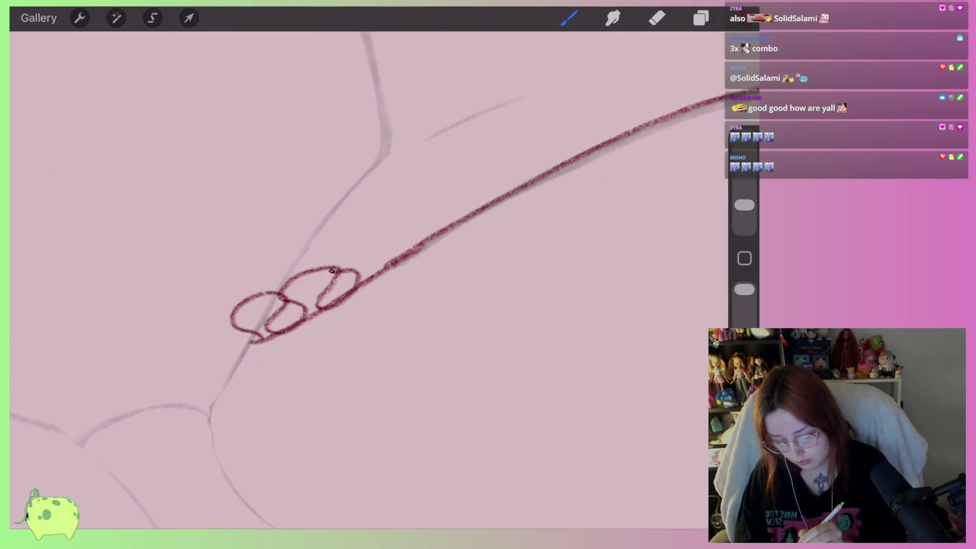
pyautogui.scroll(-3, 356, 229)
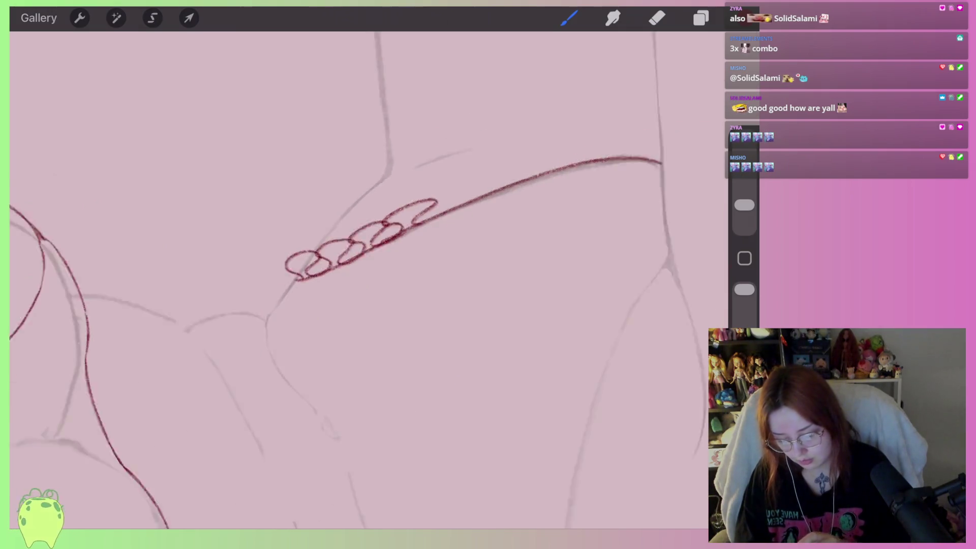
pyautogui.scroll(3, 355, 228)
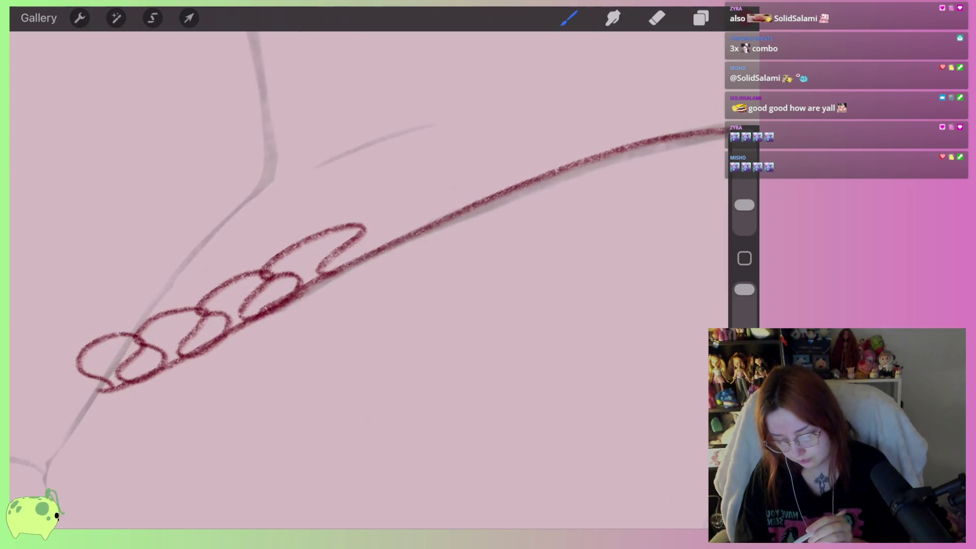
pyautogui.hotkey('ctrl', 'z')
pyautogui.scroll(3, 356, 229)
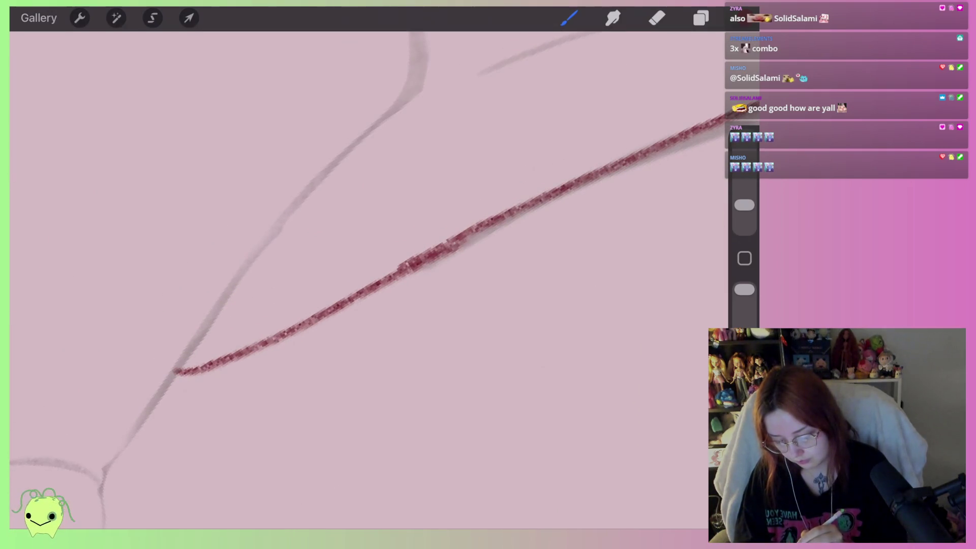
# Draw a row of red chain links along the strap line across the thigh
pyautogui.moveTo(206, 288); pyautogui.dragTo(148, 323)
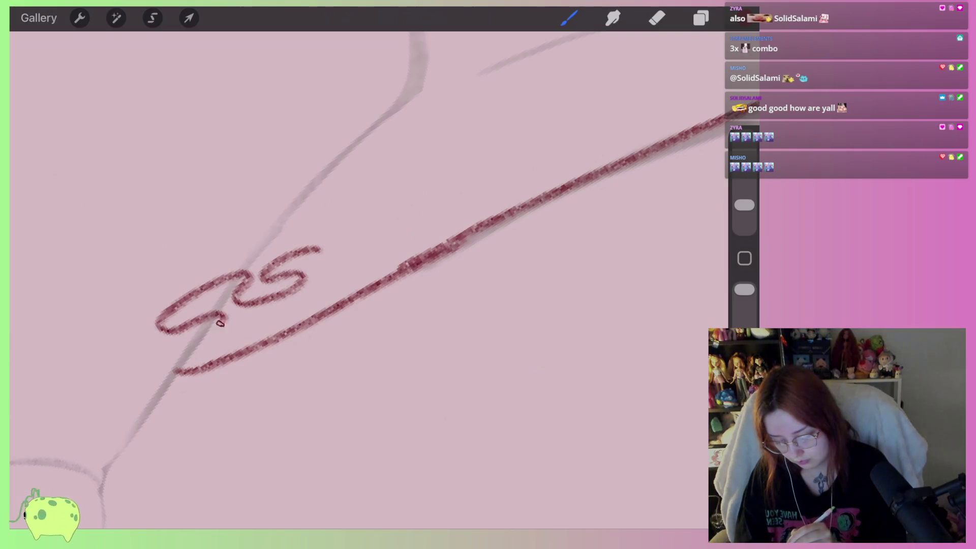
pyautogui.moveTo(316, 249); pyautogui.dragTo(502, 160)
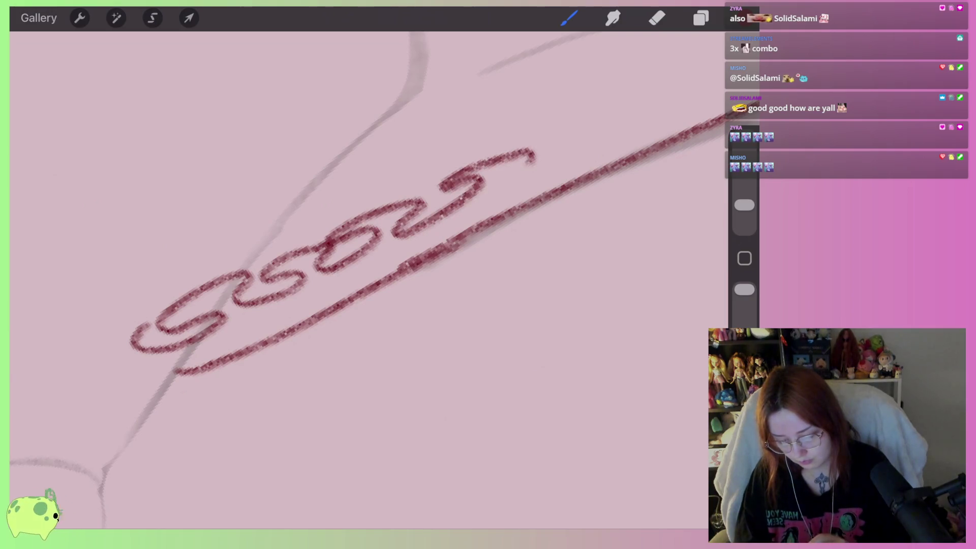
pyautogui.hscroll(3, 356, 229)
pyautogui.moveTo(403, 256); pyautogui.dragTo(575, 173)
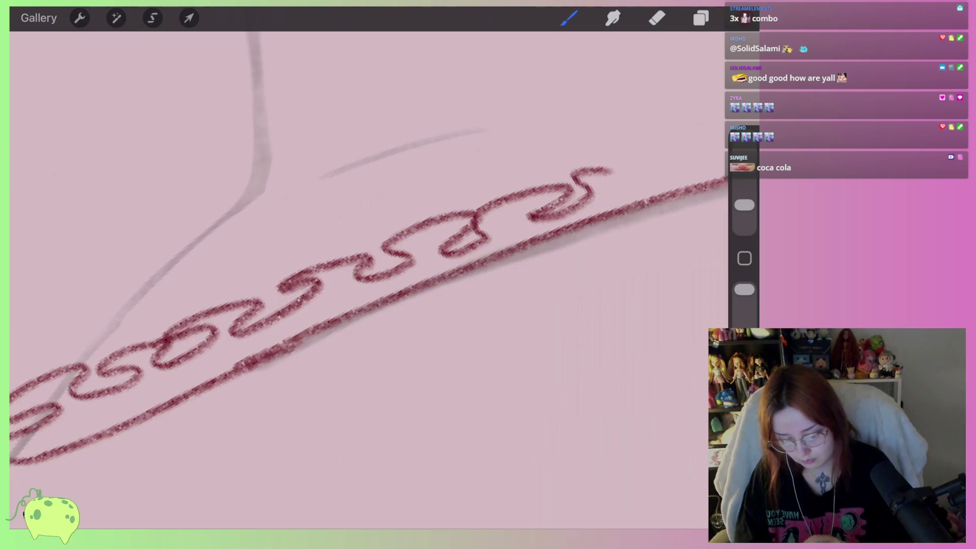
pyautogui.hscroll(3, 356, 229)
pyautogui.moveTo(326, 246); pyautogui.dragTo(424, 209)
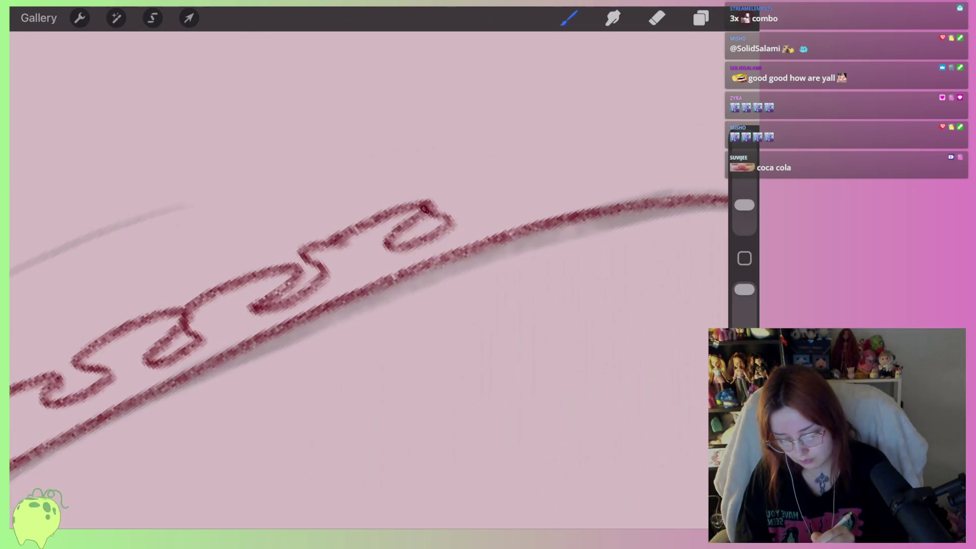
pyautogui.hscroll(3, 424, 208)
pyautogui.moveTo(341, 249)
pyautogui.mouseDown()
pyautogui.moveTo(405, 208)
pyautogui.moveTo(447, 243)
pyautogui.mouseUp()
pyautogui.moveTo(504, 196); pyautogui.dragTo(502, 233)
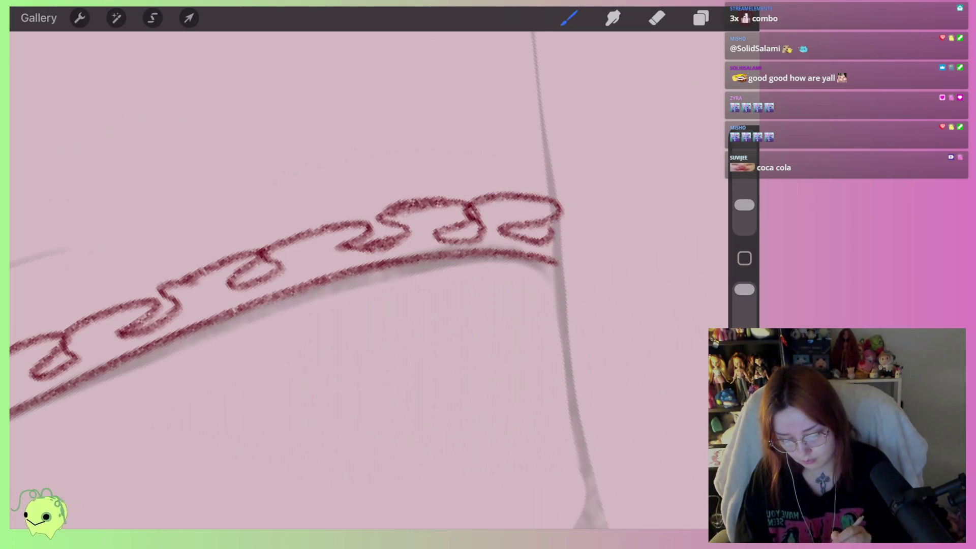
pyautogui.scroll(-2, 355, 279)
pyautogui.scroll(-2, 356, 280)
pyautogui.scroll(-2, 355, 280)
pyautogui.scroll(-1, 356, 280)
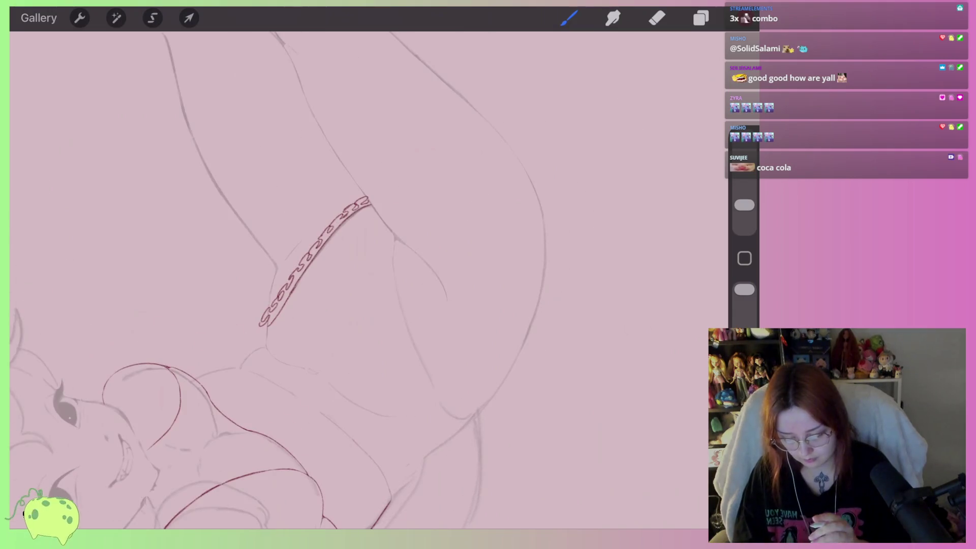
# Zoom and rotate the canvas to bring the chain's lower end into view
pyautogui.scroll(2, 316, 259)
pyautogui.scroll(2, 315, 259)
pyautogui.scroll(2, 316, 259)
pyautogui.scroll(2, 315, 259)
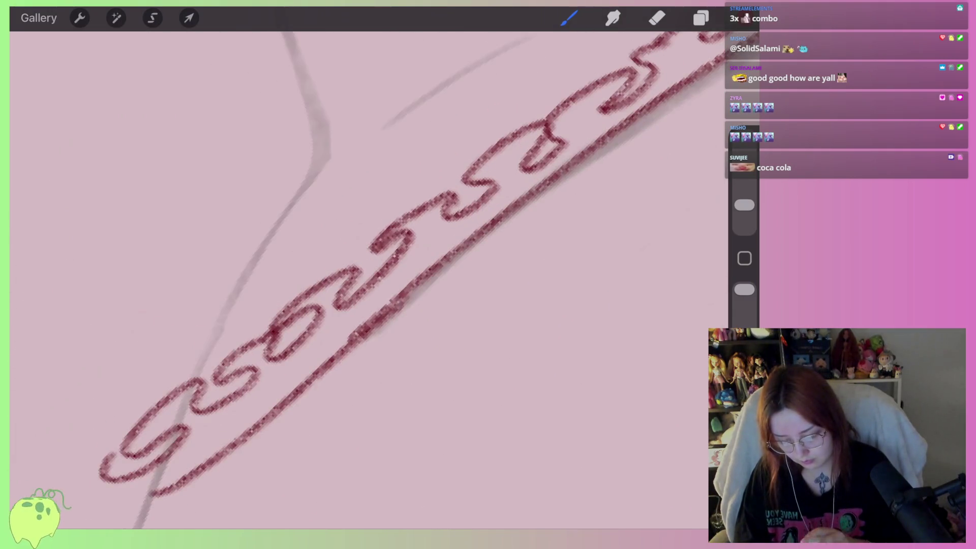
pyautogui.scroll(-2, 386, 244)
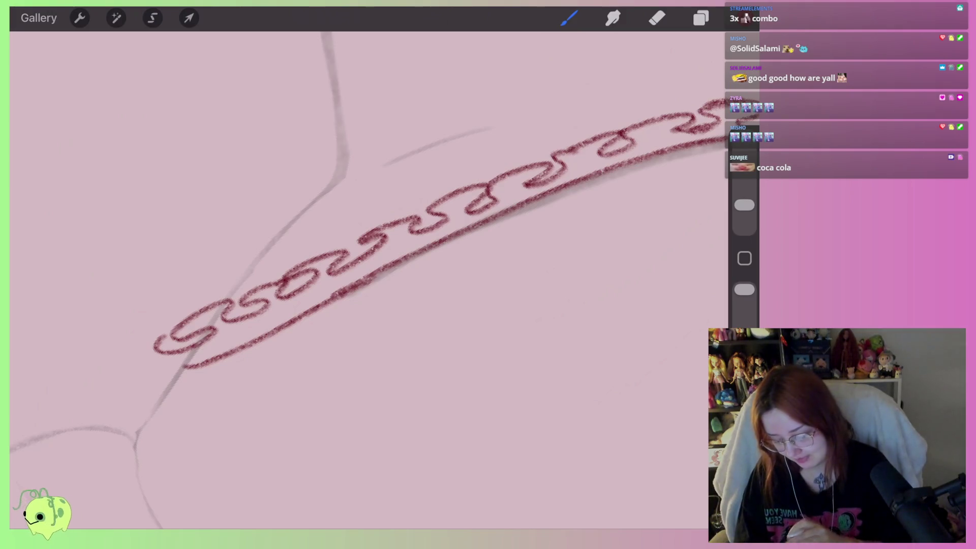
pyautogui.scroll(2, 386, 229)
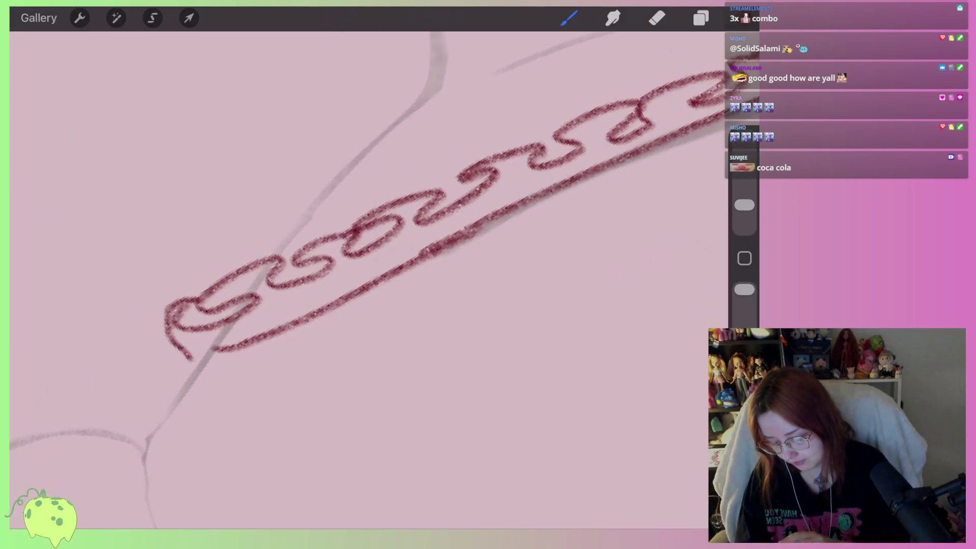
pyautogui.scroll(-2, 386, 229)
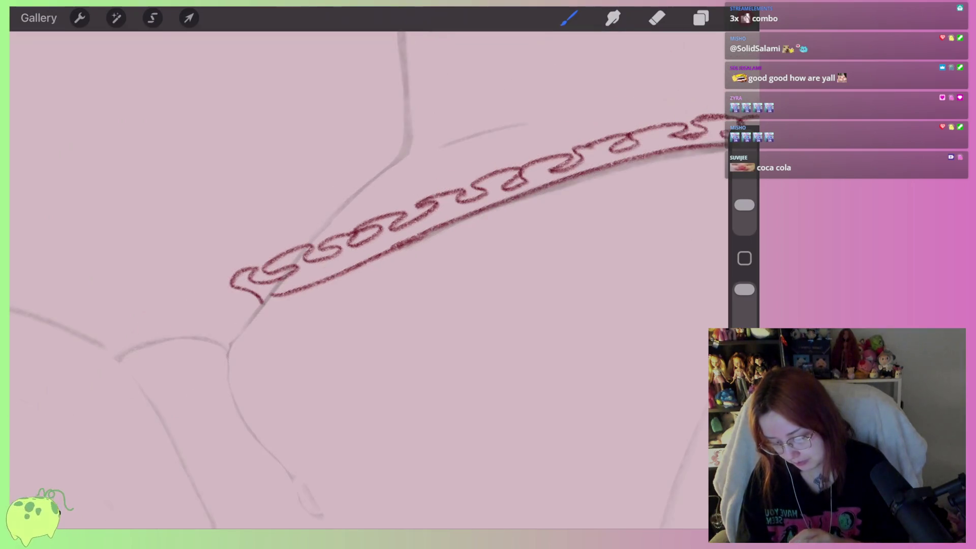
pyautogui.scroll(2, 387, 229)
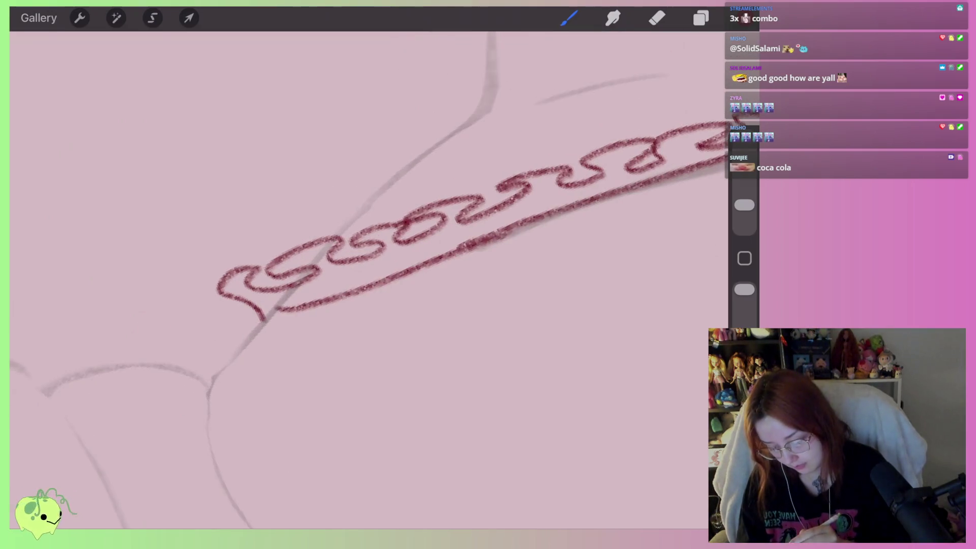
pyautogui.scroll(2, 386, 228)
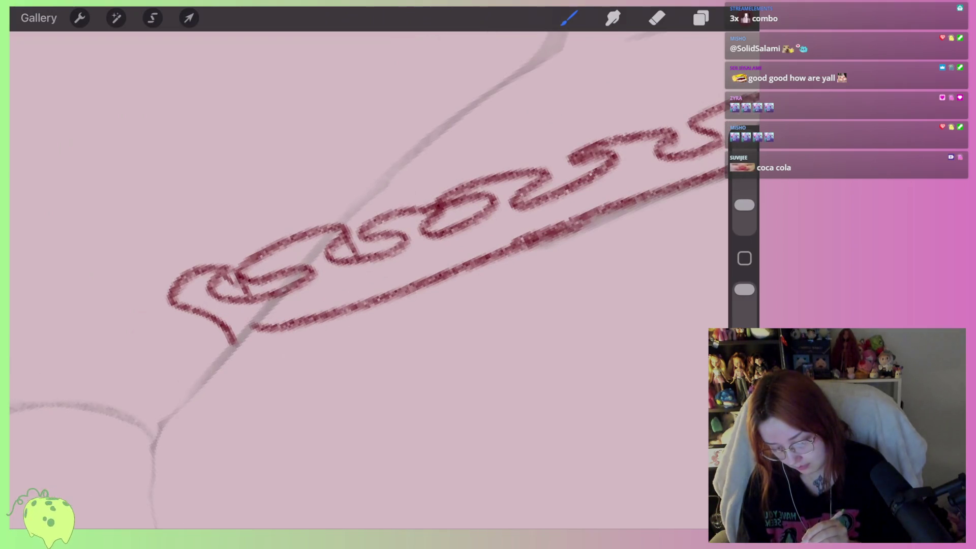
pyautogui.scroll(-2, 387, 229)
pyautogui.moveTo(457, 203); pyautogui.dragTo(346, 178)
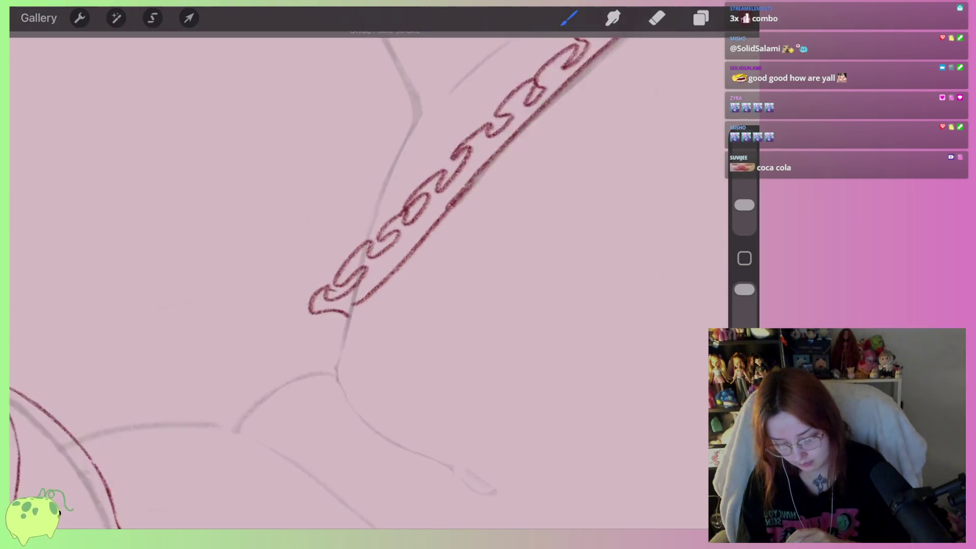
# Draw bow strokes and a curved loop at the chain's end, undoing a stray stroke
pyautogui.moveTo(330, 305); pyautogui.dragTo(559, 345)
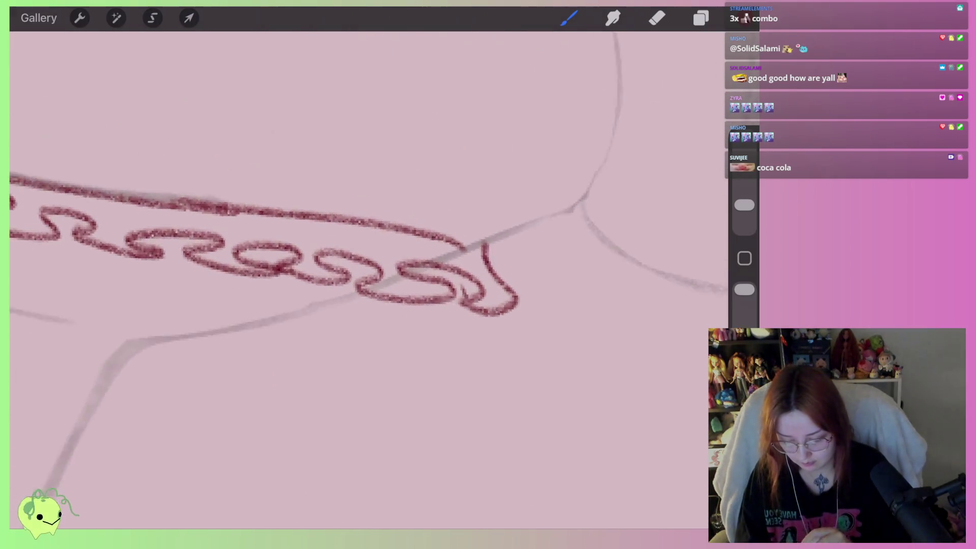
pyautogui.moveTo(320, 216); pyautogui.dragTo(282, 261)
pyautogui.moveTo(371, 221); pyautogui.dragTo(384, 272)
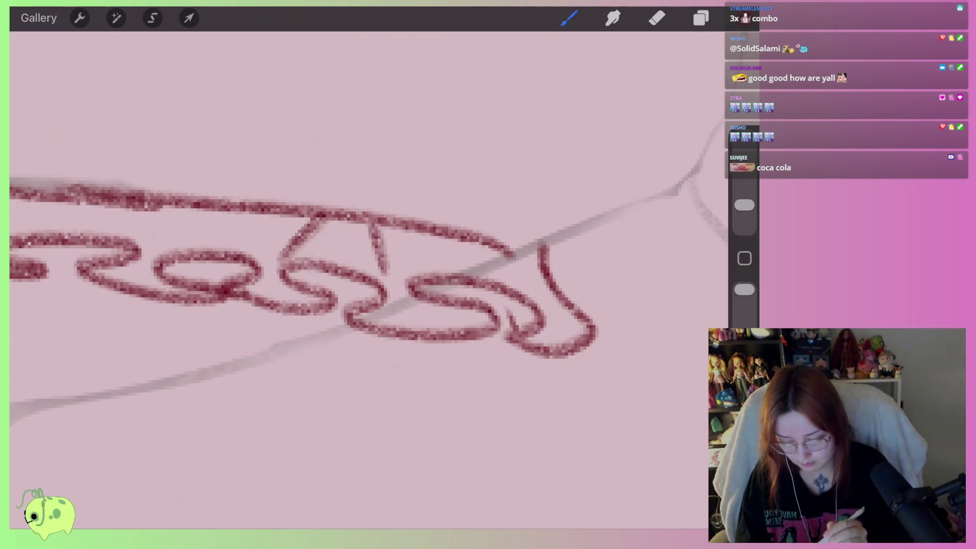
pyautogui.moveTo(326, 213); pyautogui.dragTo(333, 251)
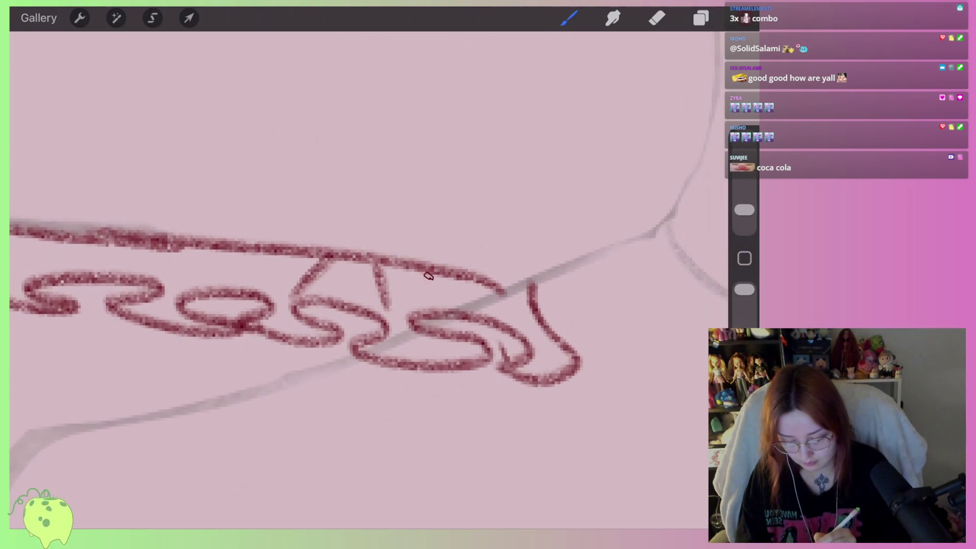
pyautogui.moveTo(493, 289); pyautogui.dragTo(526, 351)
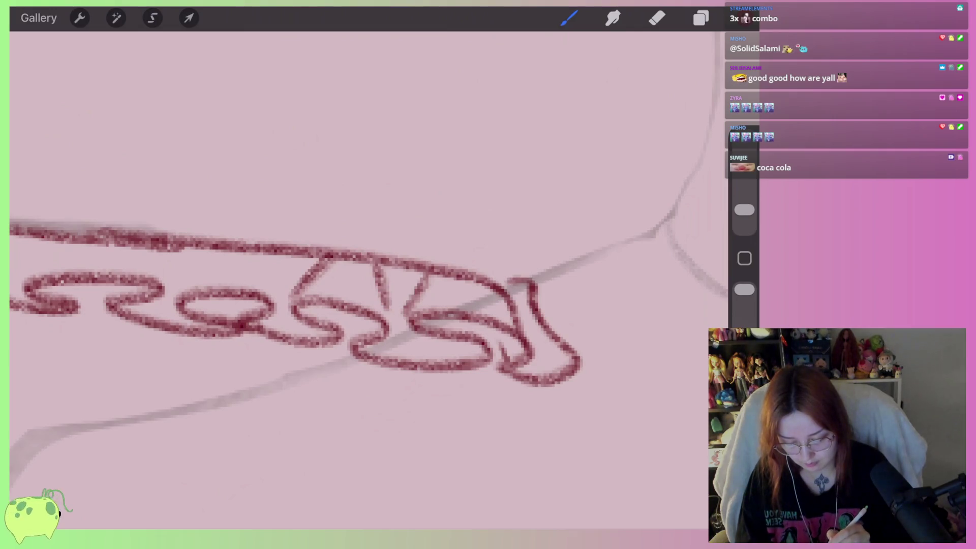
pyautogui.moveTo(501, 290); pyautogui.dragTo(520, 279)
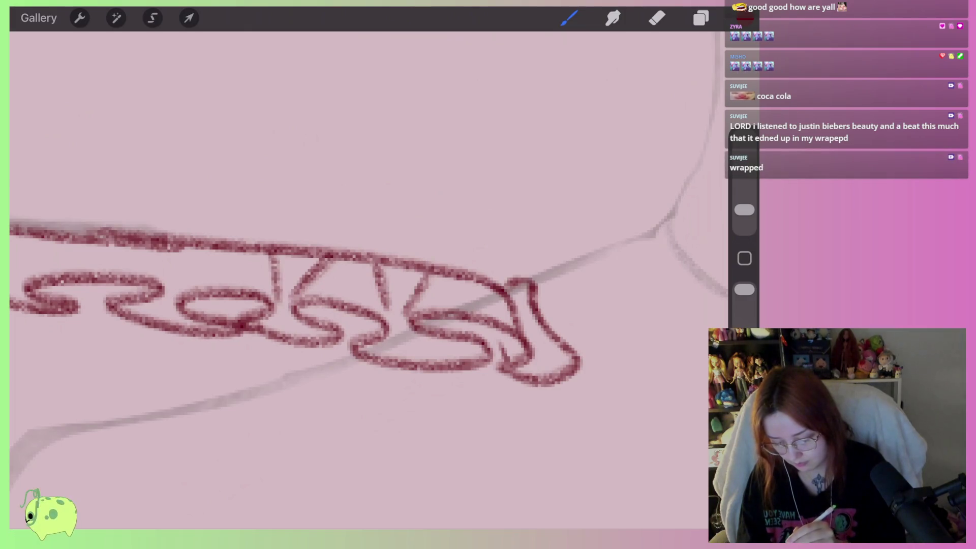
pyautogui.moveTo(252, 240); pyautogui.dragTo(407, 285)
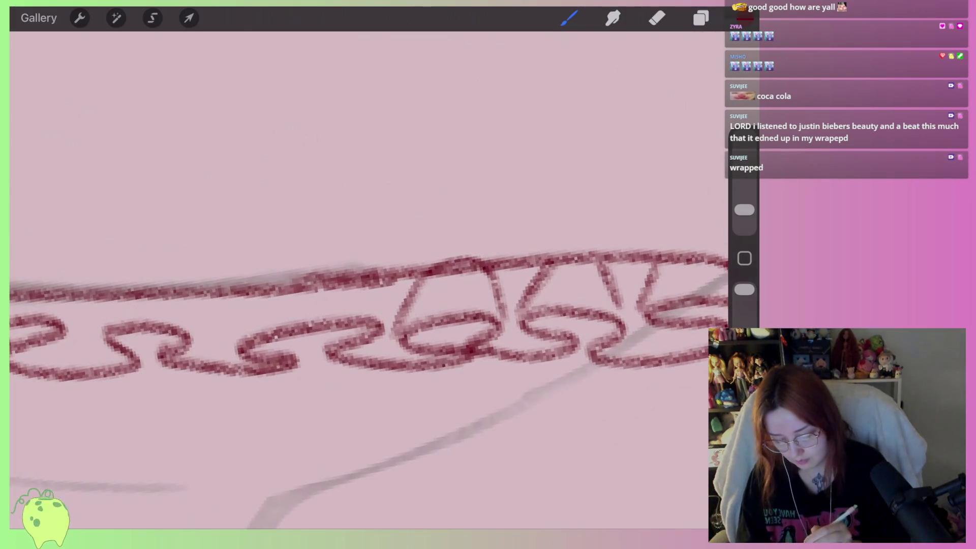
pyautogui.moveTo(254, 356); pyautogui.dragTo(498, 310)
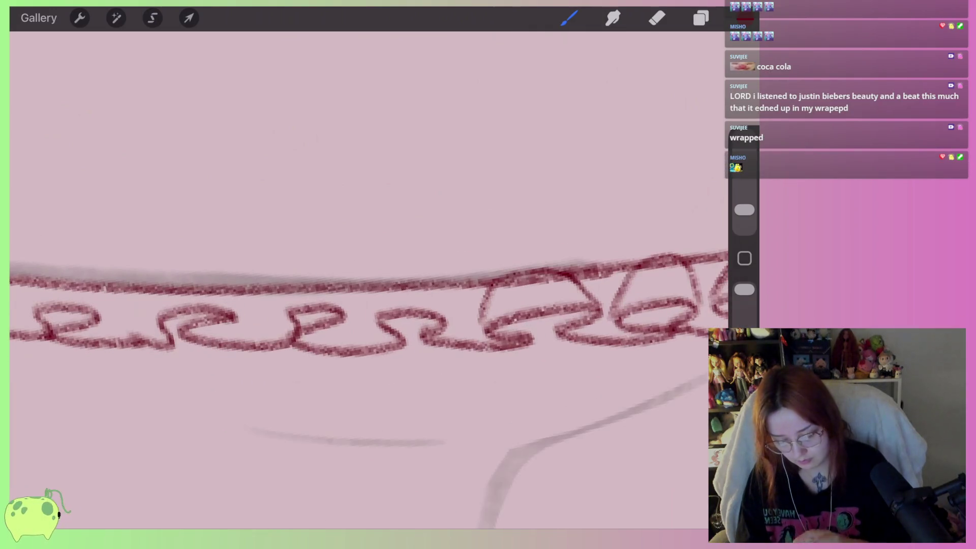
pyautogui.moveTo(381, 285); pyautogui.dragTo(386, 305)
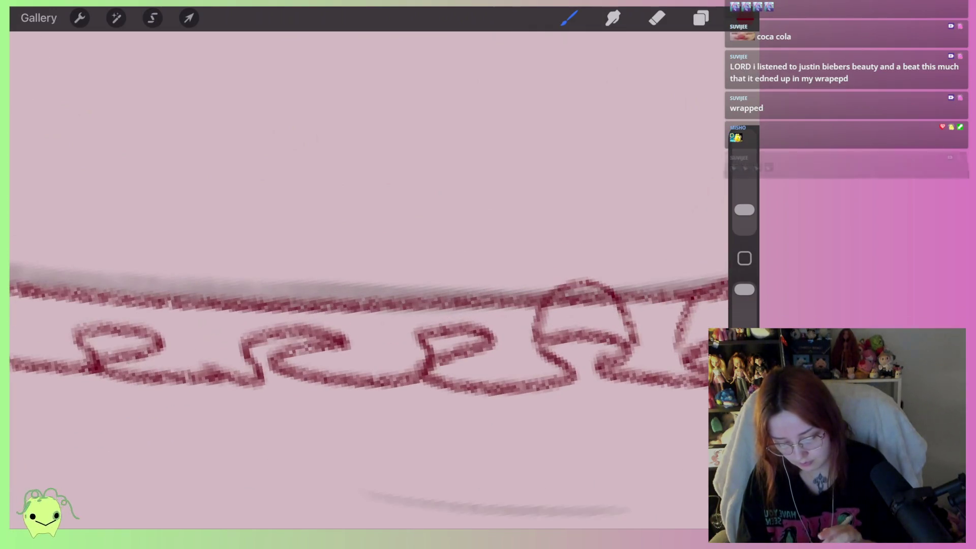
pyautogui.hotkey('ctrl', 'z')
# Add a bow loop across the chain end and another chain loop on the strap
pyautogui.moveTo(653, 355); pyautogui.dragTo(416, 331)
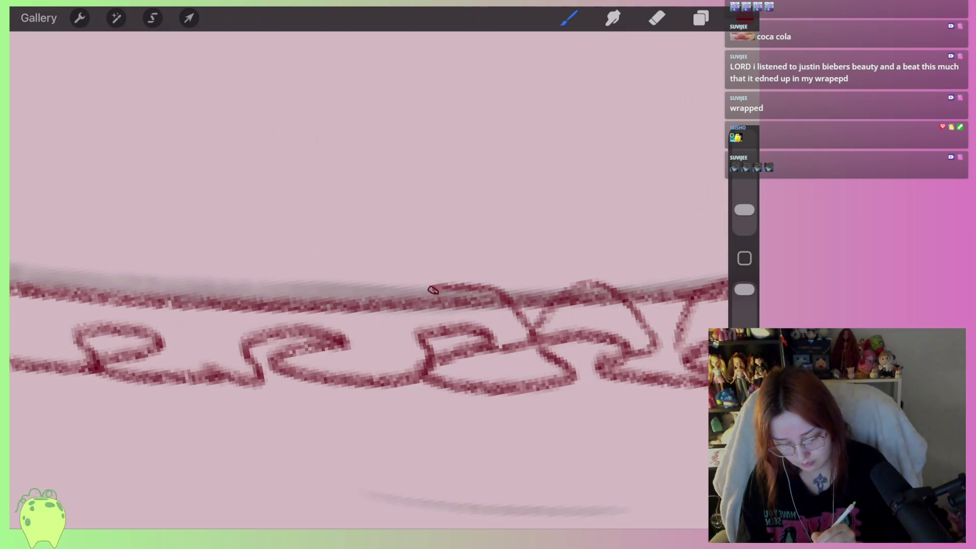
pyautogui.scroll(-2, 368, 305)
pyautogui.scroll(2, 369, 324)
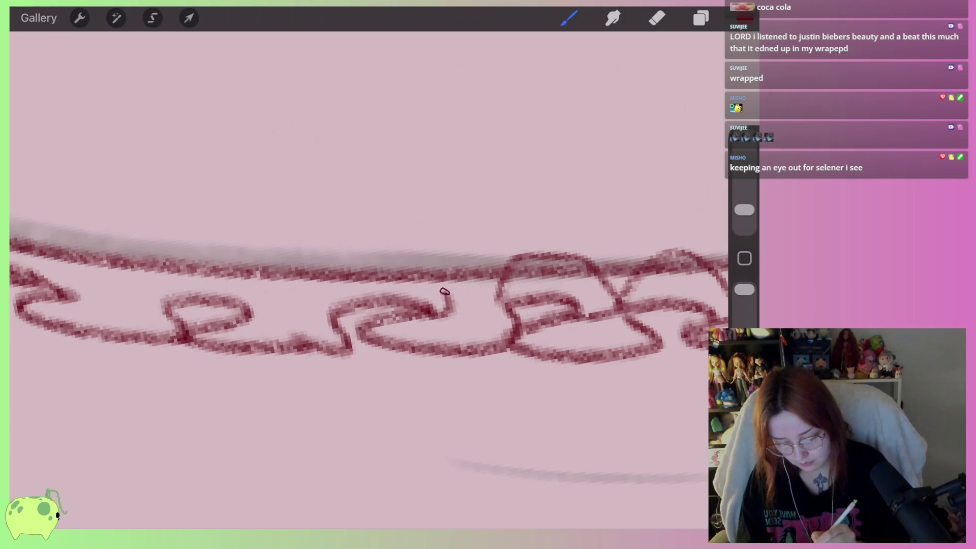
pyautogui.moveTo(445, 291); pyautogui.dragTo(325, 292)
pyautogui.scroll(-2, 369, 255)
pyautogui.scroll(-2, 368, 254)
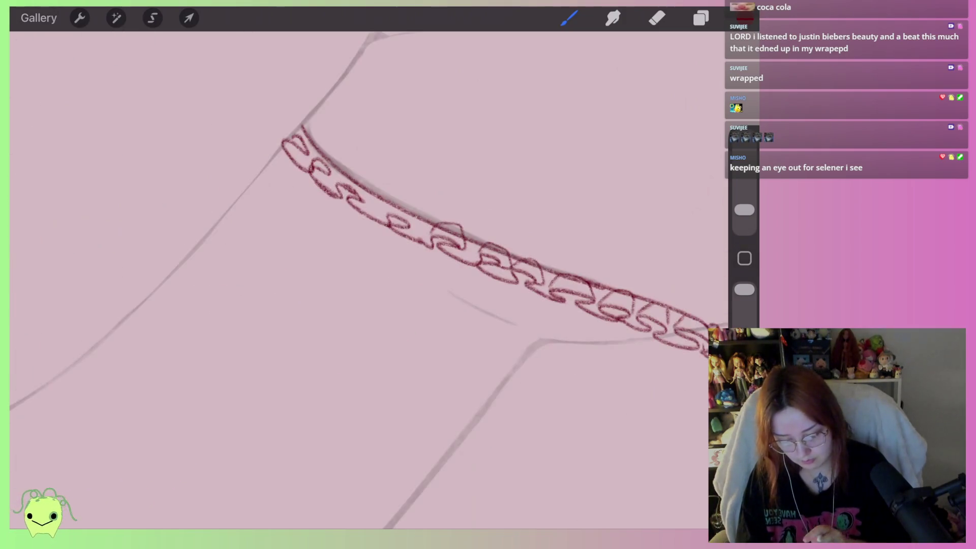
pyautogui.scroll(-3, 369, 255)
pyautogui.scroll(2, 368, 280)
pyautogui.scroll(4, 368, 279)
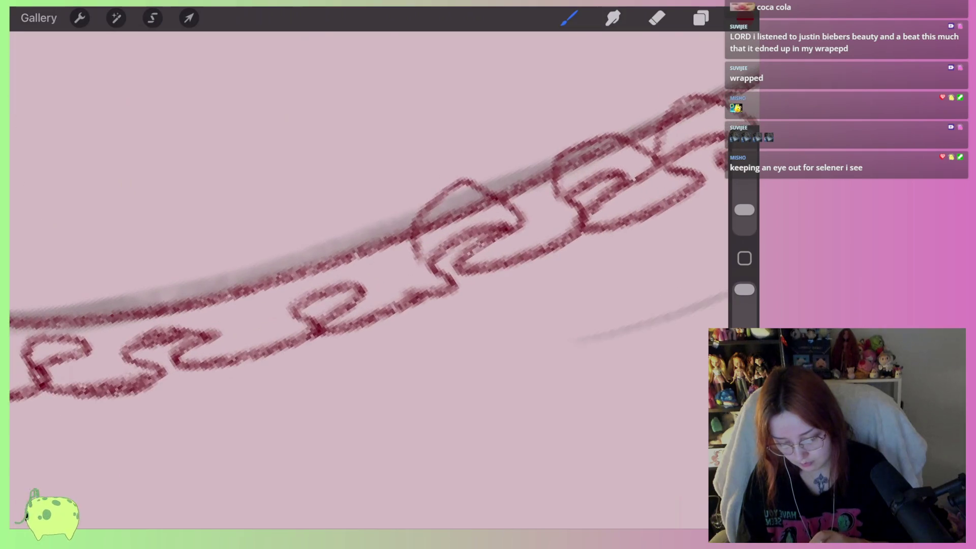
pyautogui.scroll(-1, 368, 255)
# Erase faint stray strokes along the chain's upper edge and undo a misshapen loop
pyautogui.click(657, 18)
pyautogui.moveTo(488, 224)
pyautogui.mouseDown()
pyautogui.moveTo(369, 261)
pyautogui.moveTo(359, 290)
pyautogui.moveTo(497, 233)
pyautogui.mouseUp()
pyautogui.moveTo(511, 180)
pyautogui.mouseDown()
pyautogui.moveTo(344, 239)
pyautogui.moveTo(279, 239)
pyautogui.mouseUp()
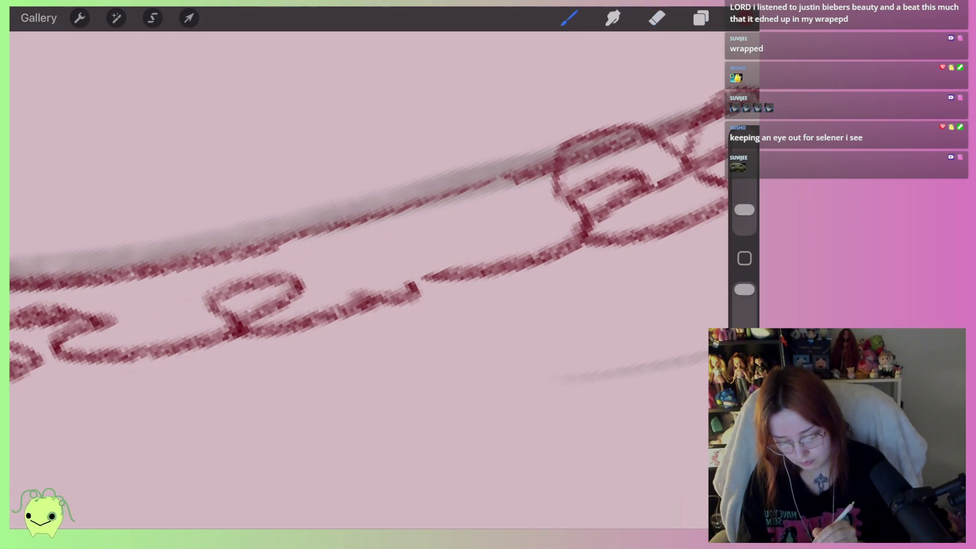
pyautogui.moveTo(432, 275)
pyautogui.mouseDown()
pyautogui.moveTo(428, 263)
pyautogui.moveTo(356, 264)
pyautogui.moveTo(430, 267)
pyautogui.moveTo(365, 253)
pyautogui.moveTo(424, 275)
pyautogui.mouseUp()
pyautogui.hotkey('ctrl', 'z')
pyautogui.hotkey('ctrl', 'z')
pyautogui.scroll(-3, 375, 213)
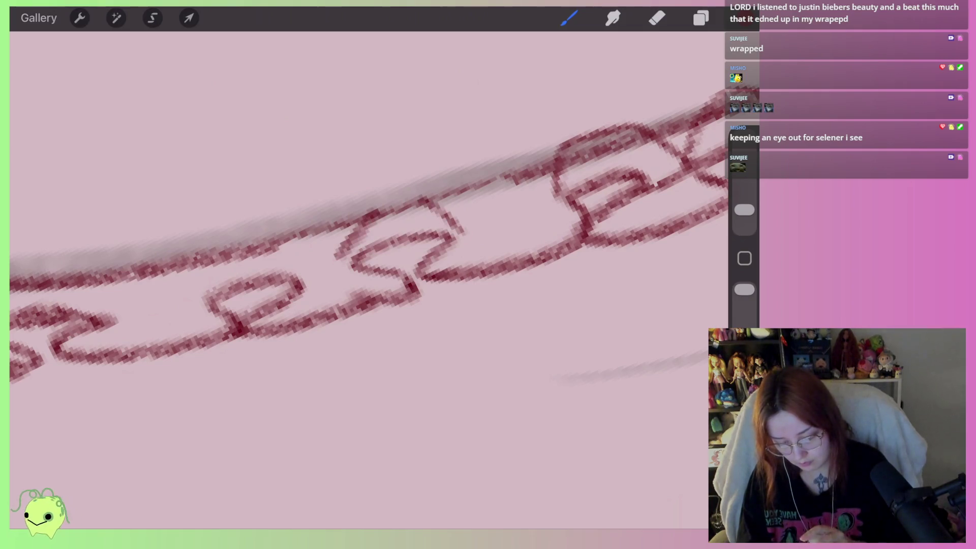
pyautogui.scroll(-3, 374, 213)
pyautogui.scroll(-2, 374, 213)
pyautogui.scroll(-5, 369, 275)
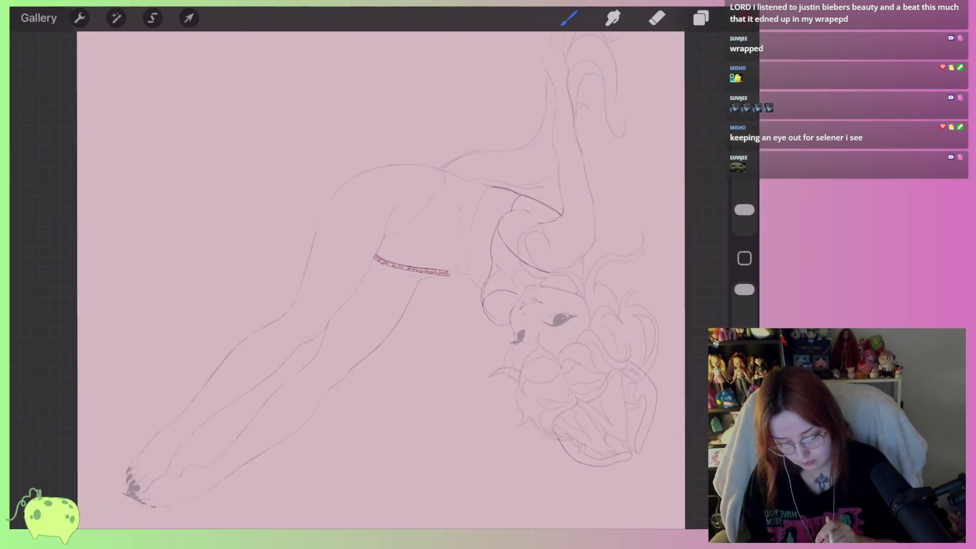
# Erase the left chain links along the strap with the Eraser
pyautogui.scroll(3, 369, 275)
pyautogui.scroll(2, 369, 275)
pyautogui.scroll(1, 369, 274)
pyautogui.scroll(-1, 369, 274)
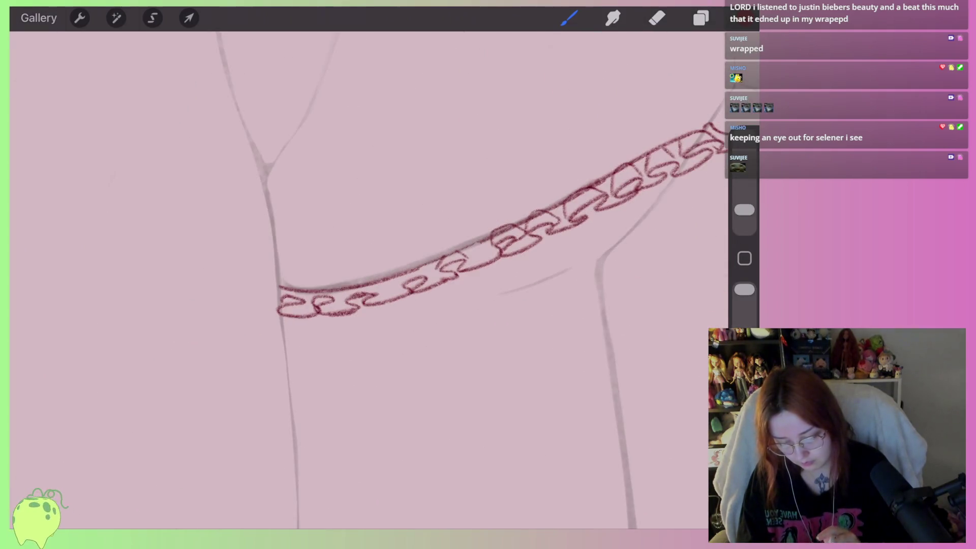
pyautogui.scroll(3, 369, 274)
pyautogui.click(657, 17)
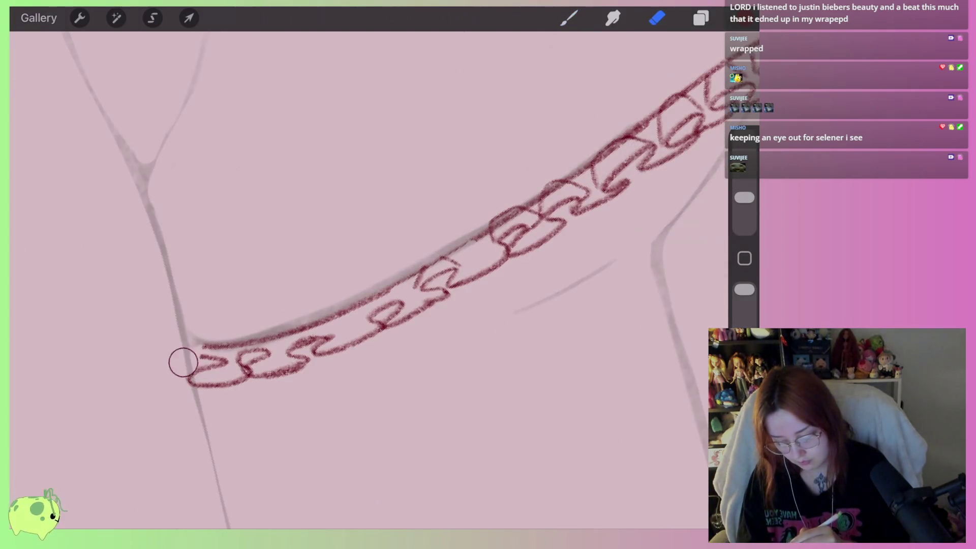
pyautogui.moveTo(183, 362)
pyautogui.mouseDown()
pyautogui.moveTo(236, 395)
pyautogui.moveTo(292, 311)
pyautogui.moveTo(234, 379)
pyautogui.mouseUp()
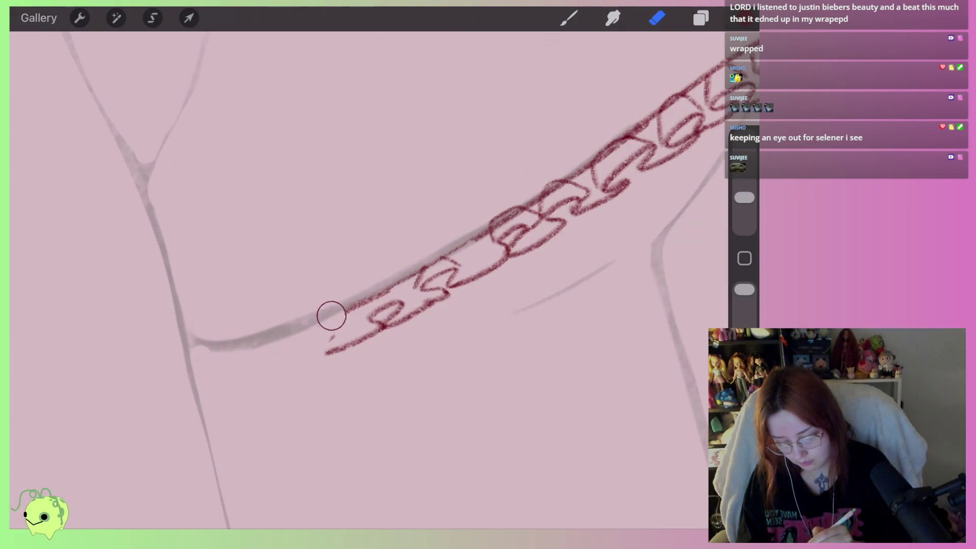
pyautogui.moveTo(332, 315)
pyautogui.mouseDown()
pyautogui.moveTo(390, 266)
pyautogui.moveTo(464, 240)
pyautogui.mouseUp()
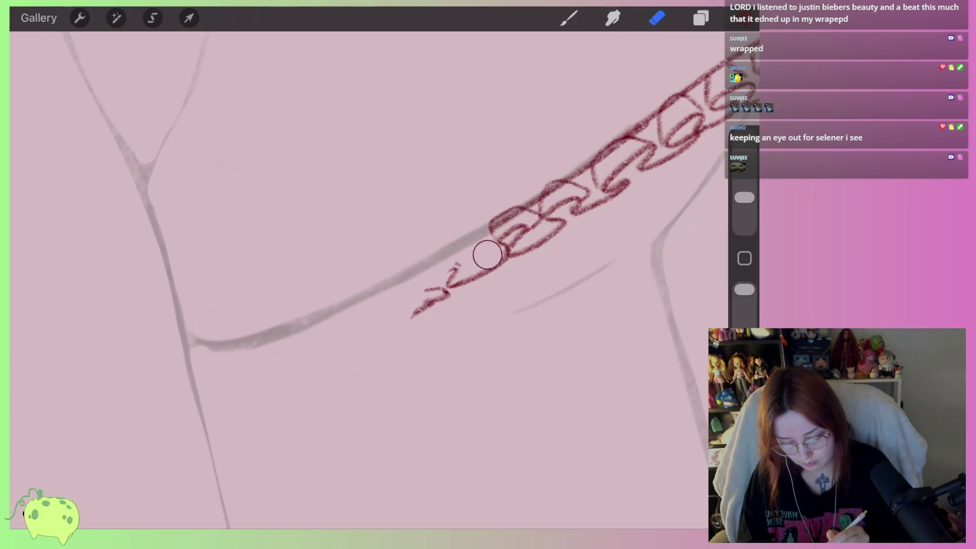
pyautogui.moveTo(490, 277); pyautogui.dragTo(449, 268)
# Erase the leftover upper-left strokes, keeping a short run of about six links
pyautogui.scroll(1, 458, 254)
pyautogui.scroll(2, 458, 254)
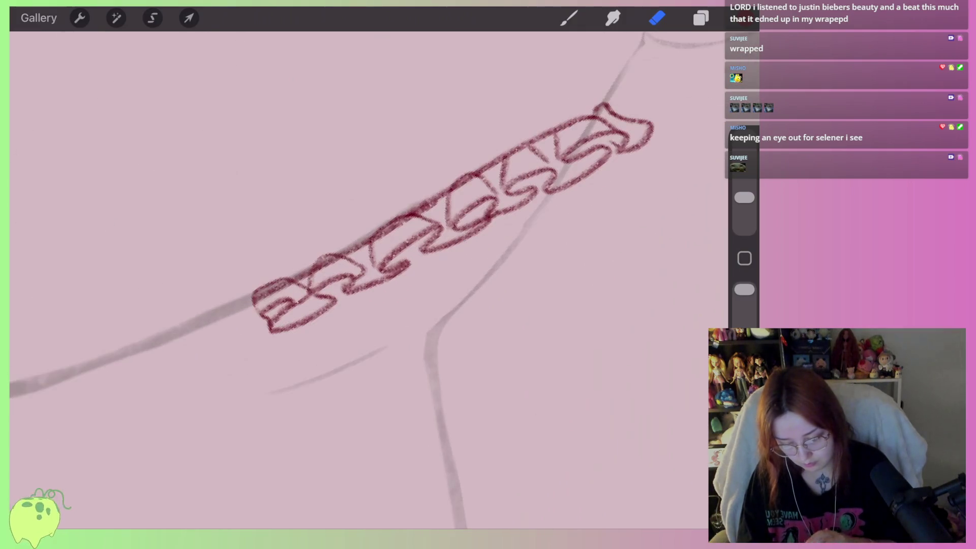
pyautogui.hscroll(-2, 355, 290)
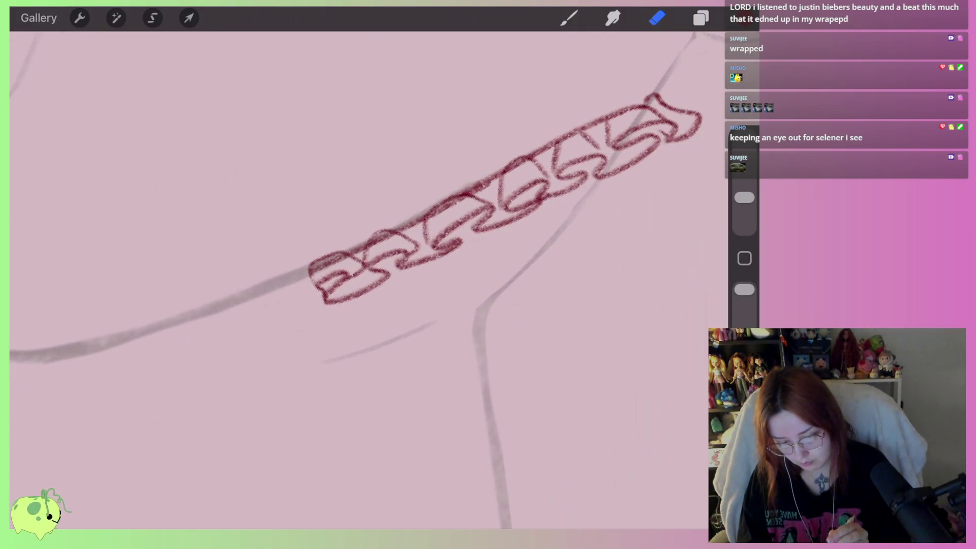
pyautogui.moveTo(340, 233); pyautogui.dragTo(323, 265)
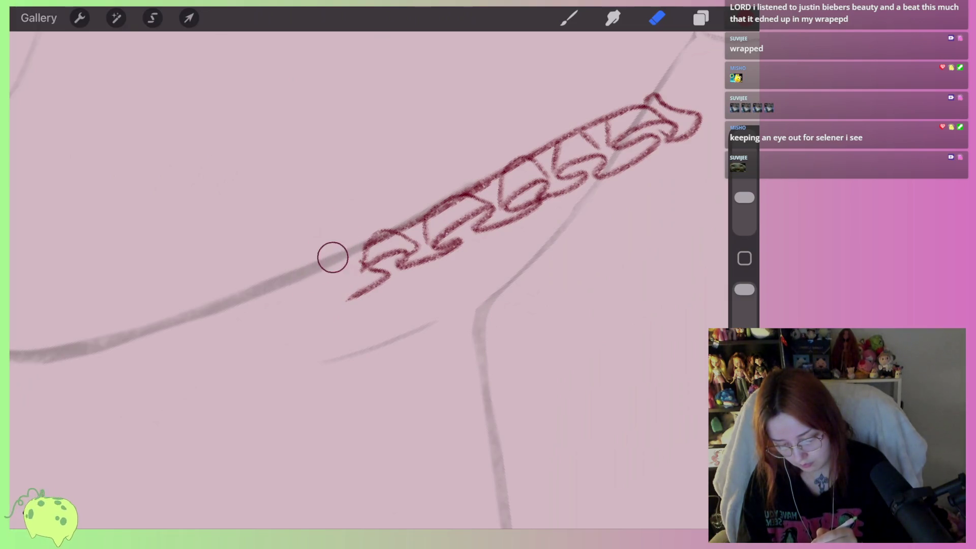
pyautogui.scroll(-2, 214, 397)
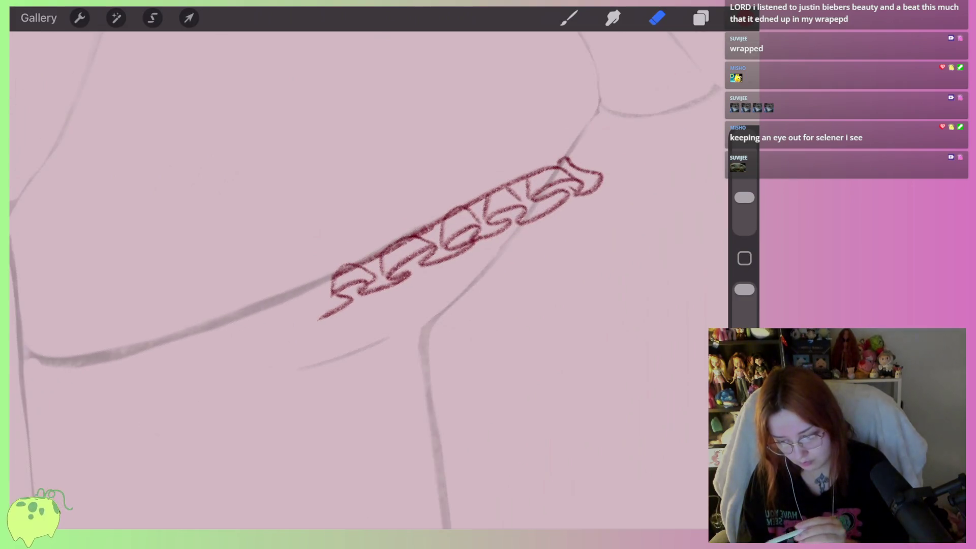
pyautogui.press('s')
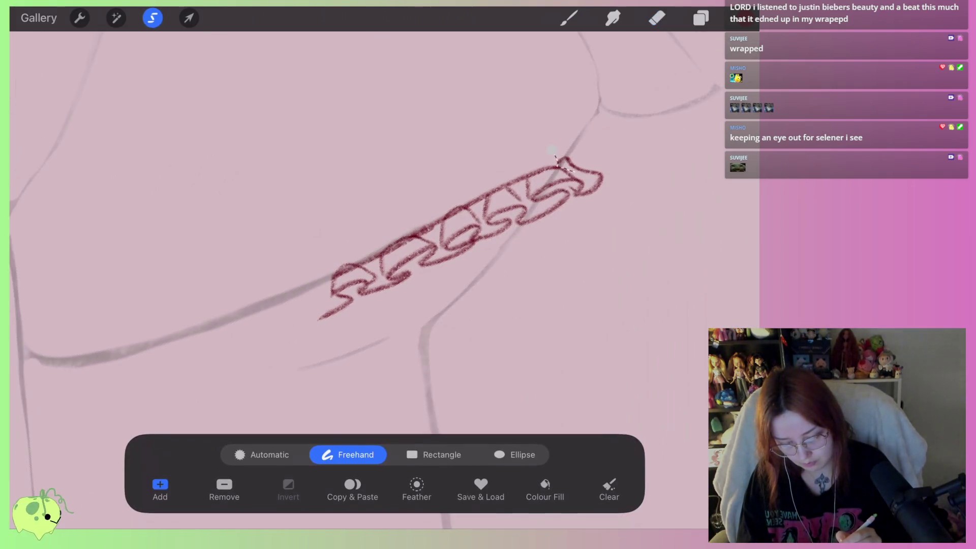
# Lasso the remaining chain links, copy them, and move and rotate the copy along the thigh
pyautogui.moveTo(486, 277); pyautogui.dragTo(553, 153)
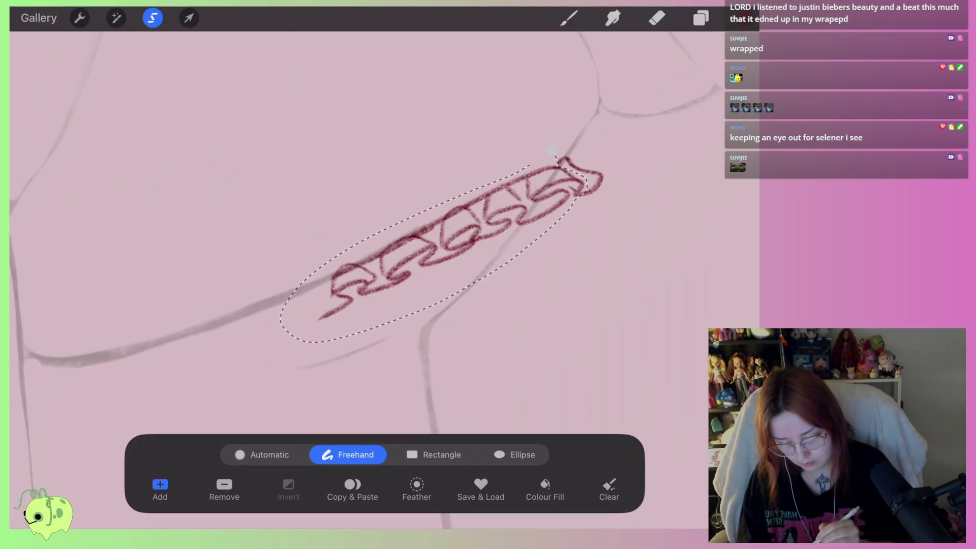
pyautogui.press('v')
pyautogui.click(439, 505)
pyautogui.moveTo(447, 218)
pyautogui.mouseDown()
pyautogui.moveTo(350, 216)
pyautogui.moveTo(275, 275)
pyautogui.mouseUp()
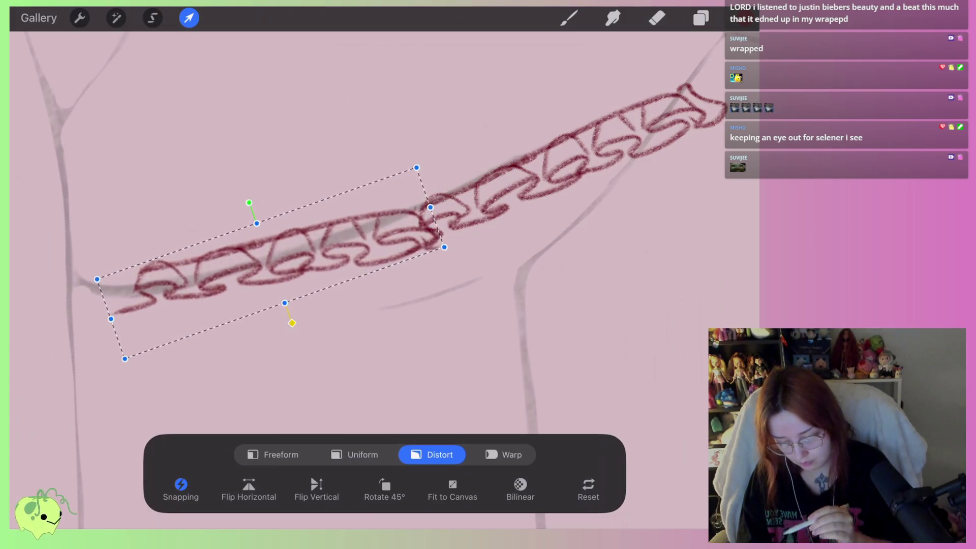
pyautogui.moveTo(251, 207)
pyautogui.mouseDown()
pyautogui.moveTo(226, 216)
pyautogui.moveTo(263, 199)
pyautogui.mouseUp()
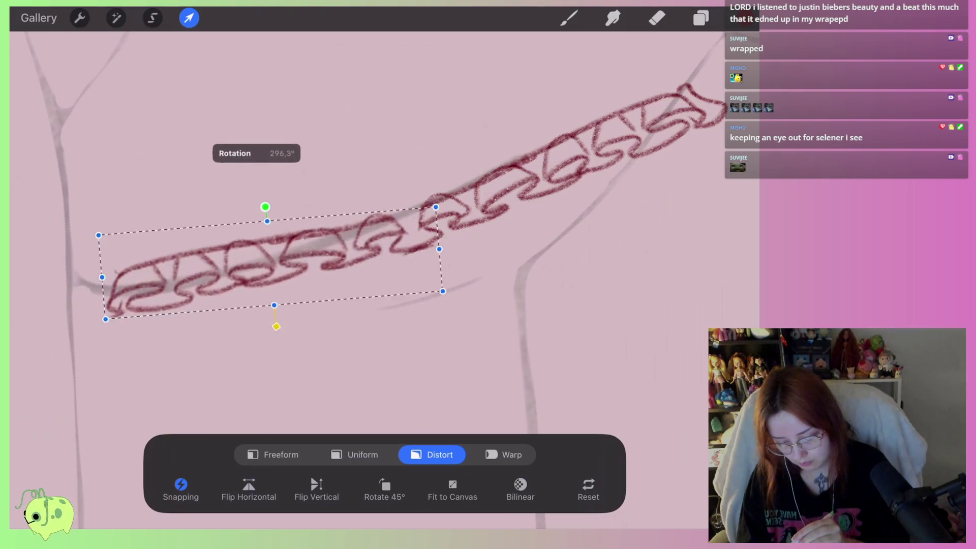
pyautogui.moveTo(275, 264); pyautogui.dragTo(282, 266)
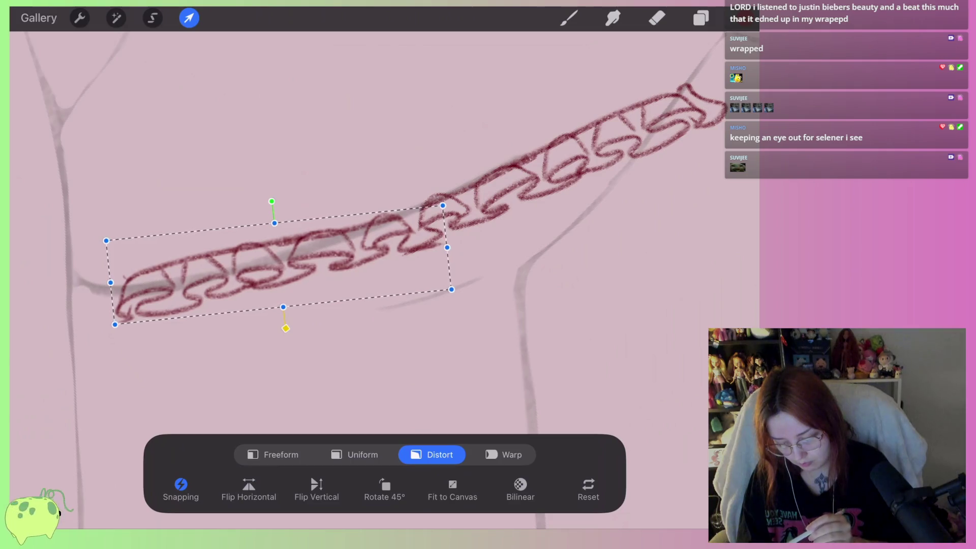
# Warp the chain copy so it bends down toward the strap's lower-left end
pyautogui.click(504, 454)
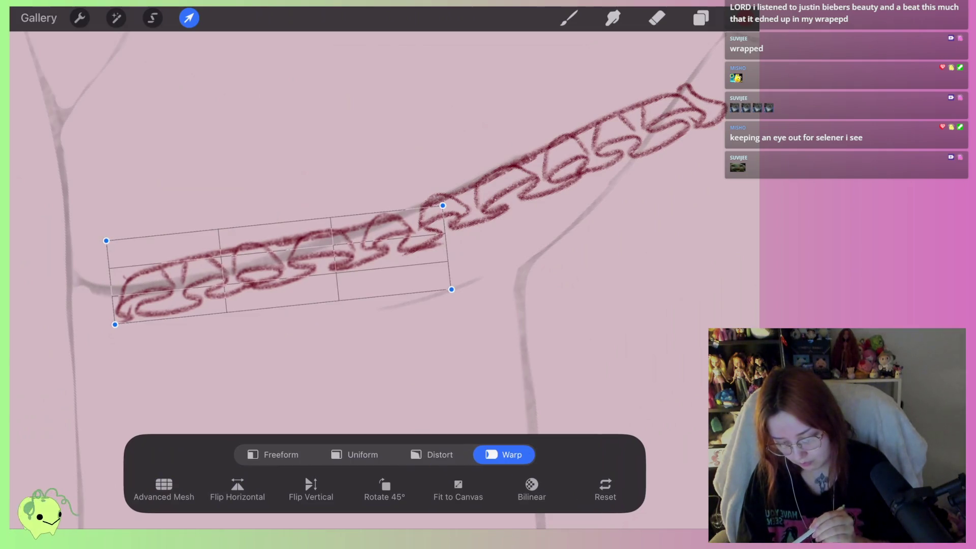
pyautogui.moveTo(279, 226); pyautogui.dragTo(279, 239)
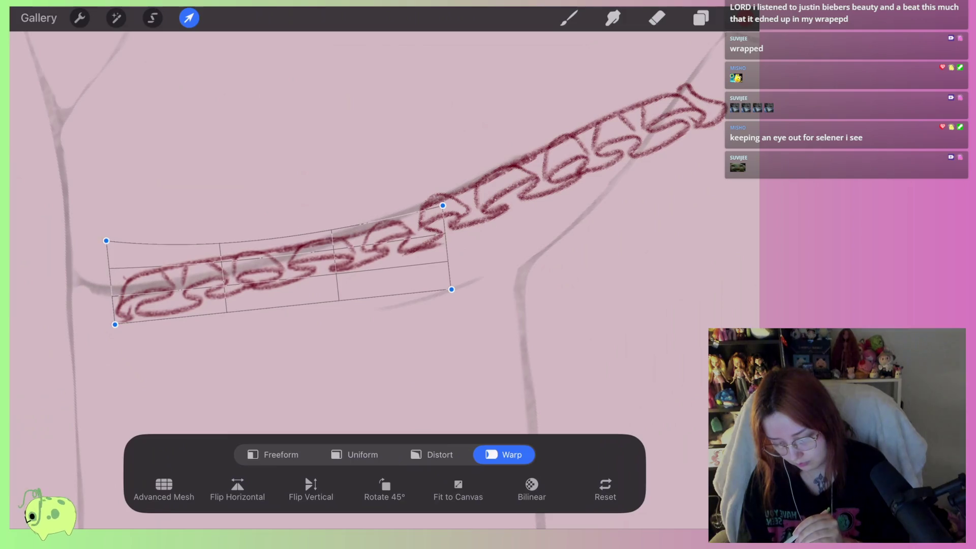
pyautogui.moveTo(280, 307); pyautogui.dragTo(281, 321)
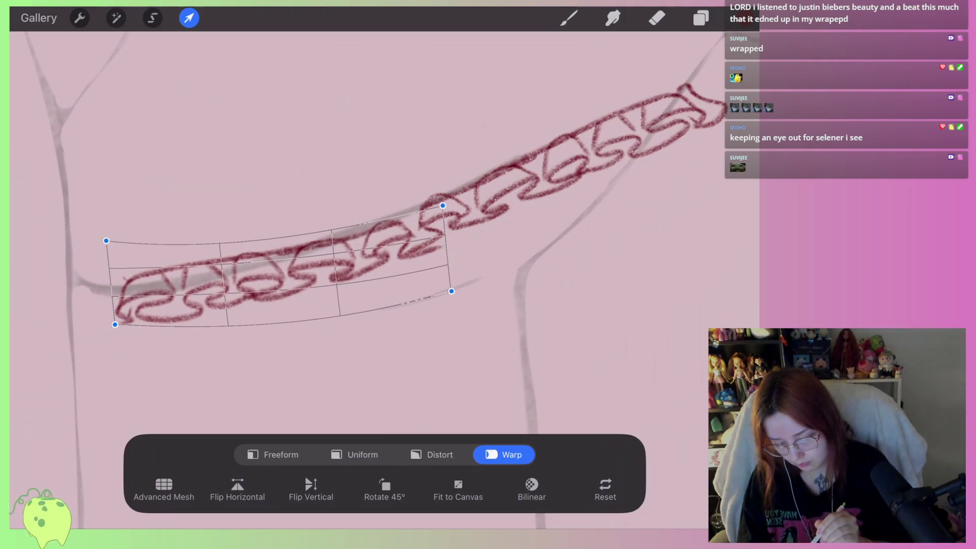
pyautogui.moveTo(452, 288); pyautogui.dragTo(449, 281)
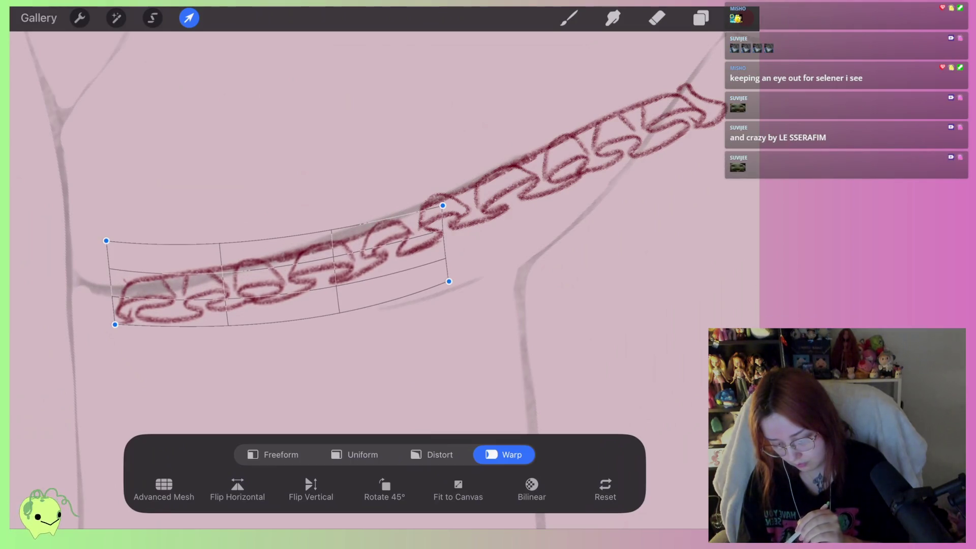
pyautogui.moveTo(115, 325); pyautogui.dragTo(101, 336)
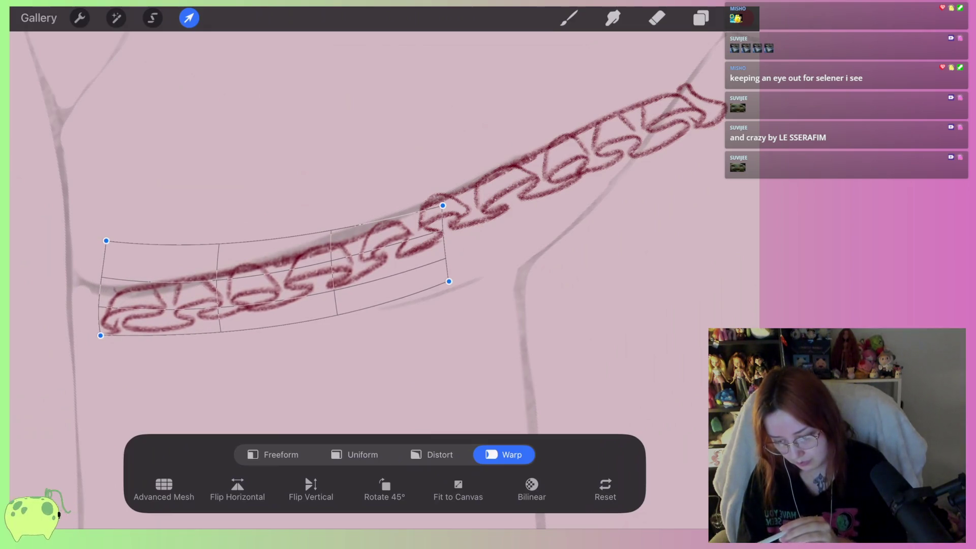
pyautogui.click(188, 17)
pyautogui.click(700, 18)
pyautogui.click(598, 101)
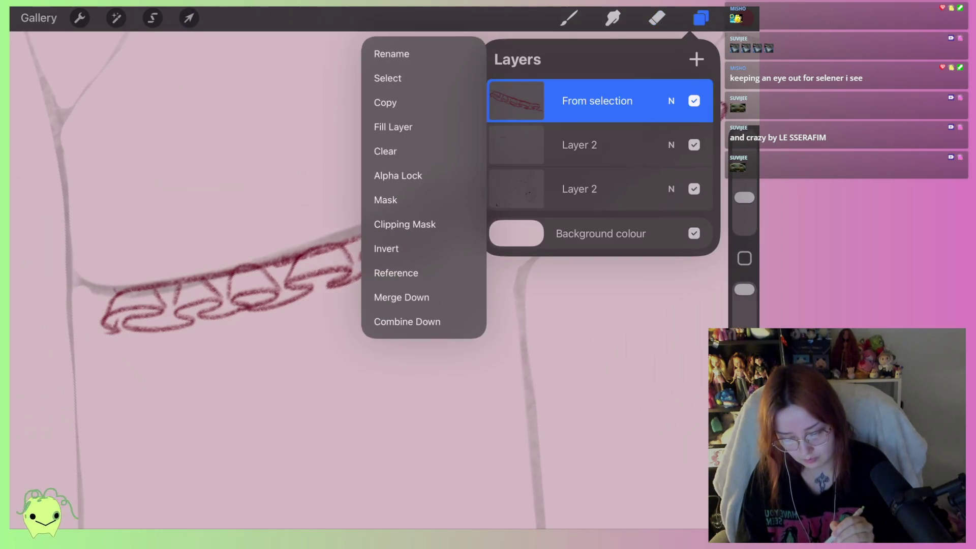
# Merge the chain copy down, lasso the whole chain, and shift it left with a slight clockwise turn
pyautogui.click(402, 298)
pyautogui.click(152, 18)
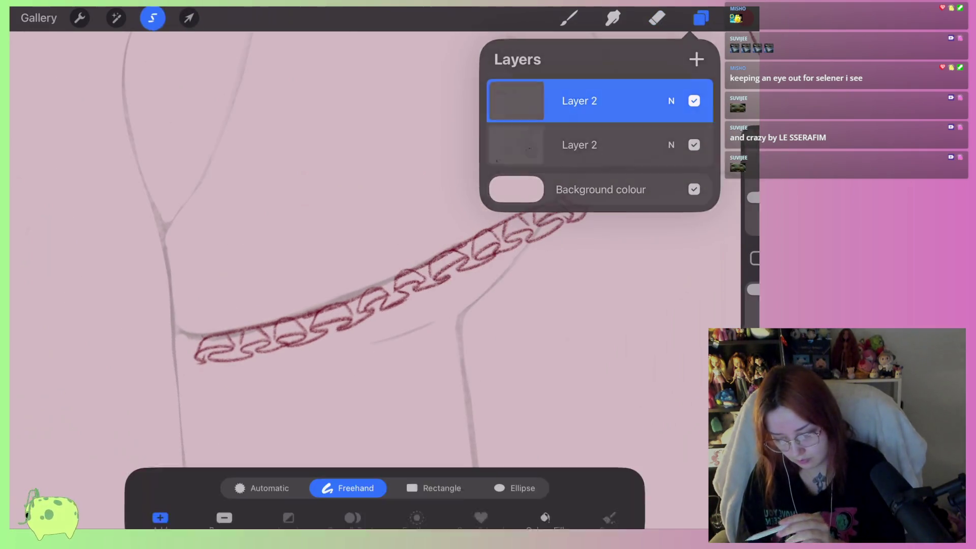
pyautogui.moveTo(236, 307); pyautogui.dragTo(277, 281)
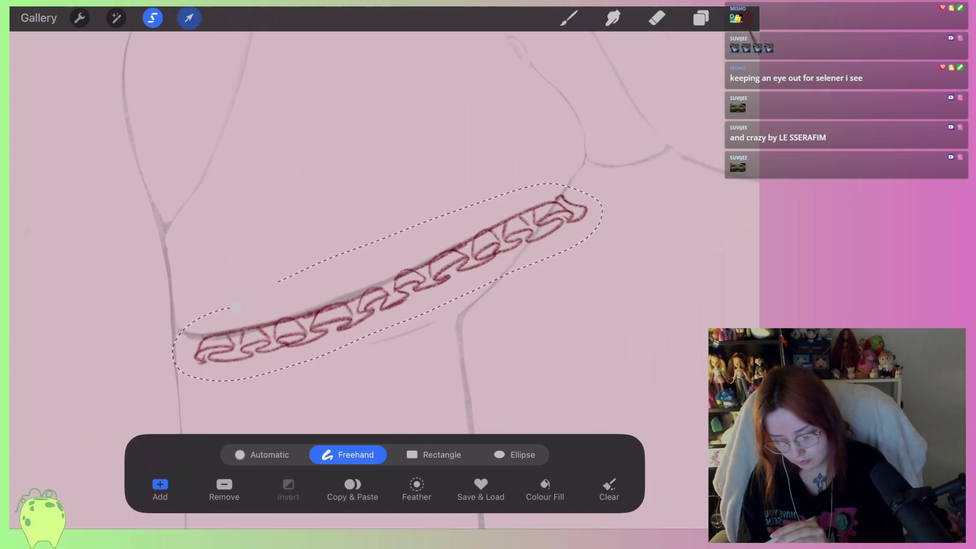
pyautogui.click(188, 18)
pyautogui.click(436, 454)
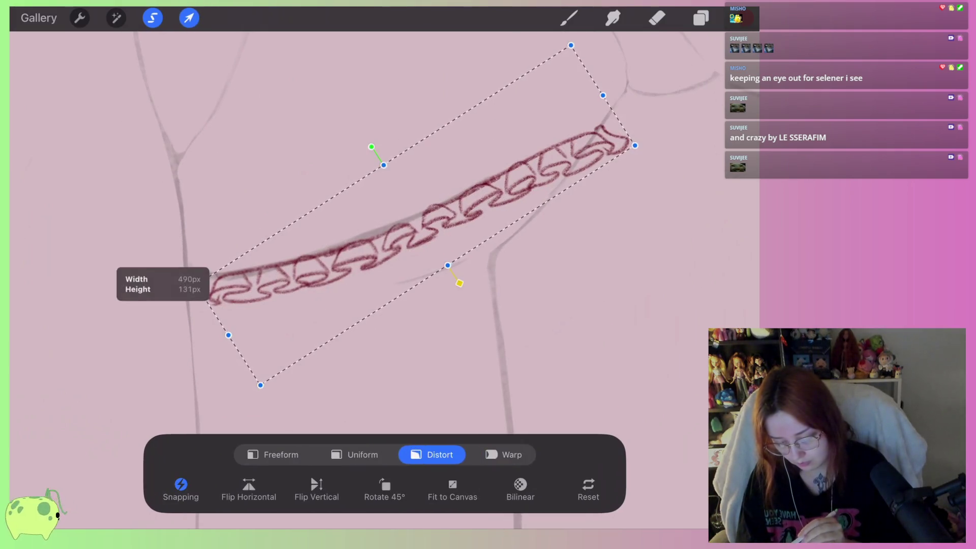
pyautogui.moveTo(422, 219); pyautogui.dragTo(396, 223)
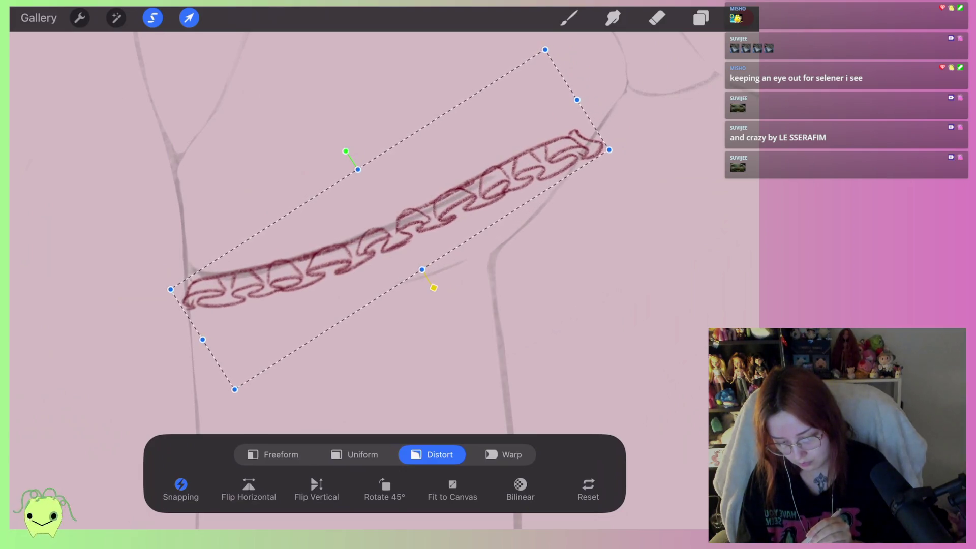
pyautogui.moveTo(346, 151); pyautogui.dragTo(353, 152)
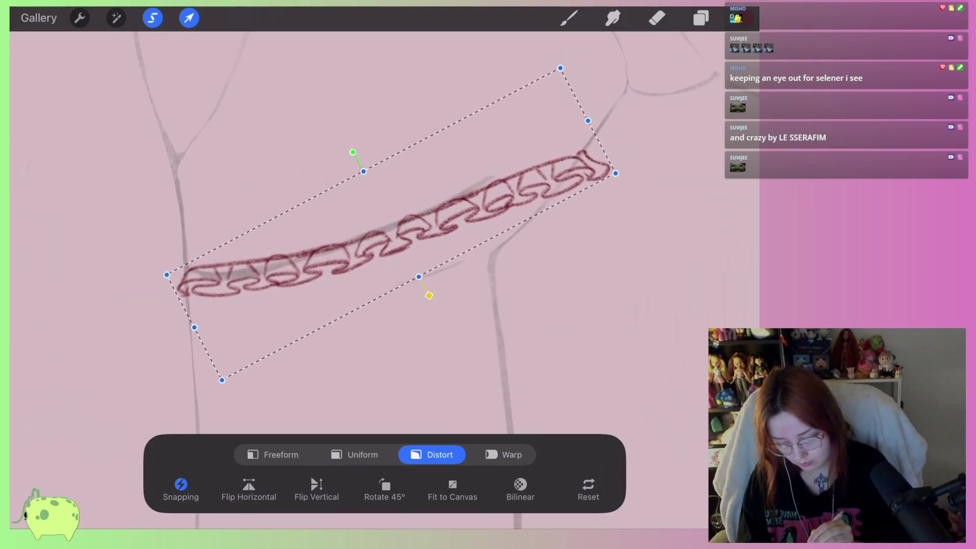
# Warp the right half of the chain upward and bow its right end outward
pyautogui.click(503, 455)
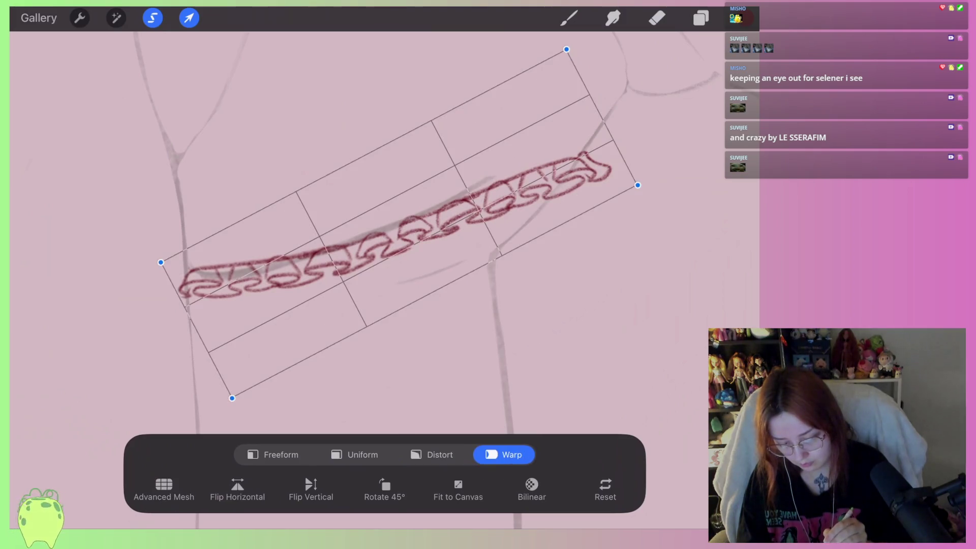
pyautogui.moveTo(509, 203); pyautogui.dragTo(501, 195)
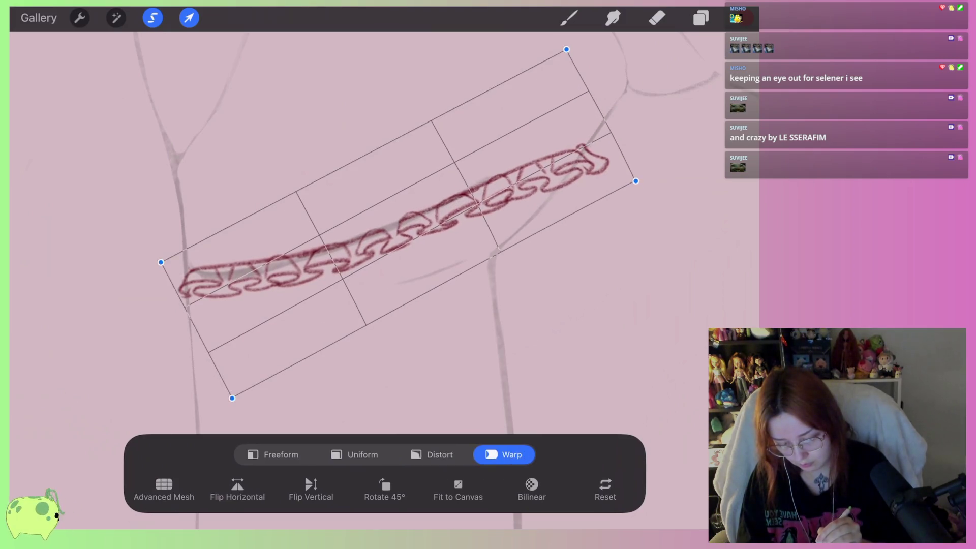
pyautogui.scroll(5, 610, 252)
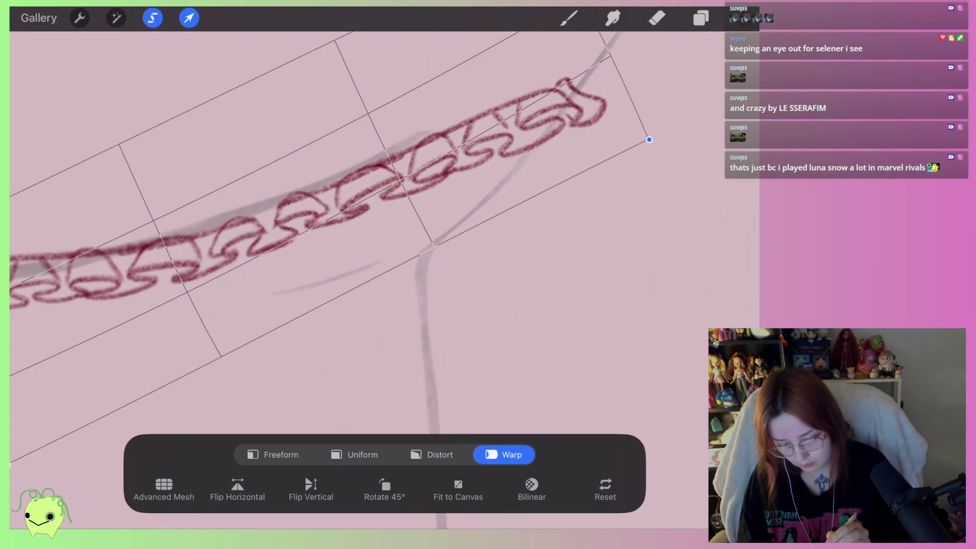
pyautogui.scroll(-2, 356, 244)
pyautogui.moveTo(483, 214); pyautogui.dragTo(480, 208)
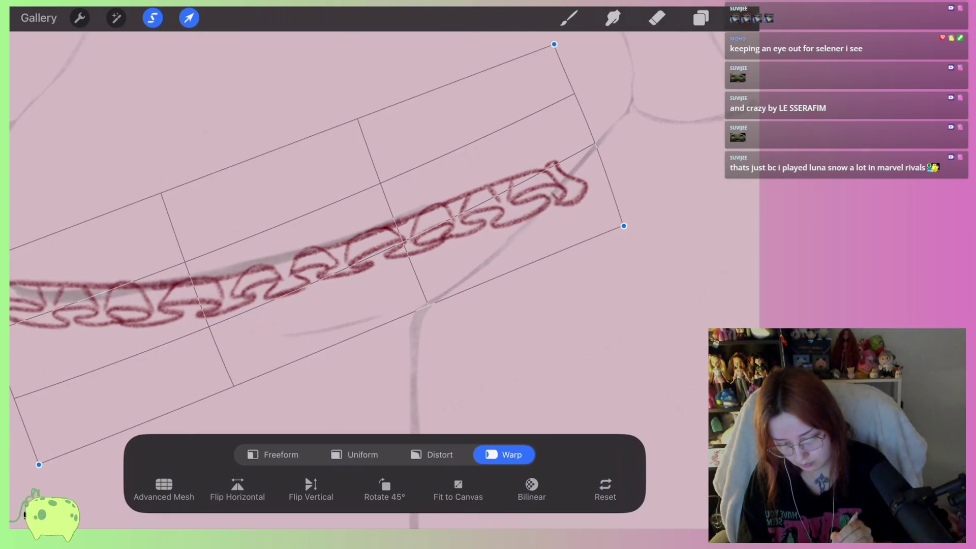
pyautogui.moveTo(559, 178); pyautogui.dragTo(567, 170)
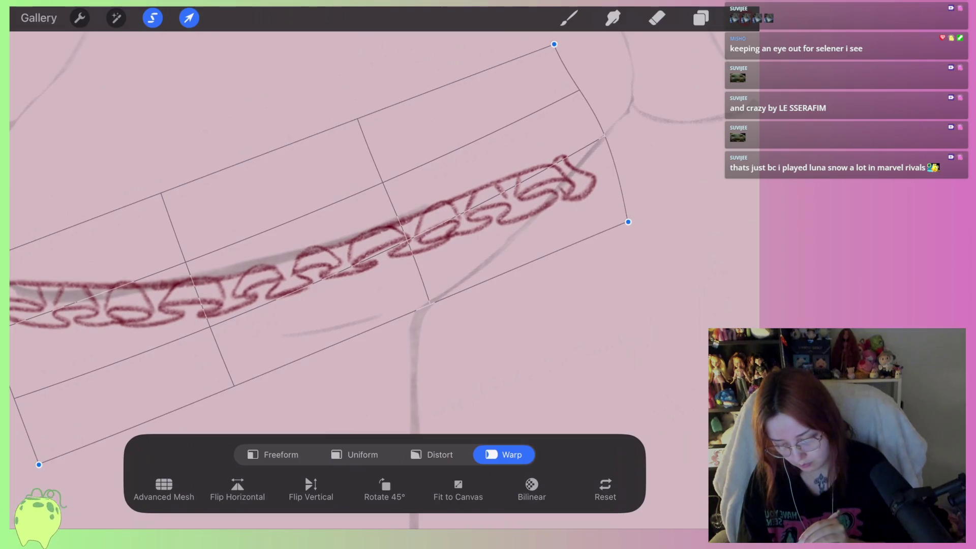
pyautogui.moveTo(508, 204); pyautogui.dragTo(511, 198)
# Warp the chain's left end and middle so the strap curves smoothly around the leg
pyautogui.scroll(-2, 356, 244)
pyautogui.moveTo(407, 244); pyautogui.dragTo(411, 239)
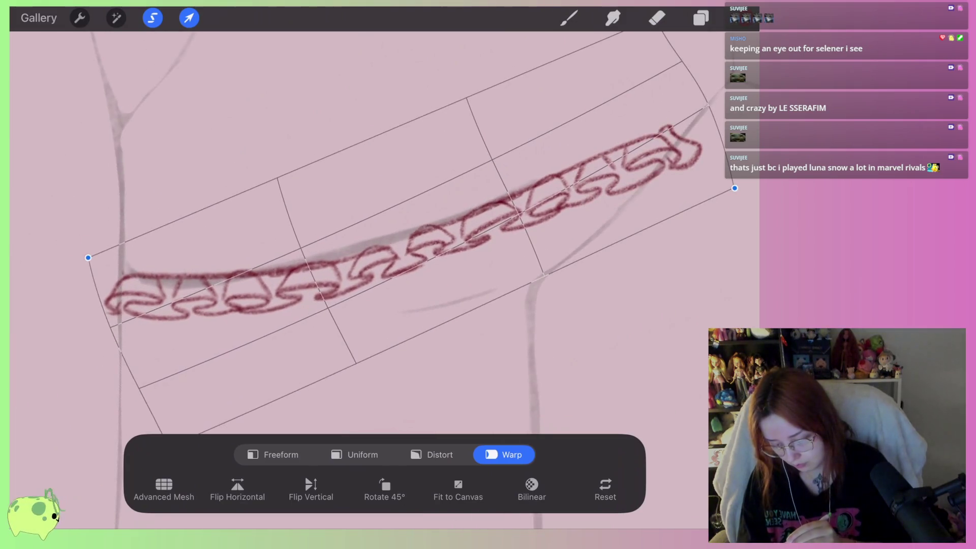
pyautogui.moveTo(305, 265); pyautogui.dragTo(277, 282)
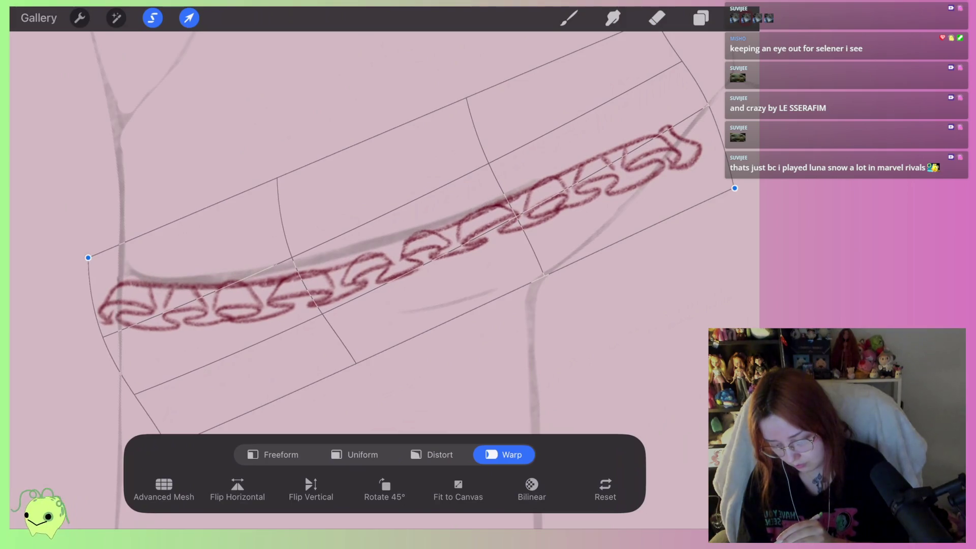
pyautogui.moveTo(203, 295); pyautogui.dragTo(208, 287)
pyautogui.moveTo(152, 300); pyautogui.dragTo(148, 296)
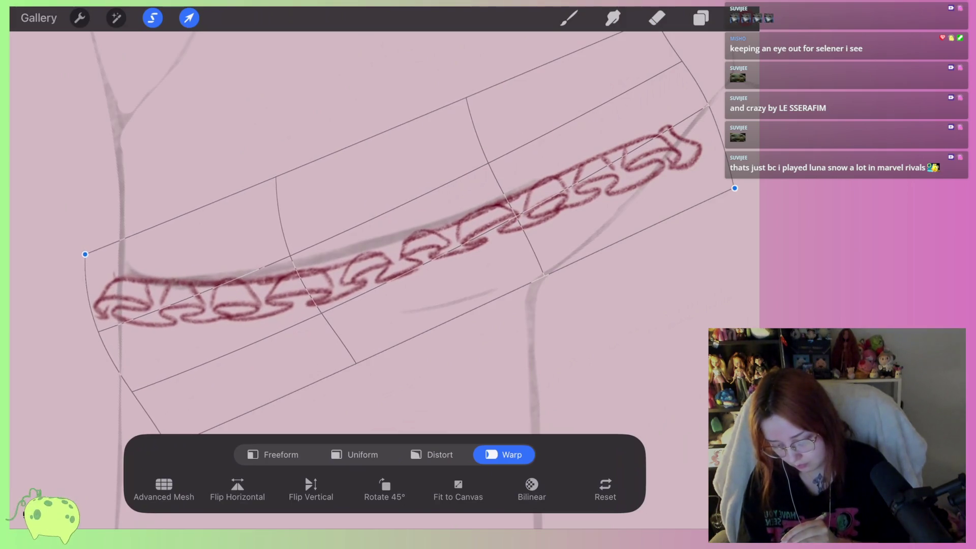
pyautogui.moveTo(229, 294); pyautogui.dragTo(226, 298)
pyautogui.moveTo(407, 239); pyautogui.dragTo(404, 243)
pyautogui.moveTo(509, 213); pyautogui.dragTo(506, 217)
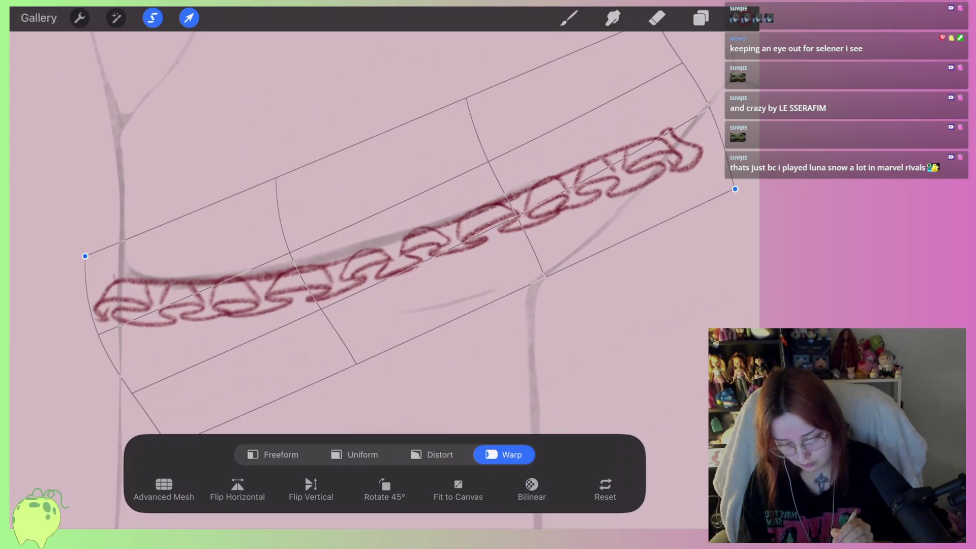
pyautogui.moveTo(330, 277); pyautogui.dragTo(304, 282)
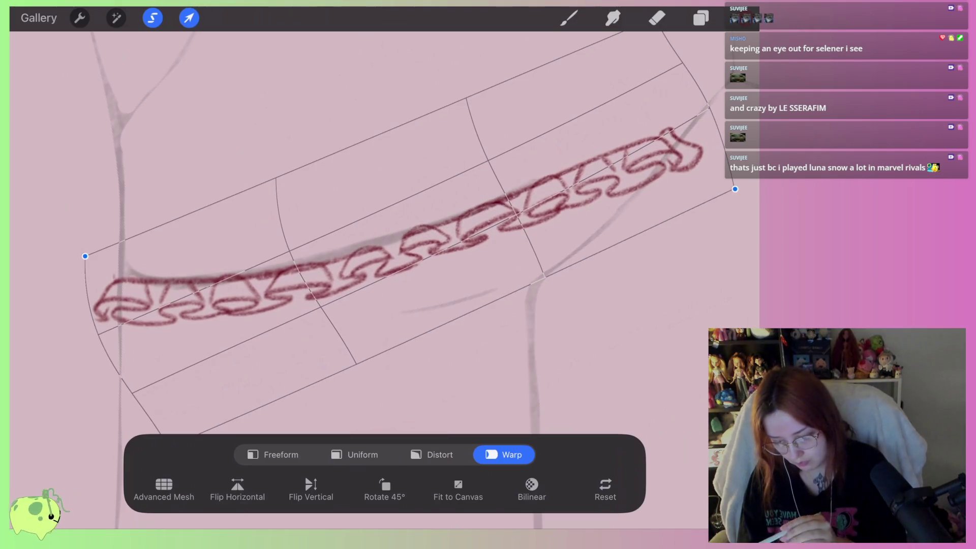
pyautogui.scroll(-10, 356, 274)
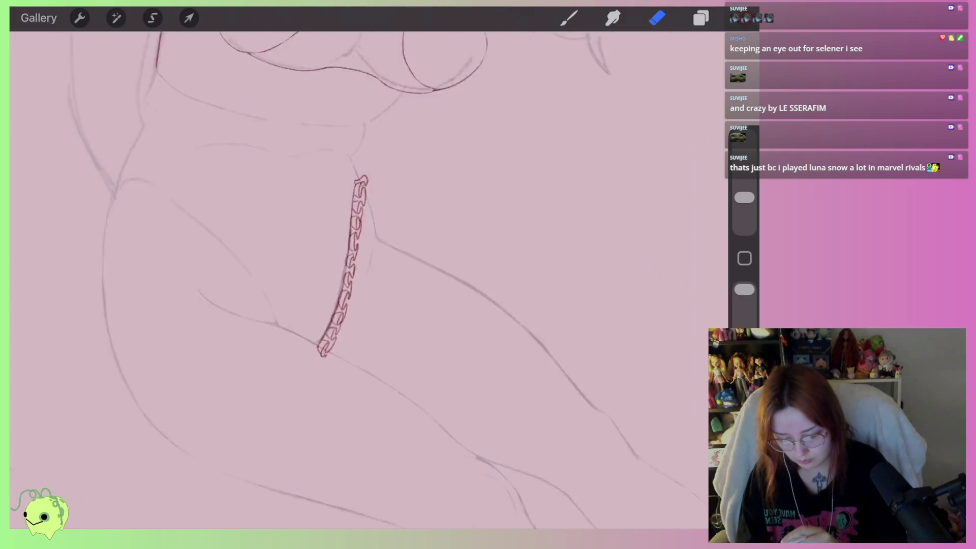
# Lasso the chain strap again and shear its left side with Distort to hug the thigh
pyautogui.scroll(10, 328, 279)
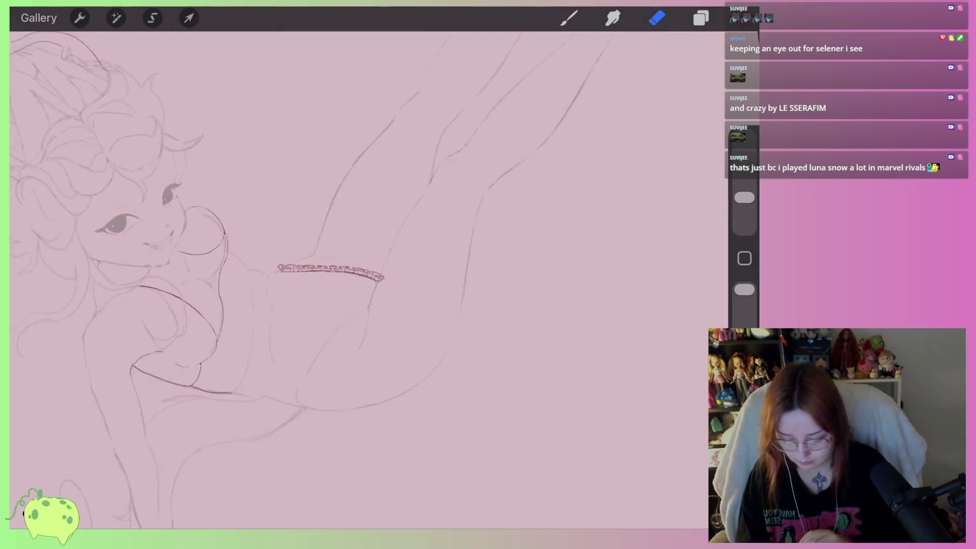
pyautogui.scroll(3, 277, 244)
pyautogui.scroll(4, 305, 254)
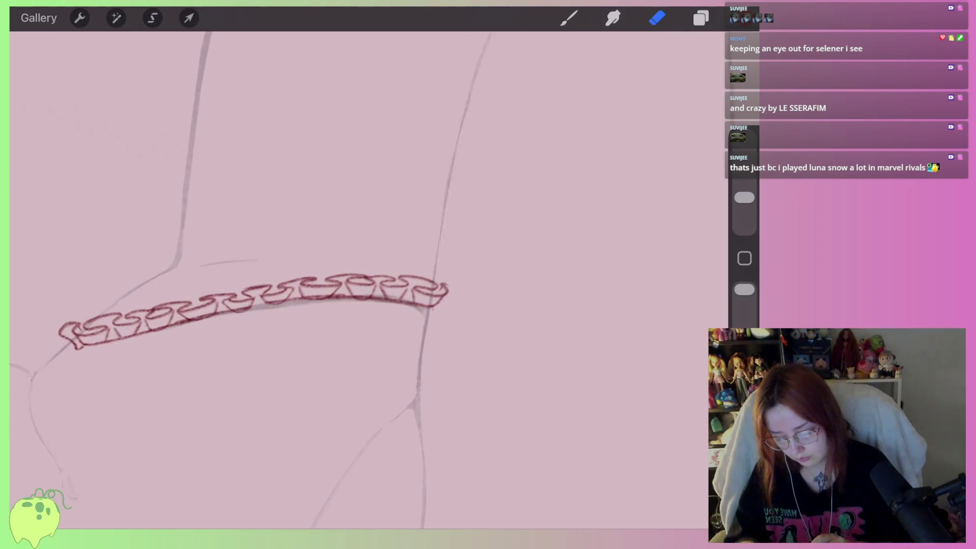
pyautogui.click(189, 18)
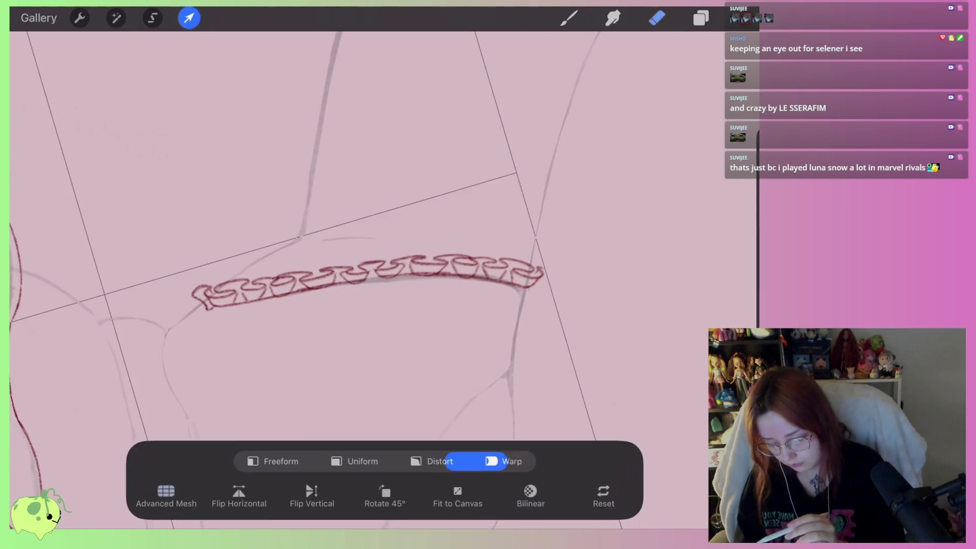
pyautogui.click(152, 18)
pyautogui.moveTo(222, 262)
pyautogui.mouseDown()
pyautogui.moveTo(305, 322)
pyautogui.moveTo(570, 266)
pyautogui.moveTo(229, 256)
pyautogui.mouseUp()
pyautogui.click(189, 18)
pyautogui.click(432, 454)
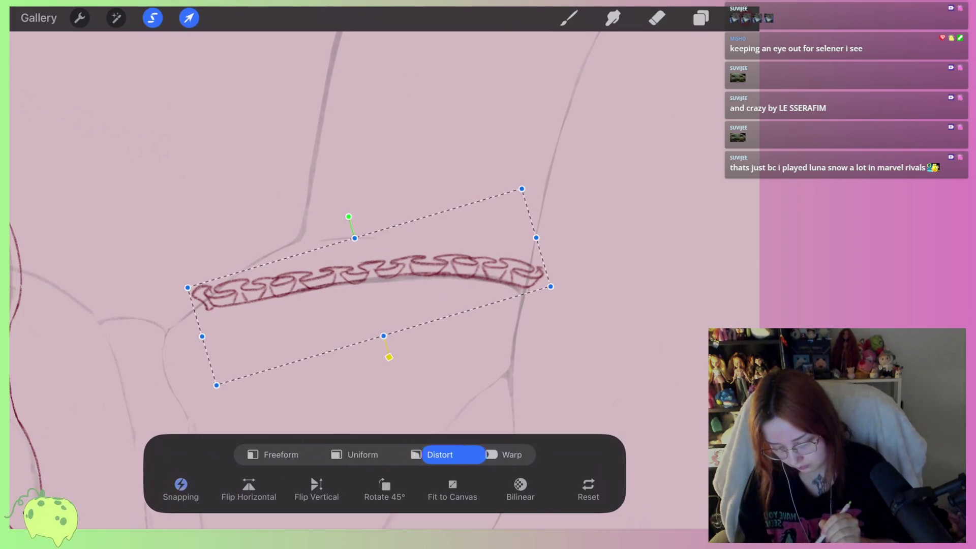
pyautogui.moveTo(202, 336); pyautogui.dragTo(190, 335)
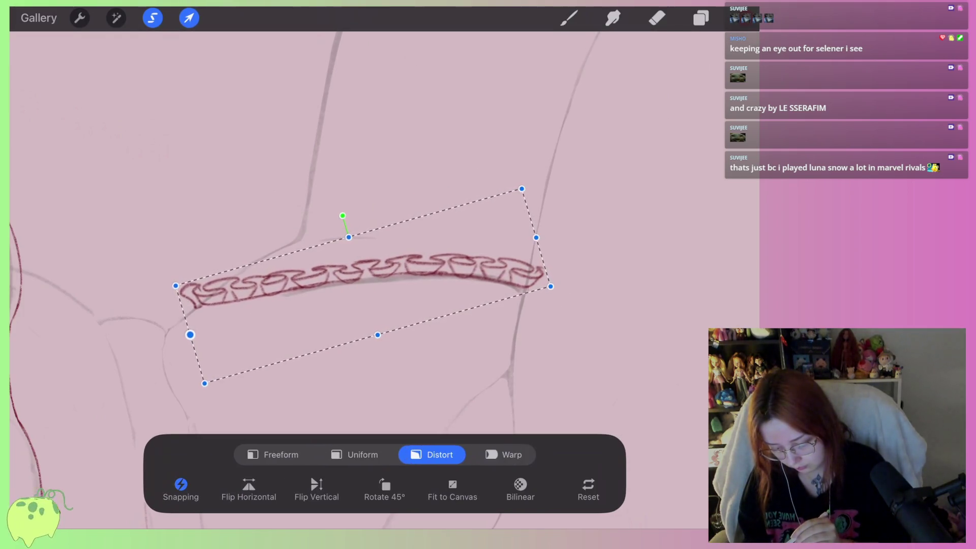
pyautogui.click(657, 18)
pyautogui.scroll(-3, 356, 280)
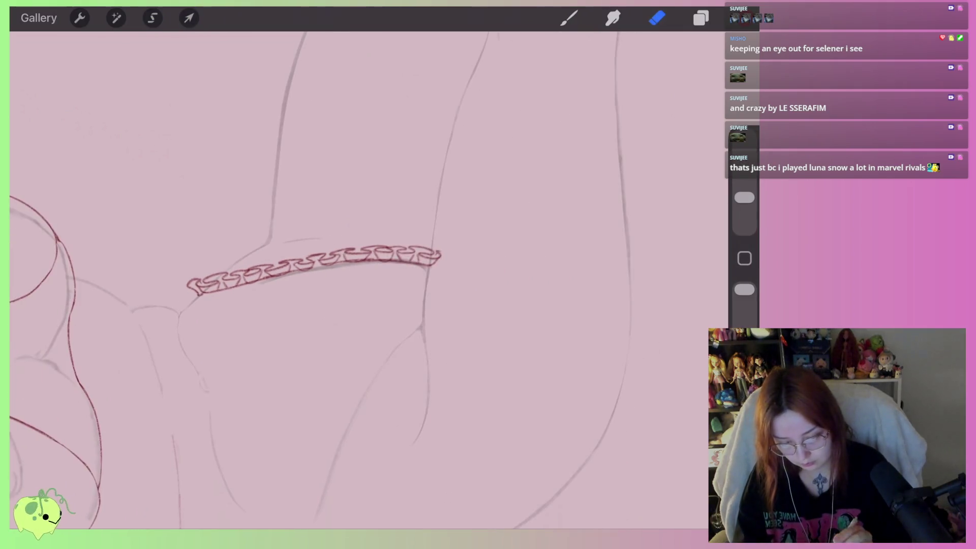
pyautogui.scroll(-3, 356, 280)
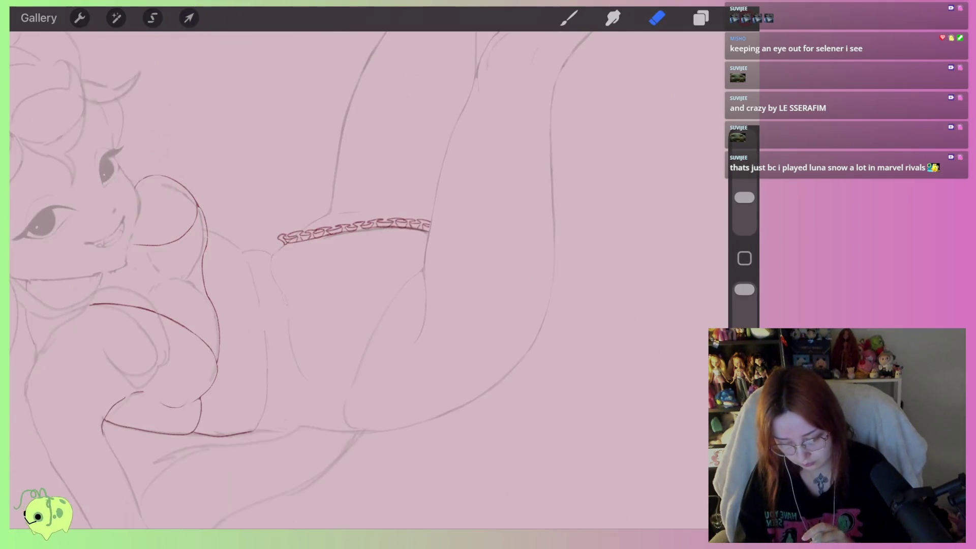
pyautogui.scroll(-2, 356, 280)
pyautogui.scroll(-1, 355, 280)
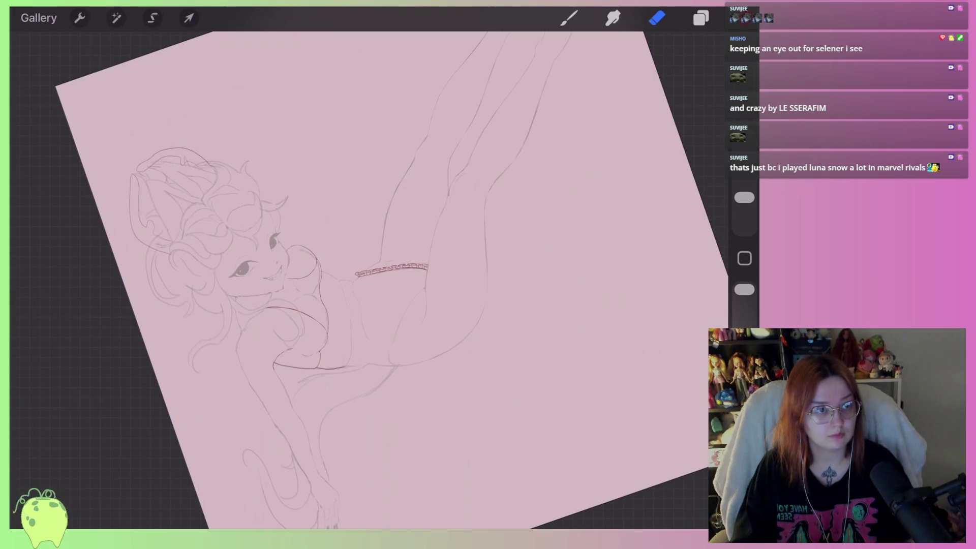
pyautogui.scroll(5, 391, 269)
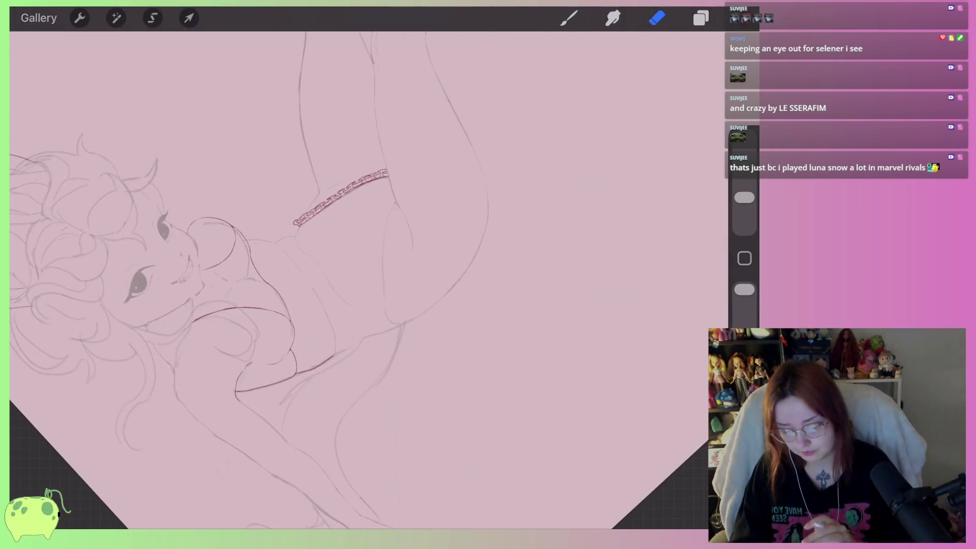
# Lasso the chain strap, Copy & Paste it, and mirror the copy horizontally
pyautogui.scroll(3, 391, 269)
pyautogui.scroll(2, 305, 254)
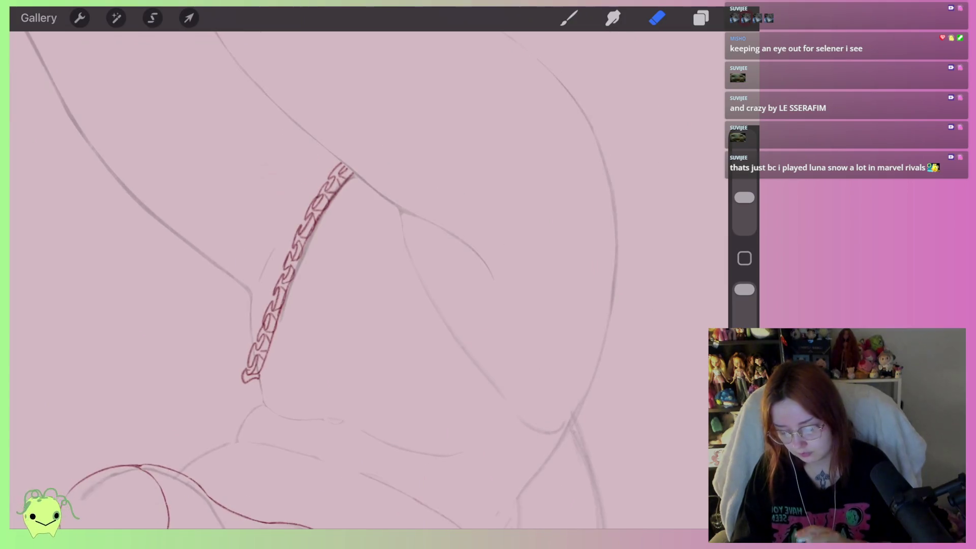
pyautogui.click(152, 18)
pyautogui.moveTo(295, 179); pyautogui.dragTo(296, 179)
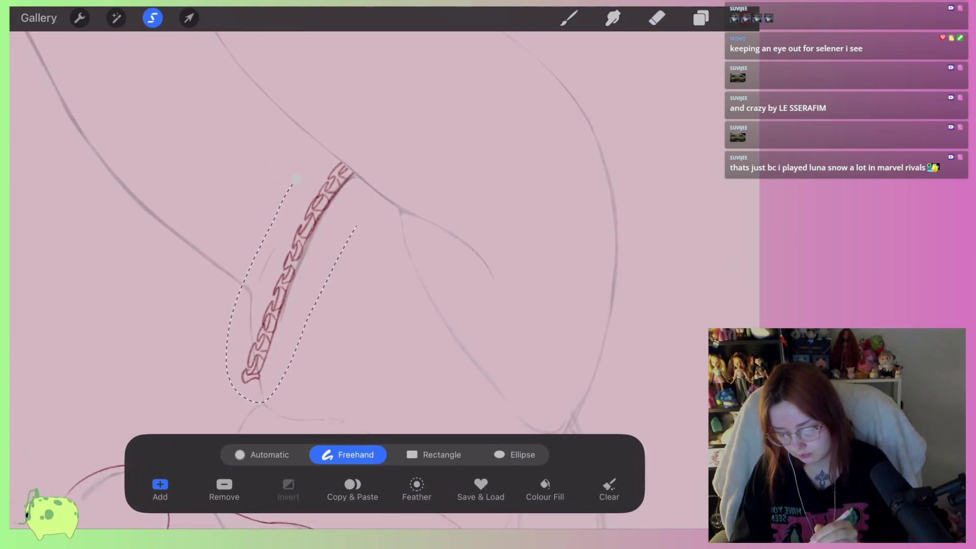
pyautogui.click(352, 485)
pyautogui.click(189, 18)
pyautogui.click(432, 454)
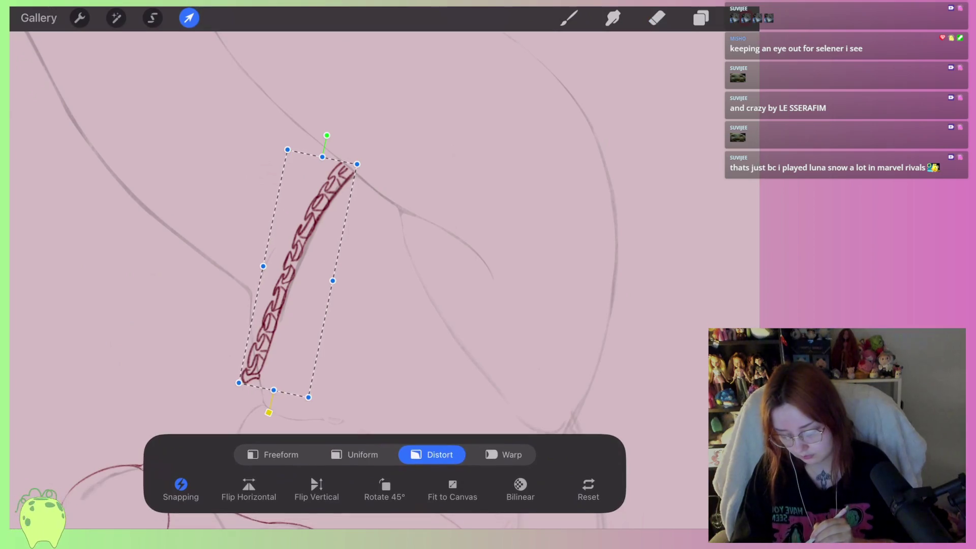
pyautogui.click(249, 488)
pyautogui.moveTo(298, 273); pyautogui.dragTo(397, 279)
# Rotate the chain copy to about 123° and place it on the other thigh
pyautogui.scroll(-5, 356, 254)
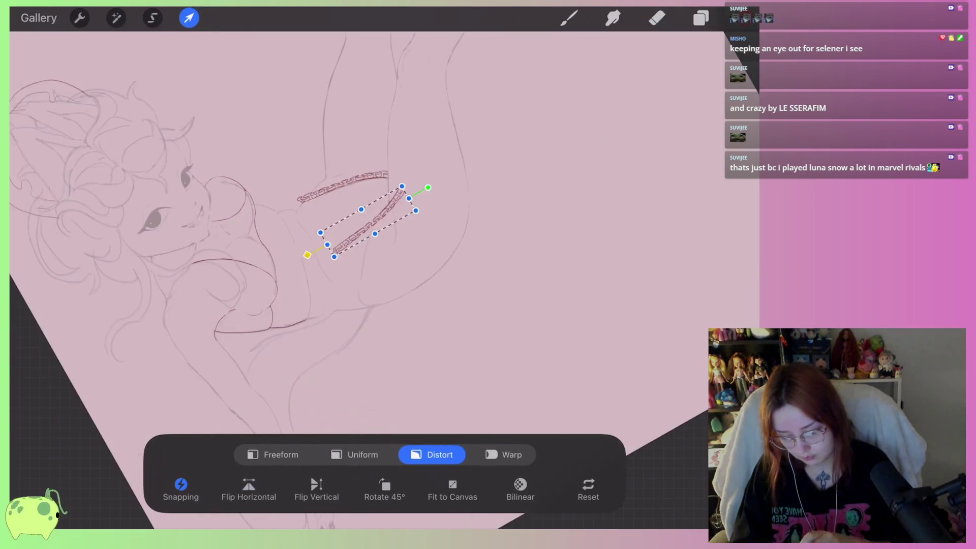
pyautogui.scroll(5, 394, 252)
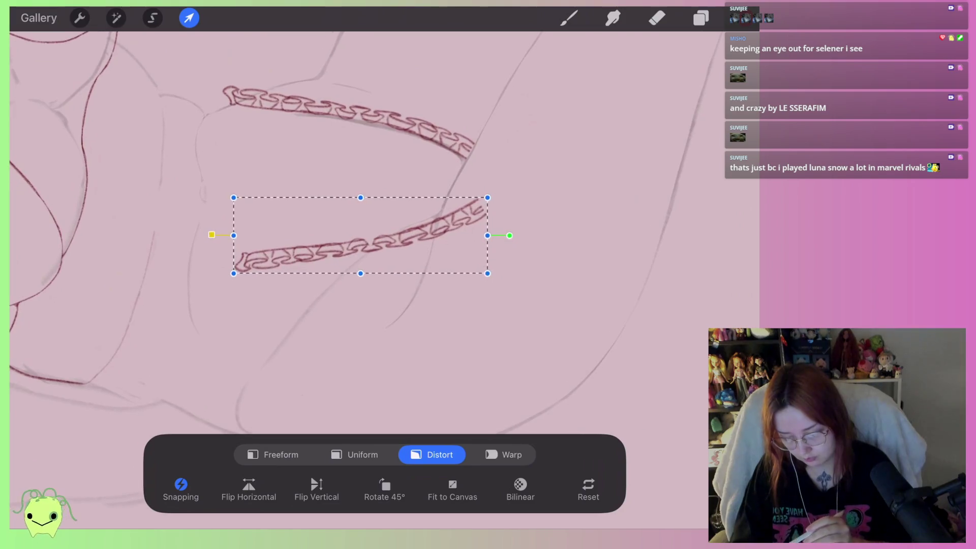
pyautogui.moveTo(509, 236); pyautogui.dragTo(489, 199)
pyautogui.moveTo(356, 239); pyautogui.dragTo(343, 296)
pyautogui.click(316, 488)
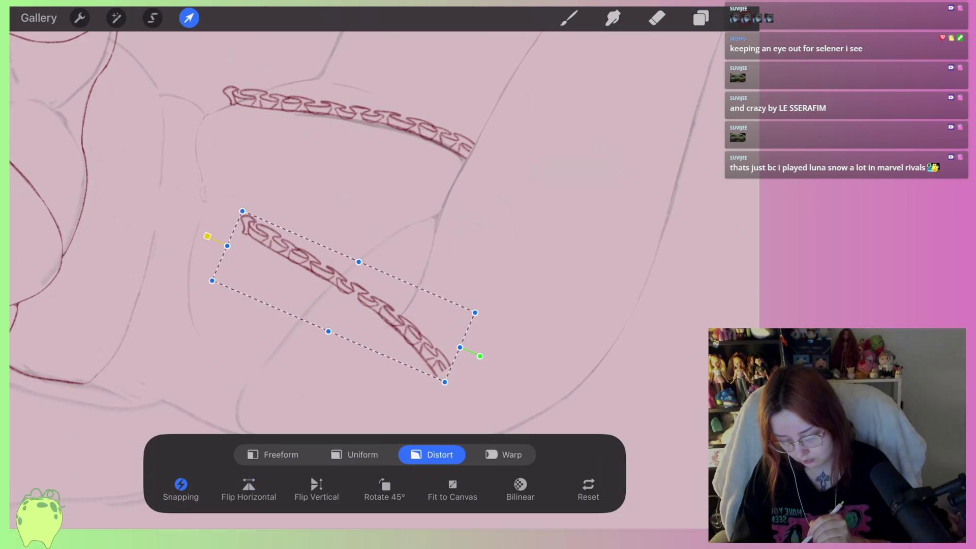
pyautogui.click(316, 488)
pyautogui.click(249, 488)
pyautogui.moveTo(216, 245)
pyautogui.mouseDown()
pyautogui.moveTo(253, 432)
pyautogui.moveTo(262, 421)
pyautogui.mouseUp()
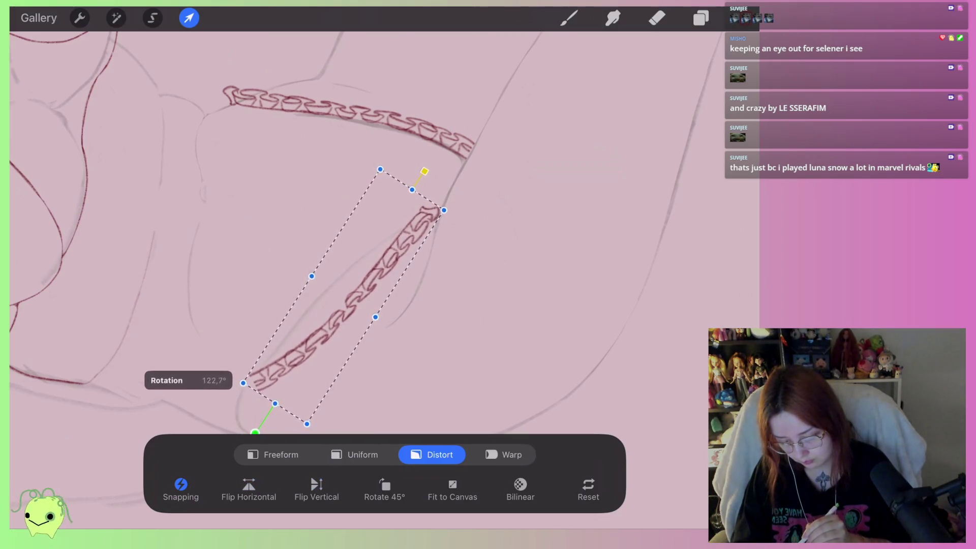
pyautogui.moveTo(343, 296); pyautogui.dragTo(320, 323)
pyautogui.scroll(-3, 356, 229)
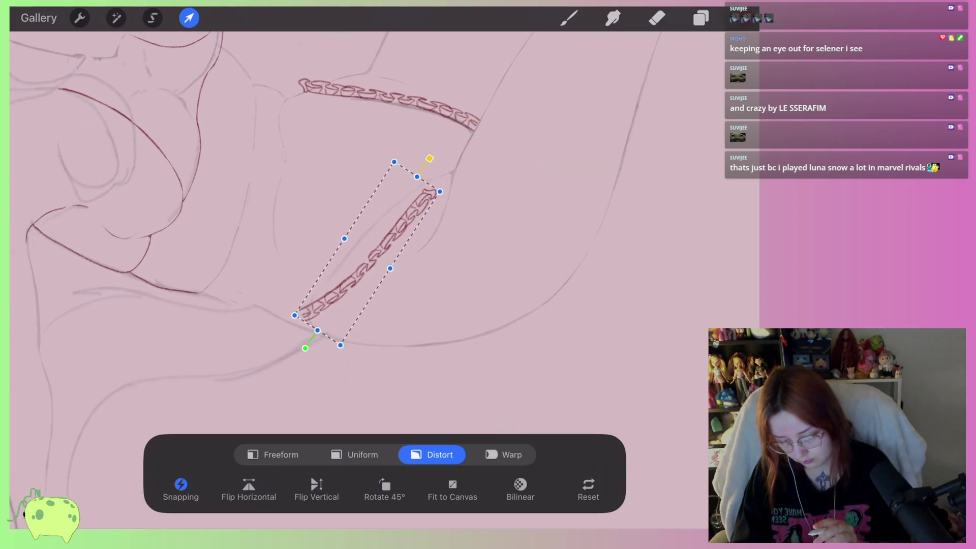
pyautogui.scroll(2, 356, 229)
pyautogui.click(701, 18)
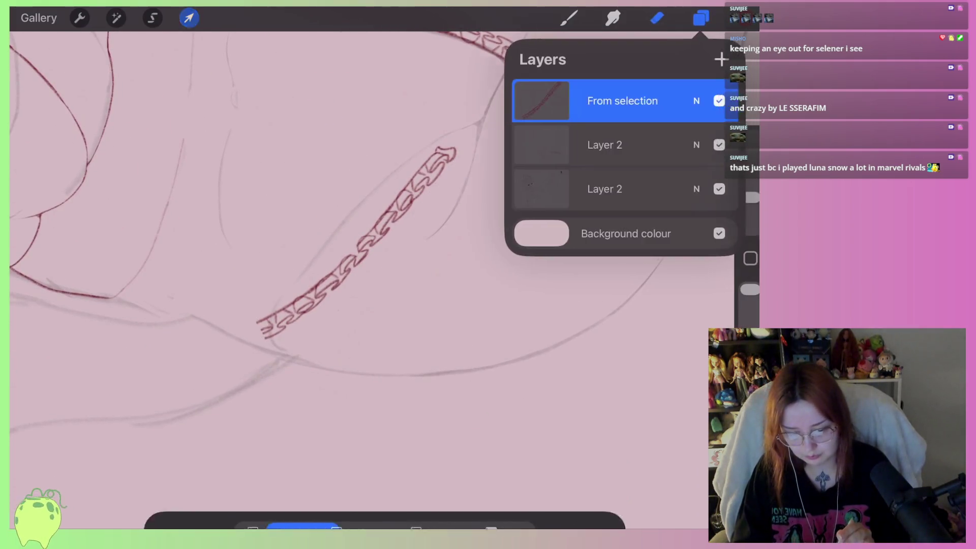
# Delete the 'From selection' layer holding the pasted chain copy and close Layers
pyautogui.moveTo(585, 100); pyautogui.dragTo(498, 101)
pyautogui.click(688, 99)
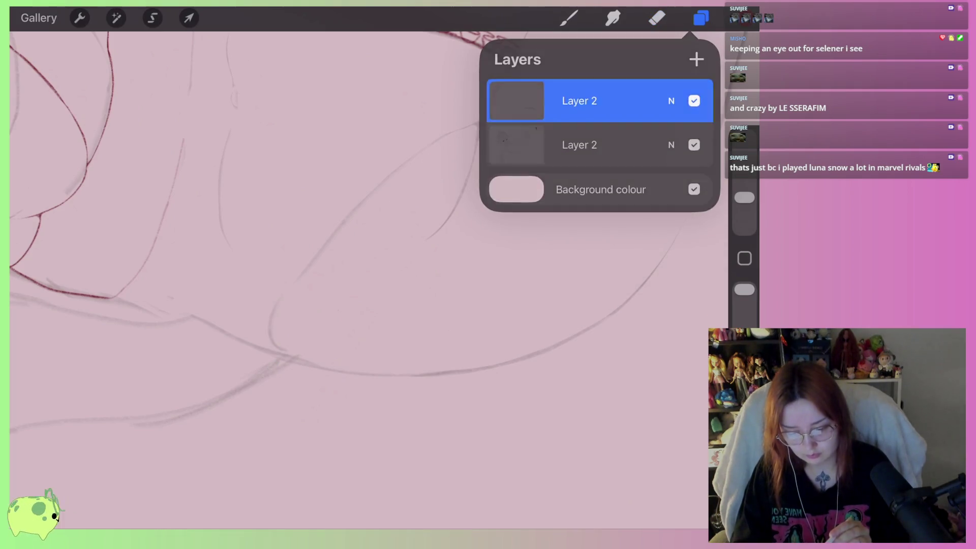
pyautogui.click(656, 18)
pyautogui.scroll(-2, 356, 254)
pyautogui.scroll(4, 356, 254)
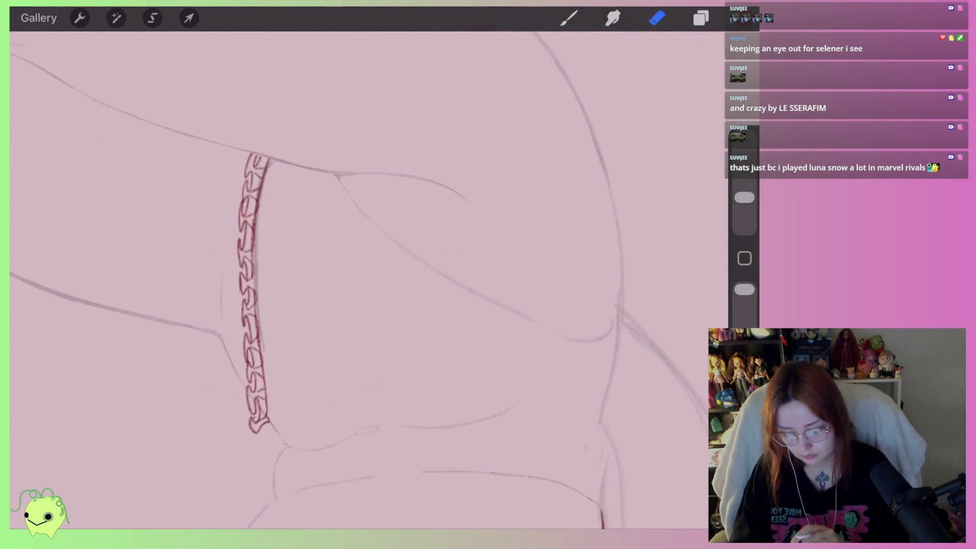
pyautogui.scroll(2, 356, 254)
pyautogui.scroll(1, 356, 254)
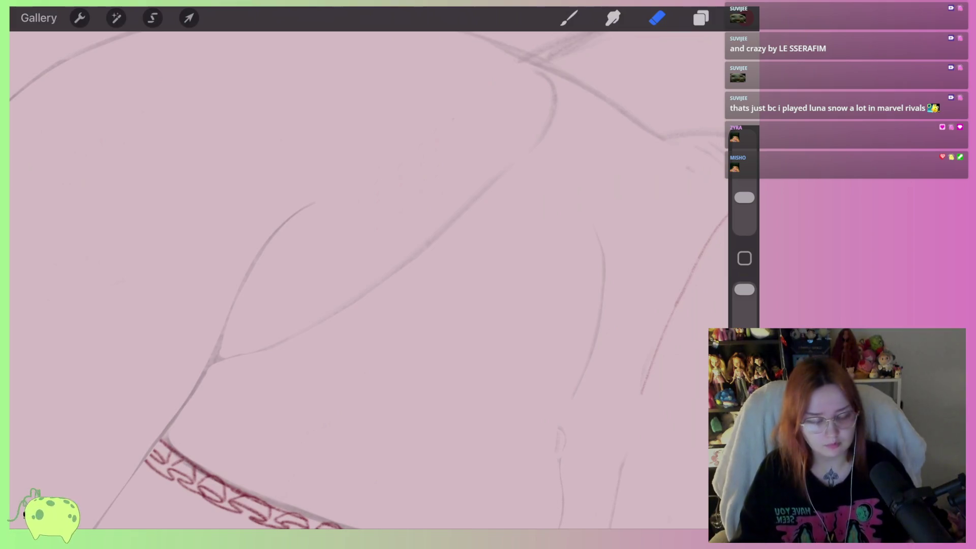
pyautogui.scroll(-2, 356, 279)
# Switch back to the brush and undo the oval chain stroke
pyautogui.scroll(-2, 356, 280)
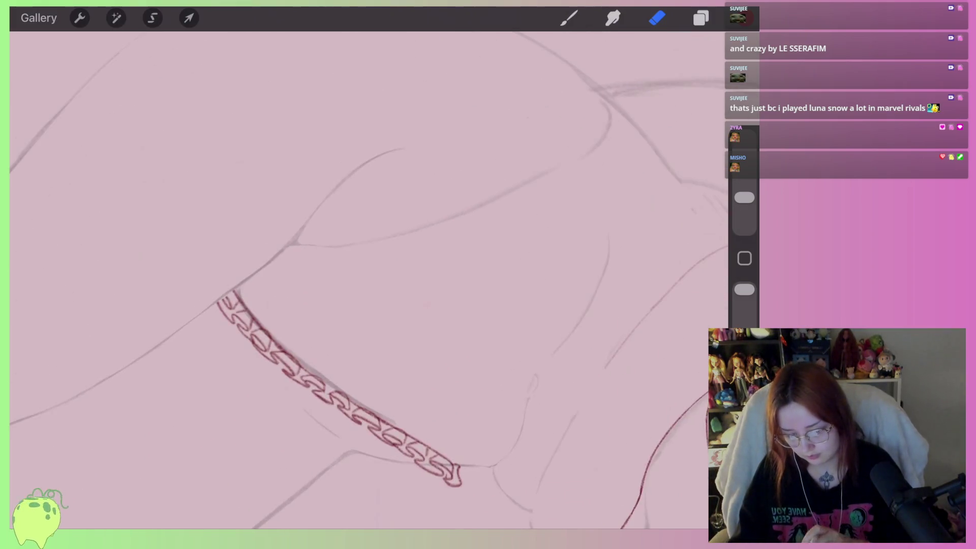
pyautogui.scroll(3, 356, 279)
pyautogui.press('b')
pyautogui.scroll(1, 244, 310)
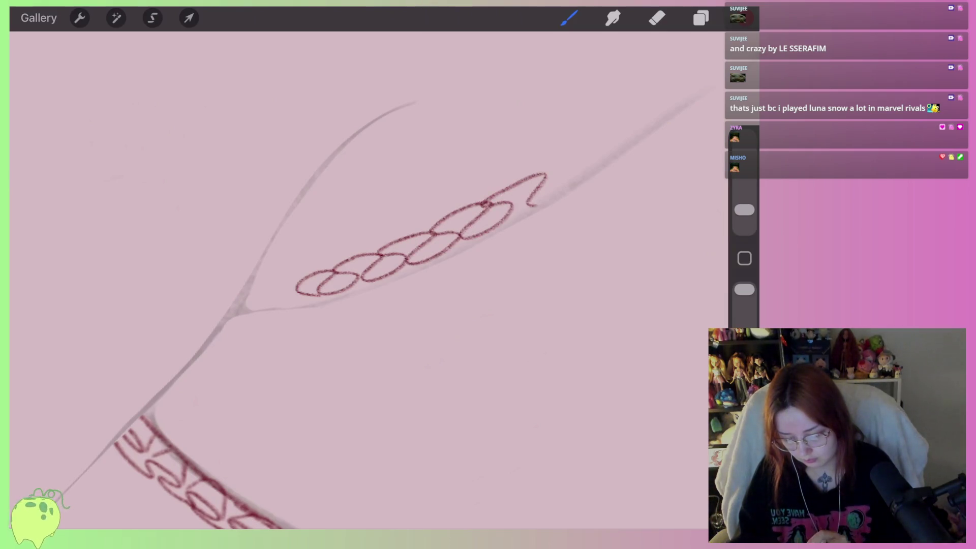
pyautogui.scroll(-2, 356, 280)
pyautogui.scroll(2, 355, 280)
pyautogui.scroll(2, 355, 280)
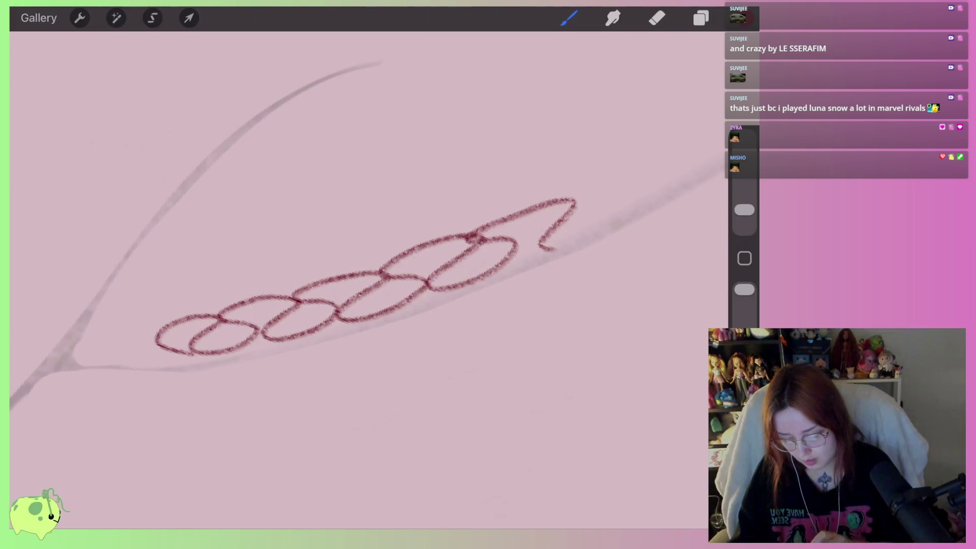
pyautogui.hotkey('ctrl', 'z')
pyautogui.scroll(2, 356, 254)
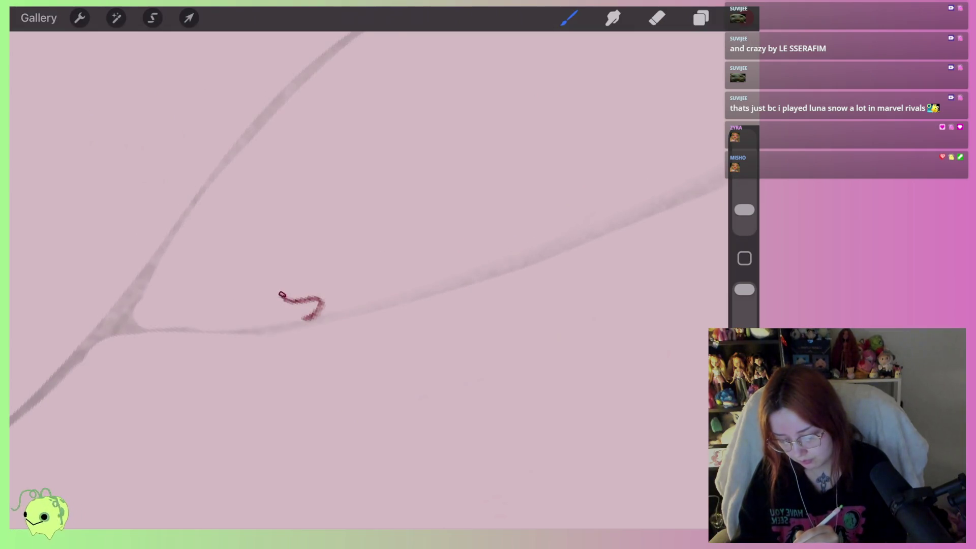
# Draw the first three curled chain links, redrawing the second as a taller peak
pyautogui.moveTo(282, 295)
pyautogui.mouseDown()
pyautogui.moveTo(343, 293)
pyautogui.moveTo(460, 237)
pyautogui.moveTo(481, 267)
pyautogui.moveTo(635, 204)
pyautogui.mouseUp()
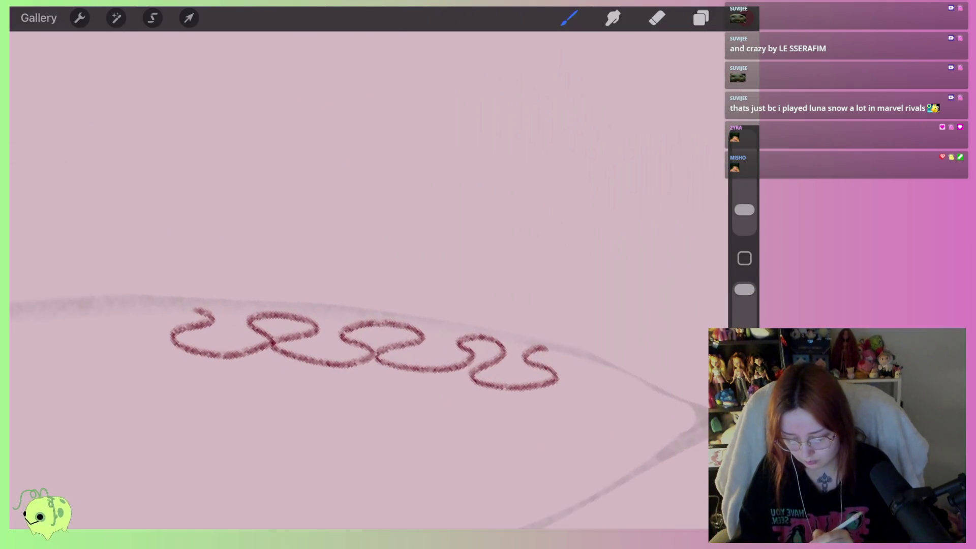
pyautogui.moveTo(340, 323); pyautogui.dragTo(379, 275)
pyautogui.moveTo(425, 316)
pyautogui.mouseDown()
pyautogui.moveTo(477, 253)
pyautogui.moveTo(507, 311)
pyautogui.mouseUp()
pyautogui.hotkey('ctrl', 'z')
pyautogui.hotkey('ctrl', 'z')
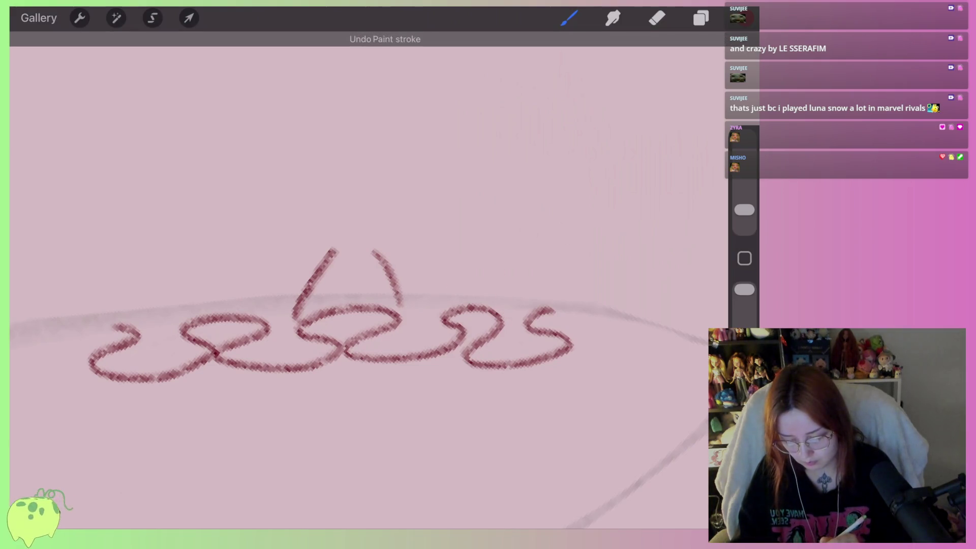
pyautogui.moveTo(424, 311)
pyautogui.mouseDown()
pyautogui.moveTo(454, 249)
pyautogui.moveTo(510, 319)
pyautogui.mouseUp()
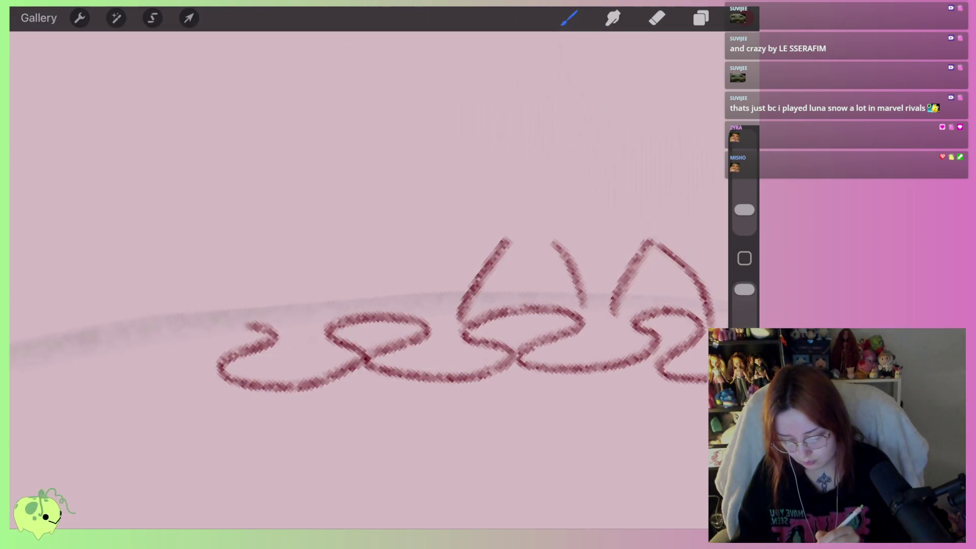
pyautogui.moveTo(384, 240); pyautogui.dragTo(439, 325)
pyautogui.moveTo(318, 320); pyautogui.dragTo(361, 243)
pyautogui.scroll(-3, 457, 315)
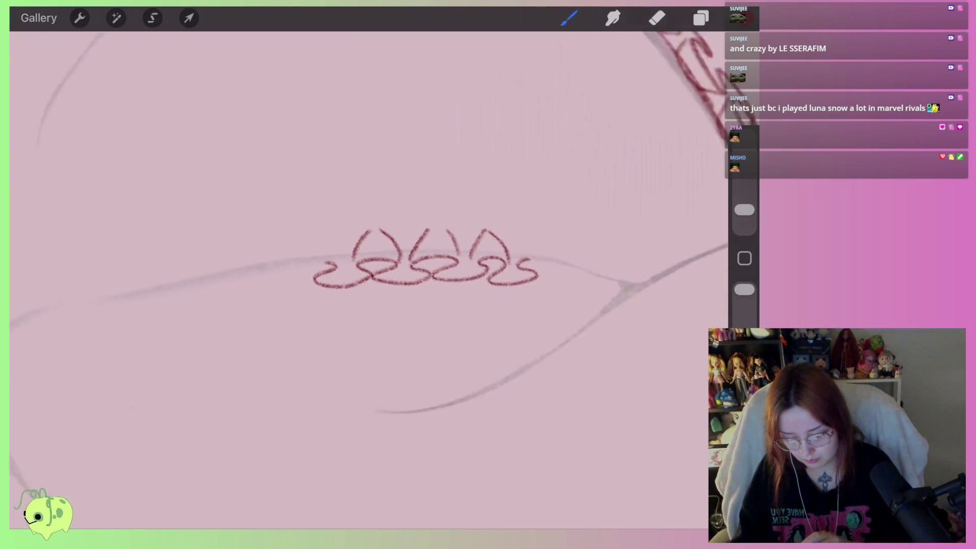
pyautogui.scroll(3, 509, 244)
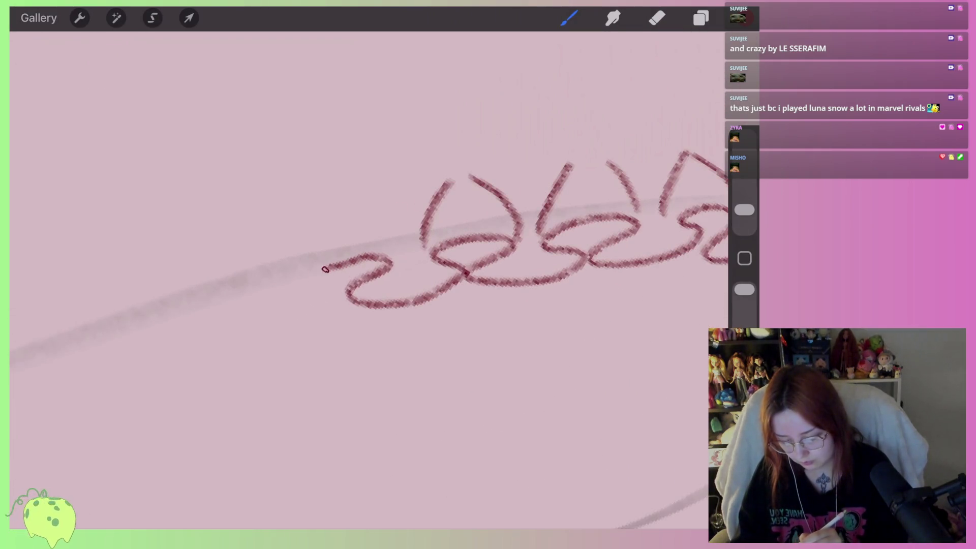
# Extend the chain leftward with more curls and downward link strokes beside the zigzag
pyautogui.moveTo(330, 297)
pyautogui.mouseDown()
pyautogui.moveTo(218, 321)
pyautogui.moveTo(223, 290)
pyautogui.moveTo(124, 342)
pyautogui.moveTo(55, 342)
pyautogui.mouseUp()
pyautogui.hscroll(-5, 355, 305)
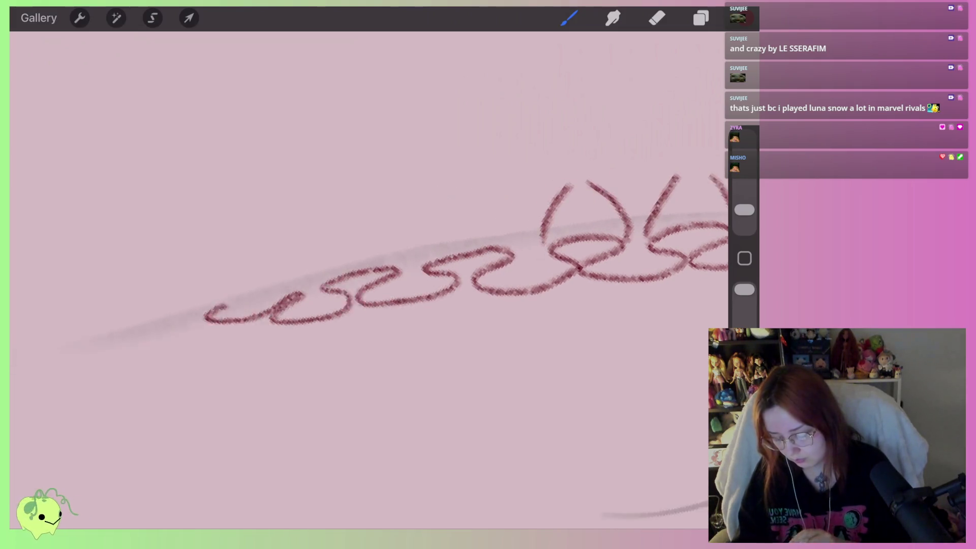
pyautogui.scroll(3, 458, 244)
pyautogui.moveTo(284, 297)
pyautogui.mouseDown()
pyautogui.moveTo(313, 301)
pyautogui.moveTo(342, 326)
pyautogui.moveTo(333, 292)
pyautogui.moveTo(430, 267)
pyautogui.moveTo(412, 302)
pyautogui.moveTo(486, 277)
pyautogui.moveTo(554, 236)
pyautogui.moveTo(534, 279)
pyautogui.moveTo(579, 240)
pyautogui.moveTo(643, 218)
pyautogui.mouseUp()
pyautogui.moveTo(565, 166); pyautogui.dragTo(585, 238)
pyautogui.moveTo(671, 159); pyautogui.dragTo(637, 236)
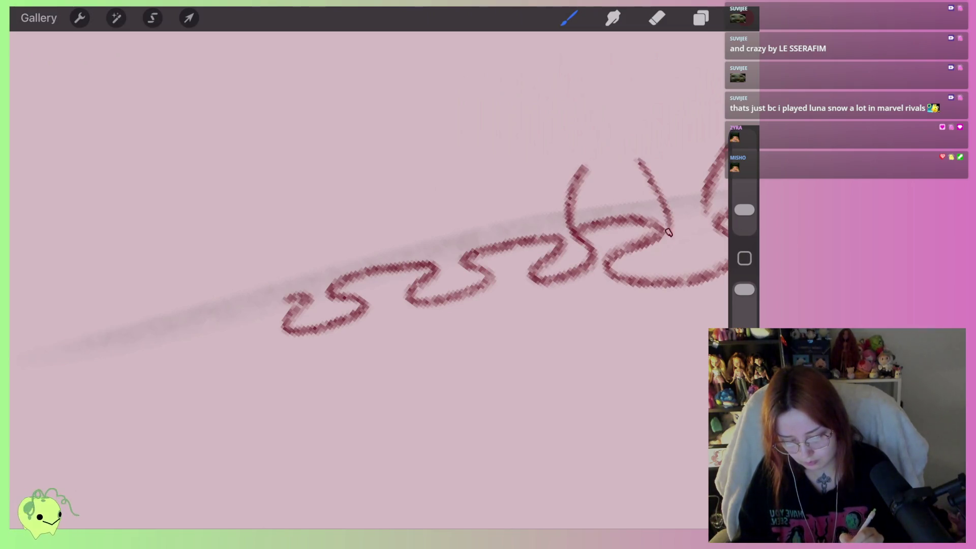
# Add loop strokes above the zigzag links, redrawing the leftmost stroke
pyautogui.hscroll(3, 442, 218)
pyautogui.moveTo(441, 217); pyautogui.dragTo(486, 258)
pyautogui.moveTo(401, 209); pyautogui.dragTo(370, 293)
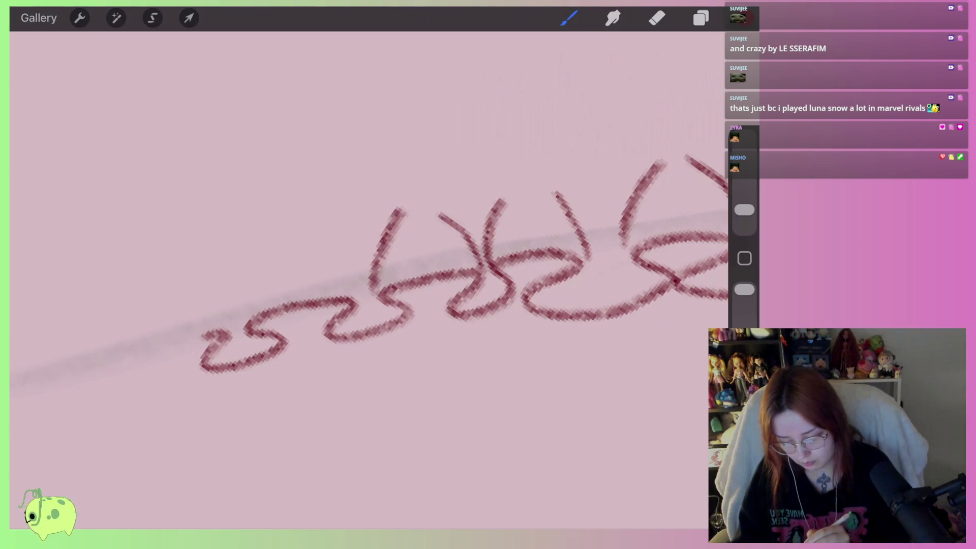
pyautogui.moveTo(298, 232); pyautogui.dragTo(357, 288)
pyautogui.moveTo(271, 244); pyautogui.dragTo(241, 316)
pyautogui.scroll(-5, 386, 275)
pyautogui.scroll(-3, 386, 274)
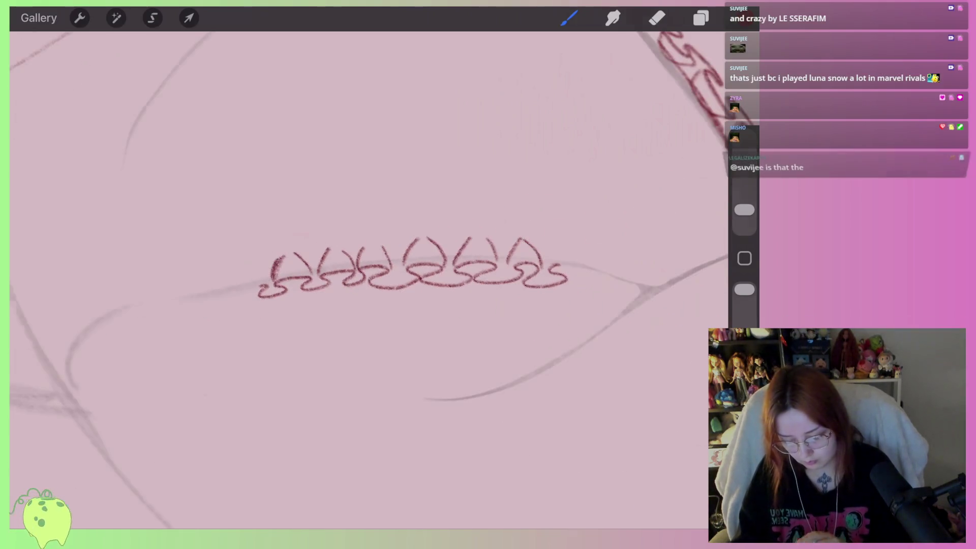
pyautogui.scroll(3, 386, 244)
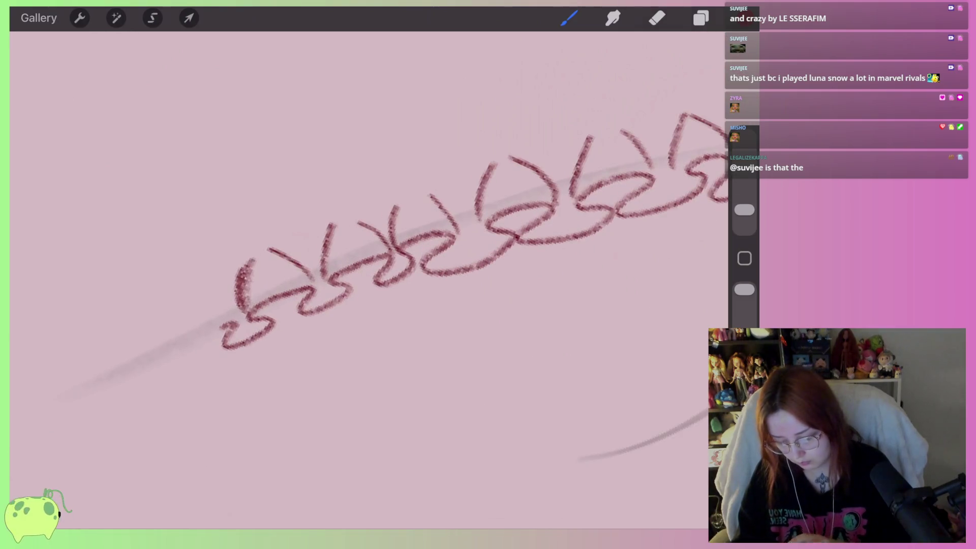
pyautogui.hotkey('ctrl', 'z')
pyautogui.moveTo(246, 268); pyautogui.dragTo(237, 311)
# Select the new row of about seven chain links with a freehand loop
pyautogui.scroll(3, 472, 229)
pyautogui.scroll(-3, 386, 254)
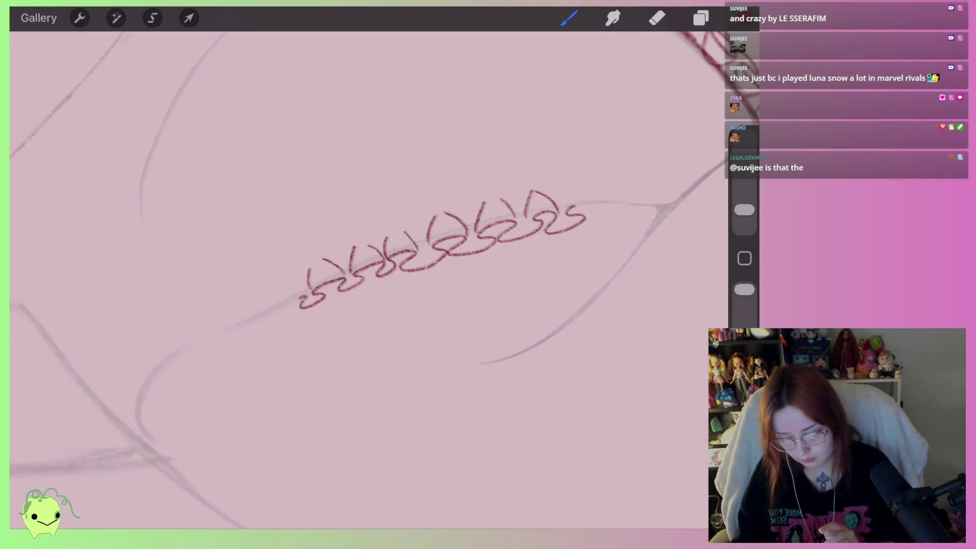
pyautogui.scroll(-2, 386, 254)
pyautogui.scroll(-1, 387, 254)
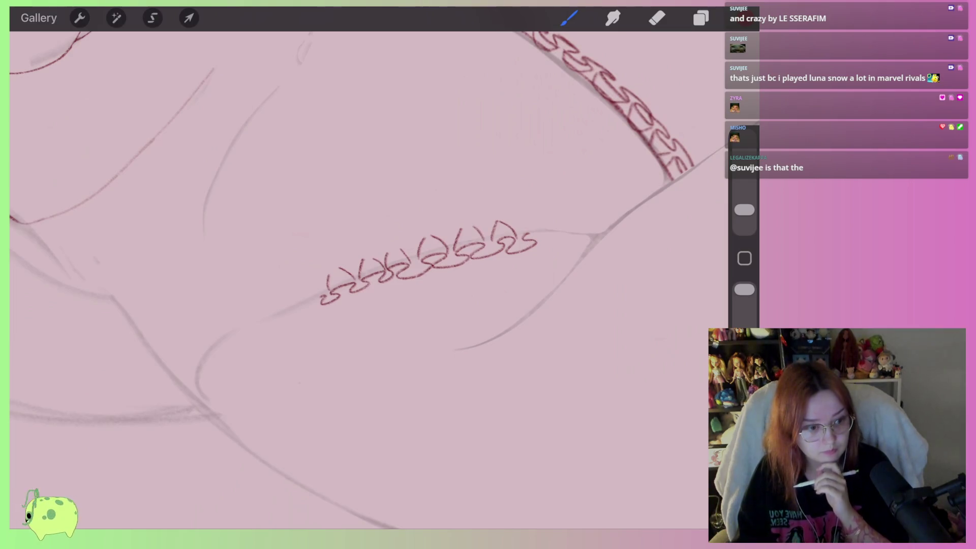
pyautogui.hscroll(1, 422, 265)
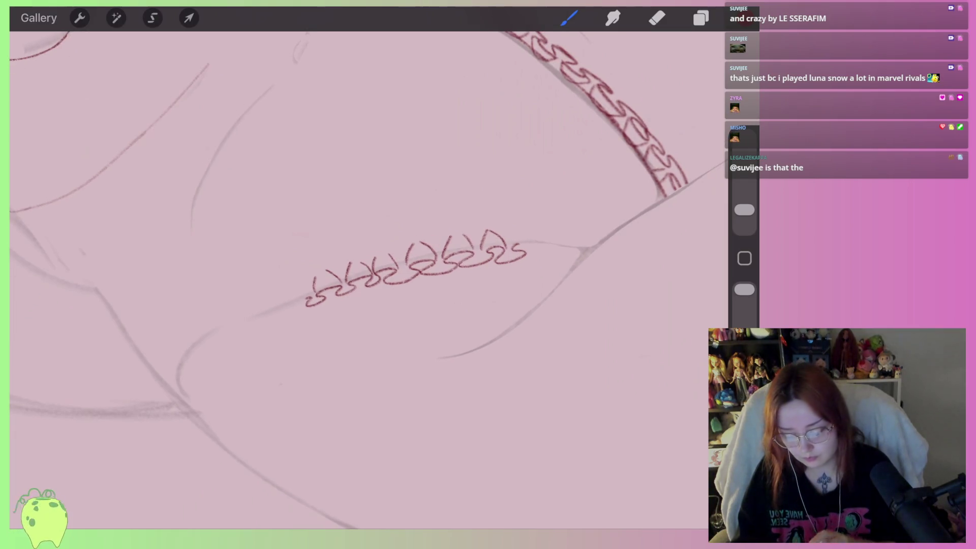
pyautogui.moveTo(323, 254); pyautogui.dragTo(417, 305)
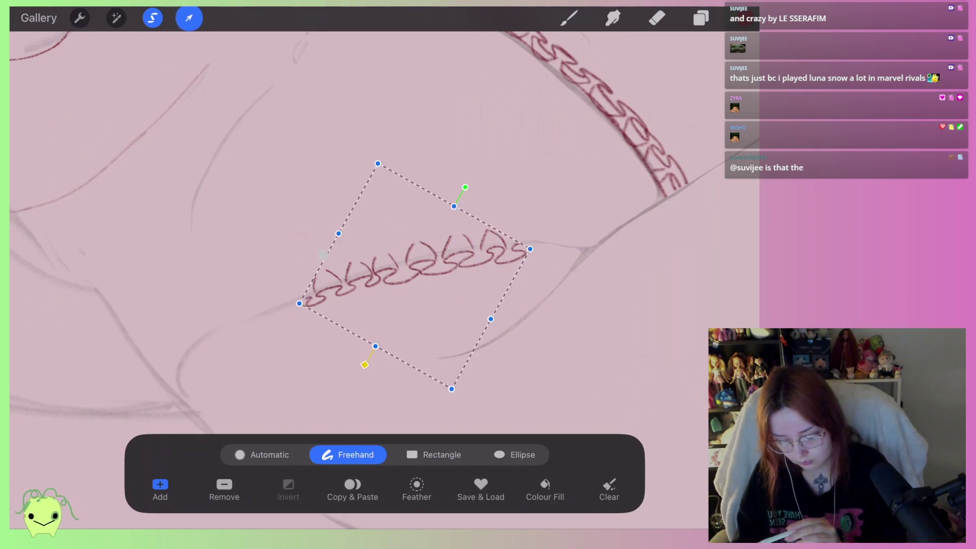
# Rotate the selected chain slightly clockwise along the thigh and commit
pyautogui.click(189, 18)
pyautogui.scroll(3, 382, 249)
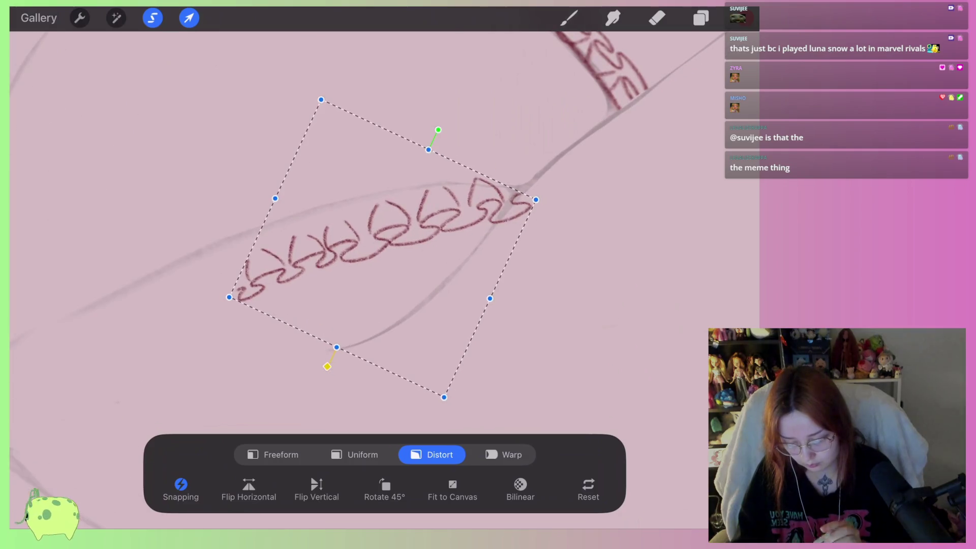
pyautogui.moveTo(383, 248)
pyautogui.mouseDown()
pyautogui.moveTo(385, 226)
pyautogui.moveTo(383, 234)
pyautogui.mouseUp()
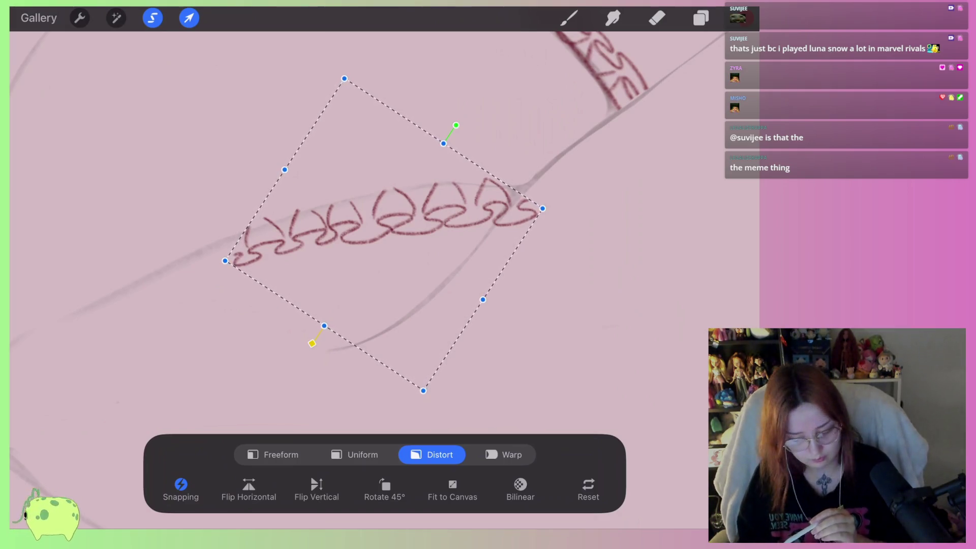
pyautogui.click(189, 18)
# Copy the links to a new layer, then rotate, slide and skew them to extend the chain
pyautogui.moveTo(305, 178)
pyautogui.mouseDown()
pyautogui.moveTo(327, 290)
pyautogui.moveTo(308, 176)
pyautogui.mouseUp()
pyautogui.click(352, 497)
pyautogui.click(189, 18)
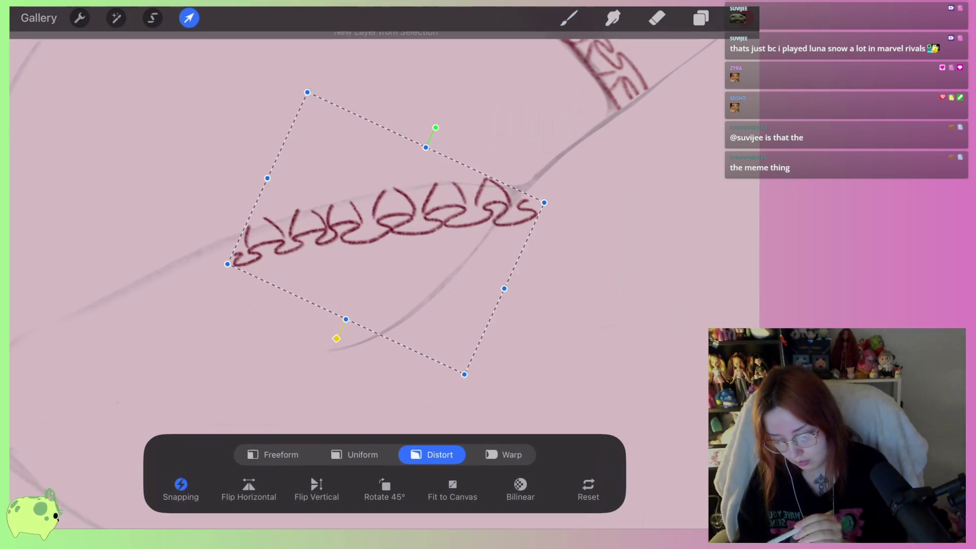
pyautogui.moveTo(387, 224); pyautogui.dragTo(391, 214)
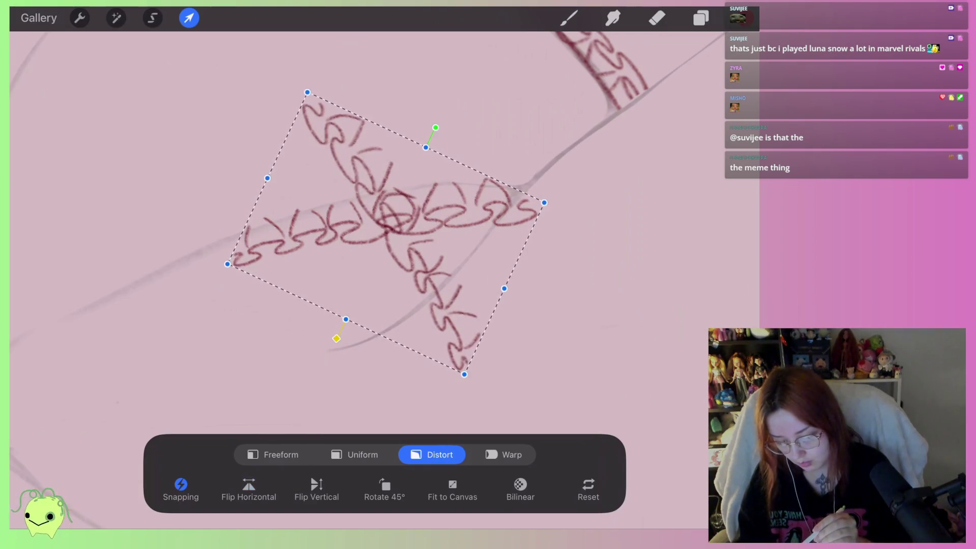
pyautogui.moveTo(436, 128); pyautogui.dragTo(290, 120)
pyautogui.moveTo(386, 234); pyautogui.dragTo(205, 264)
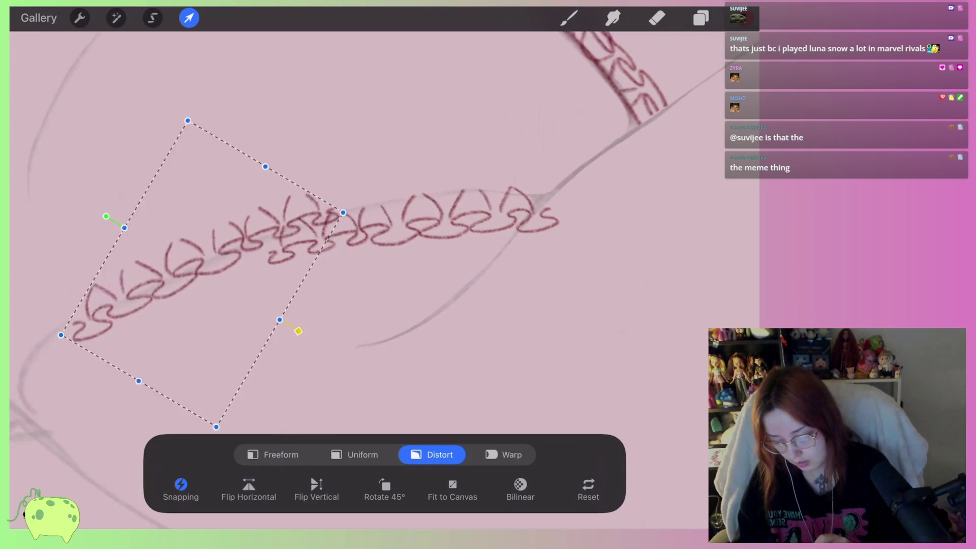
pyautogui.moveTo(283, 179); pyautogui.dragTo(239, 185)
pyautogui.moveTo(305, 254); pyautogui.dragTo(314, 249)
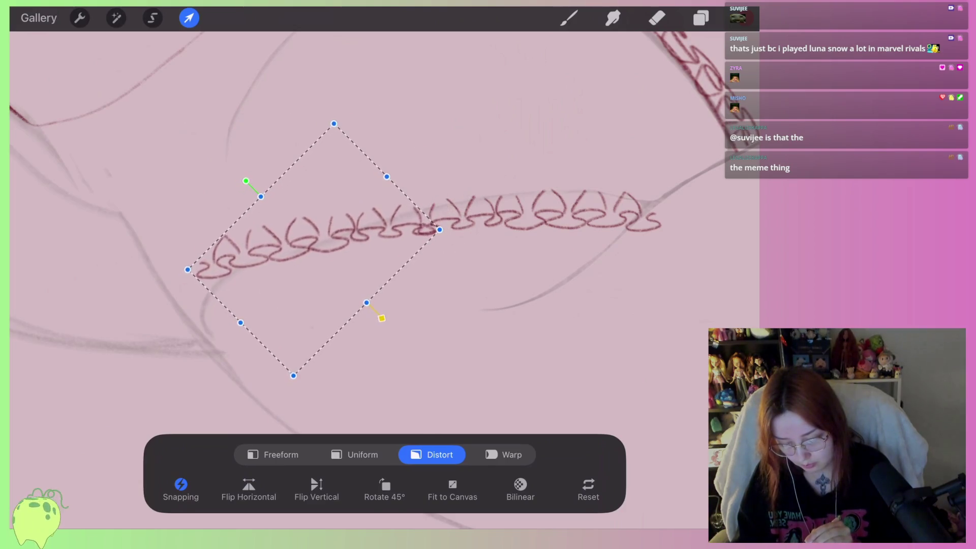
pyautogui.moveTo(189, 269); pyautogui.dragTo(198, 305)
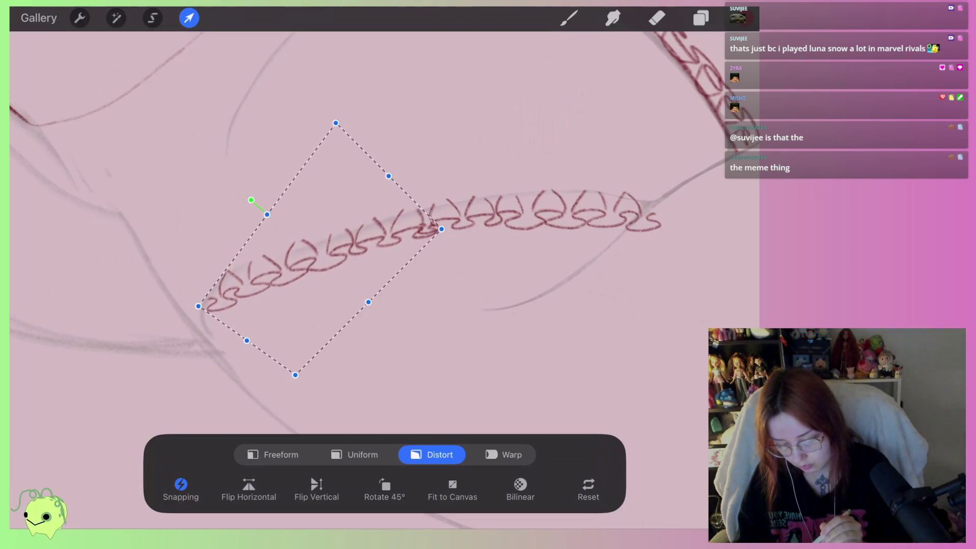
pyautogui.moveTo(442, 228); pyautogui.dragTo(444, 224)
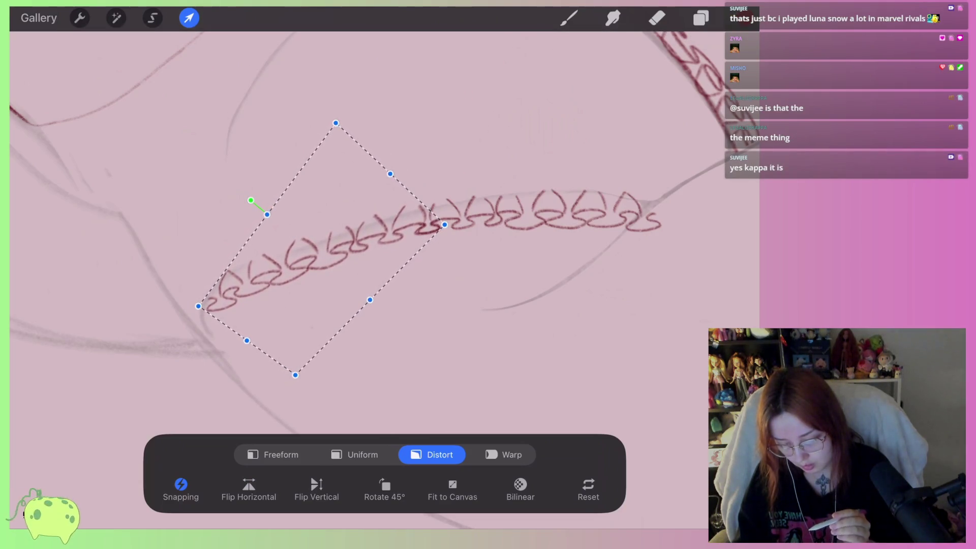
# Warp the copied links so the left end bends down along the thigh
pyautogui.click(512, 454)
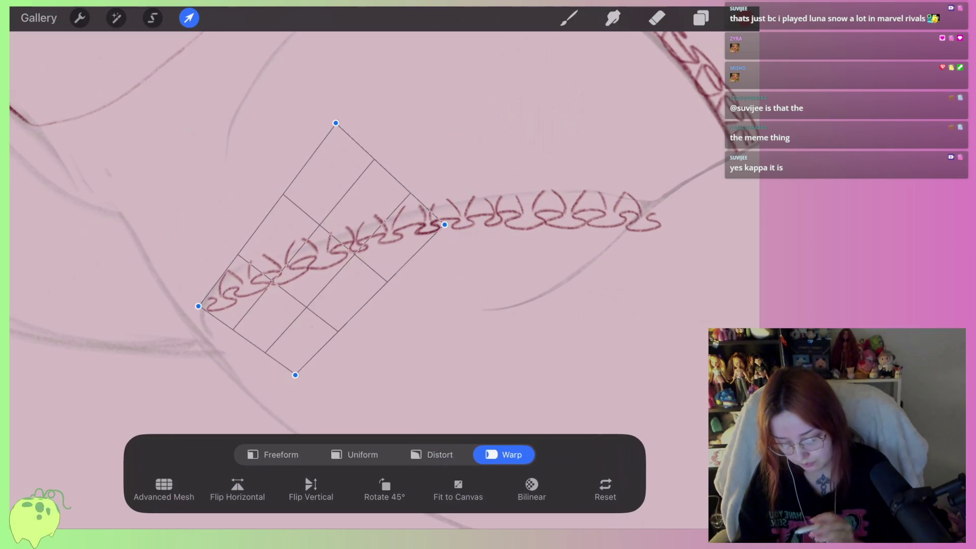
pyautogui.scroll(3, 351, 213)
pyautogui.moveTo(169, 289); pyautogui.dragTo(164, 291)
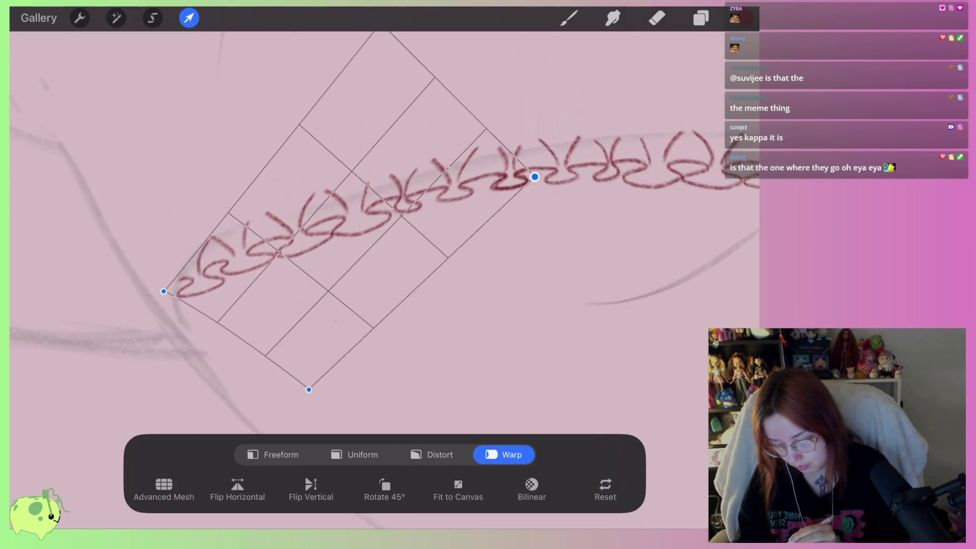
pyautogui.moveTo(280, 254); pyautogui.dragTo(274, 253)
pyautogui.moveTo(351, 206); pyautogui.dragTo(354, 211)
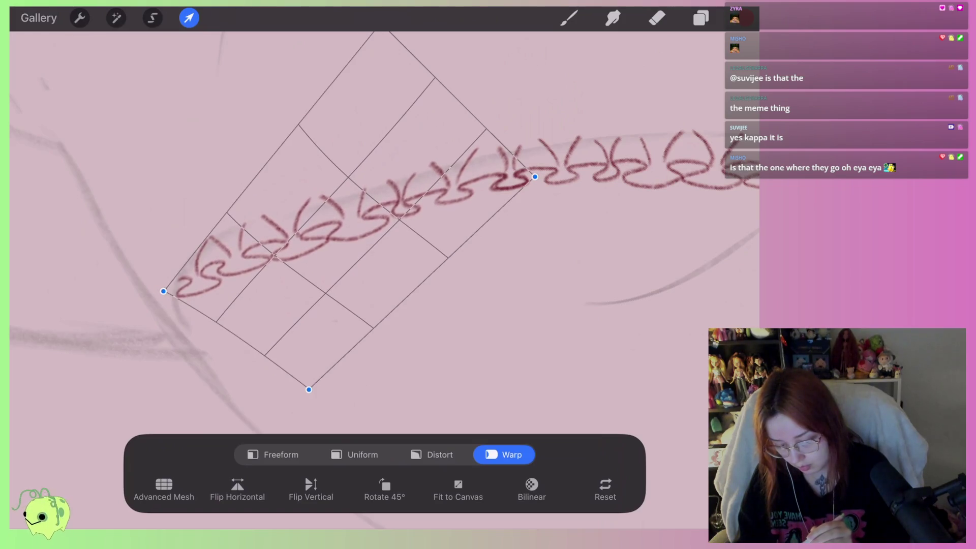
pyautogui.moveTo(457, 168); pyautogui.dragTo(462, 172)
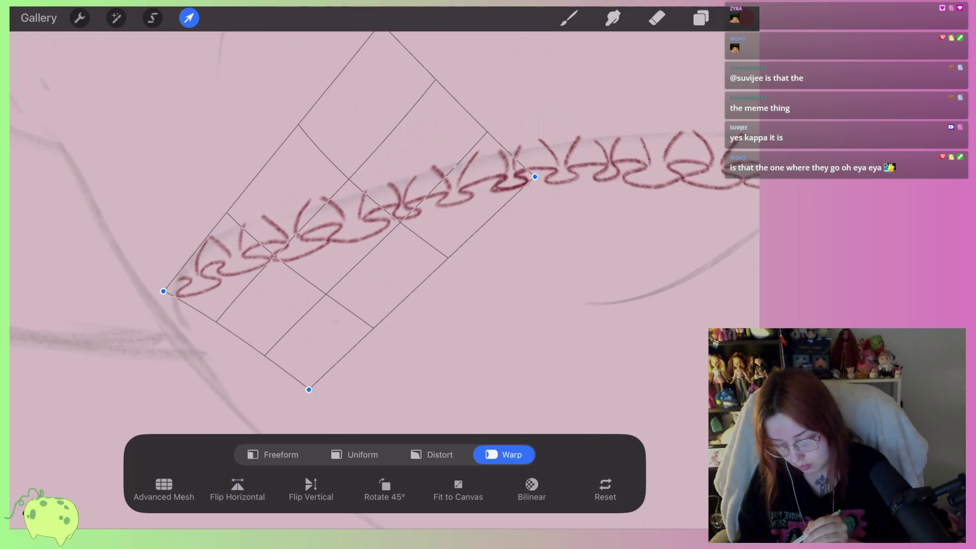
pyautogui.click(362, 454)
pyautogui.click(569, 18)
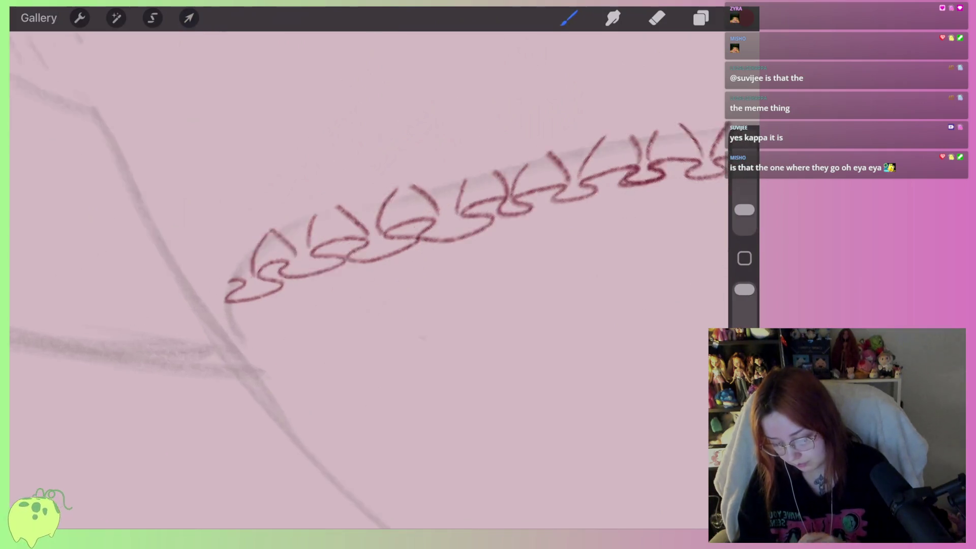
# Erase part of the chain's leftmost link and attempt its end curve, undoing failed strokes
pyautogui.scroll(5, 406, 255)
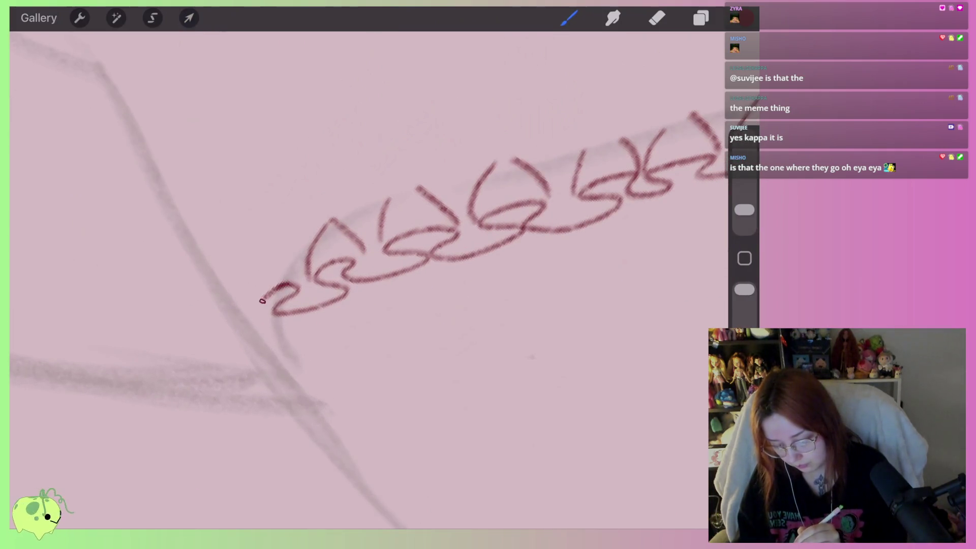
pyautogui.click(657, 18)
pyautogui.moveTo(310, 305); pyautogui.dragTo(261, 294)
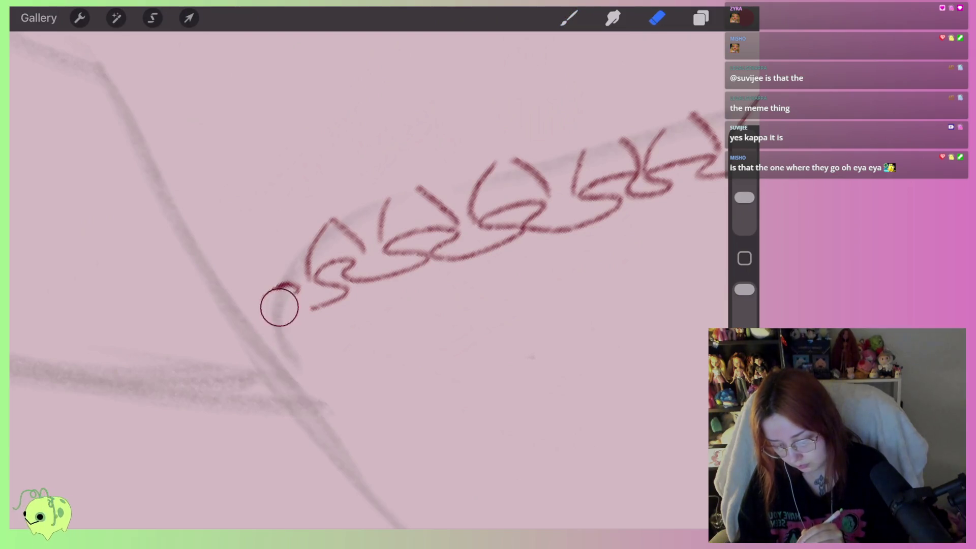
pyautogui.click(568, 18)
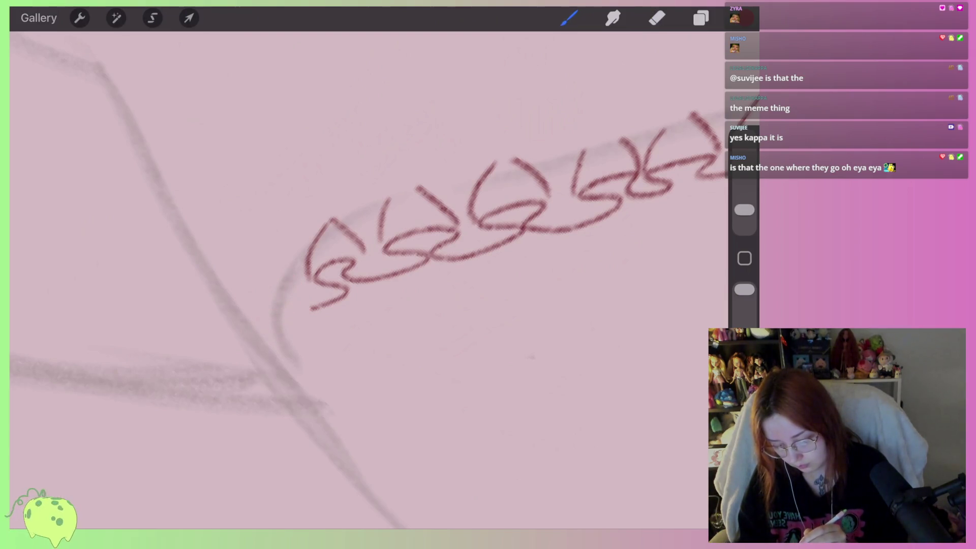
pyautogui.moveTo(318, 232); pyautogui.dragTo(262, 322)
pyautogui.hotkey('ctrl', 'z')
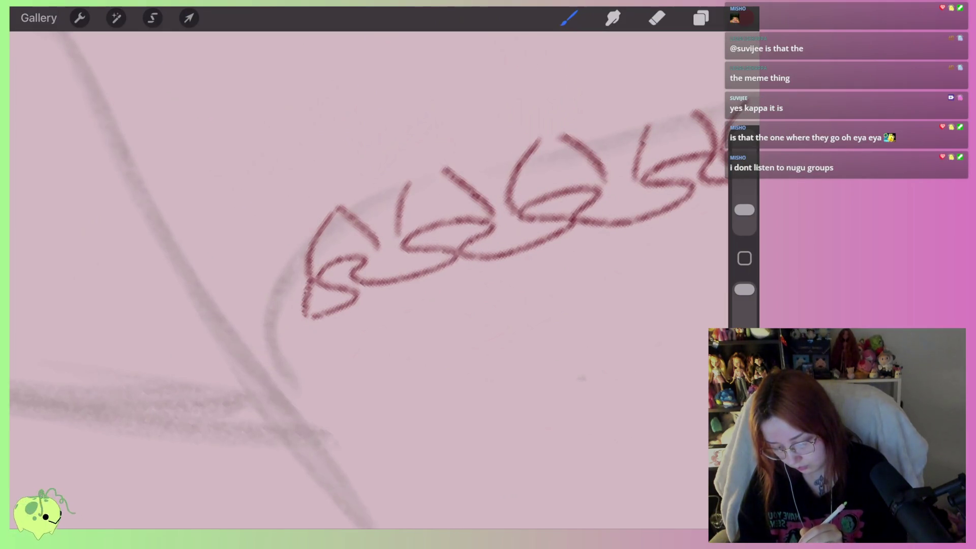
pyautogui.moveTo(267, 332); pyautogui.dragTo(308, 233)
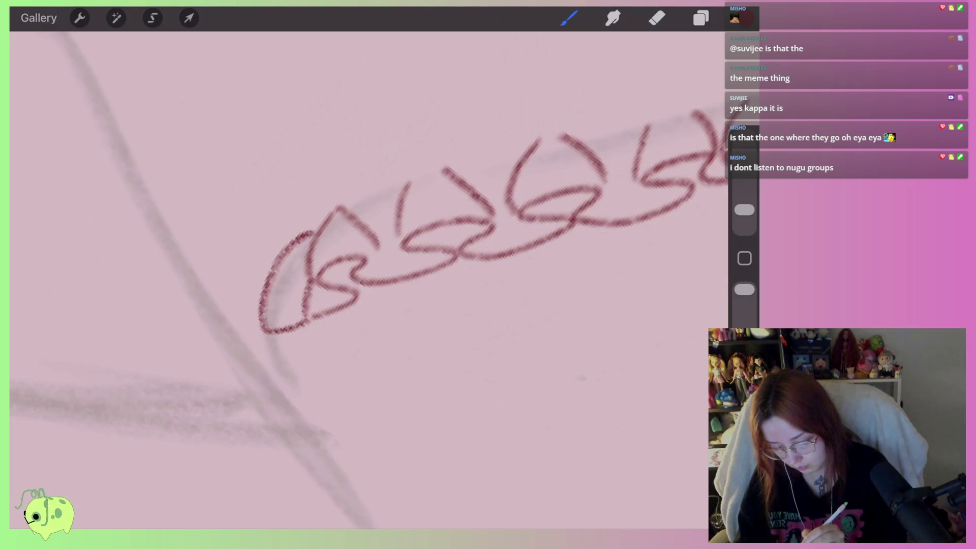
pyautogui.moveTo(350, 300); pyautogui.dragTo(305, 287)
pyautogui.hotkey('ctrl', 'z')
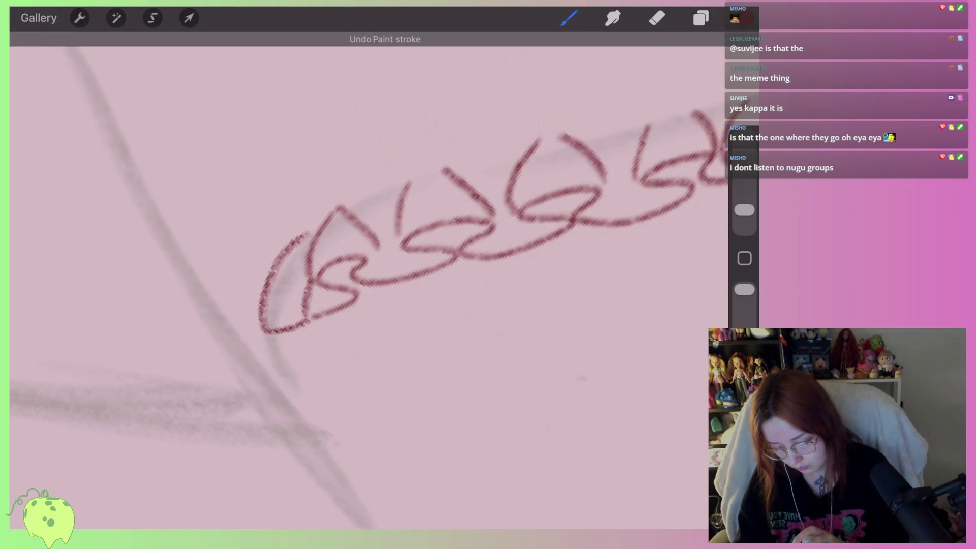
pyautogui.hotkey('ctrl', 'z')
pyautogui.hotkey('ctrl', 'z')
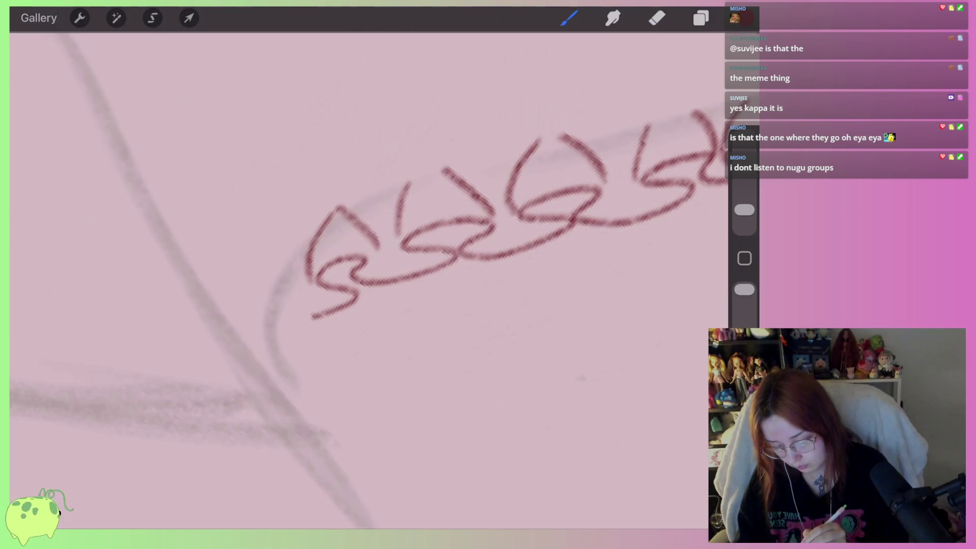
pyautogui.moveTo(299, 309); pyautogui.dragTo(305, 315)
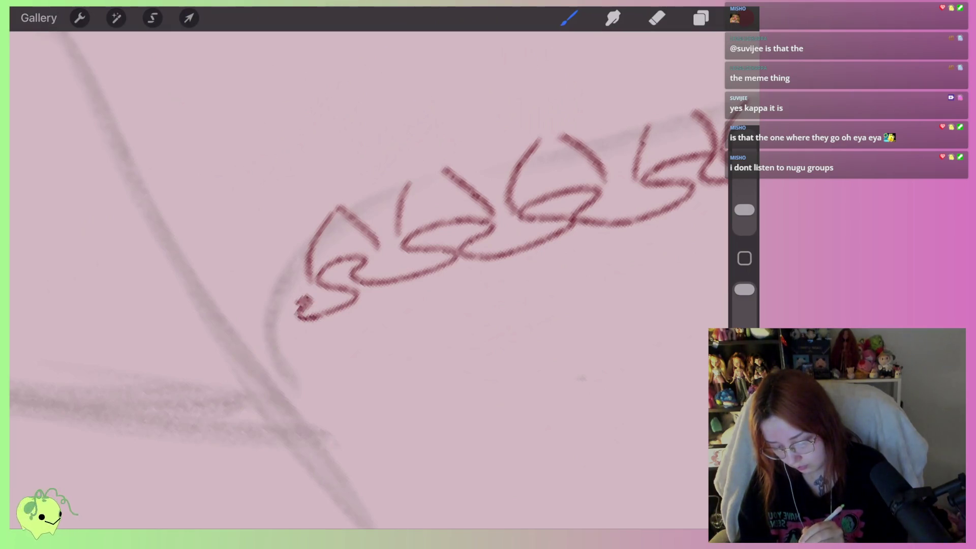
pyautogui.hotkey('ctrl', 'z')
# Draw the end link's curling and outer curves, trim the loop bottom, redraw its left edge
pyautogui.moveTo(311, 284); pyautogui.dragTo(293, 338)
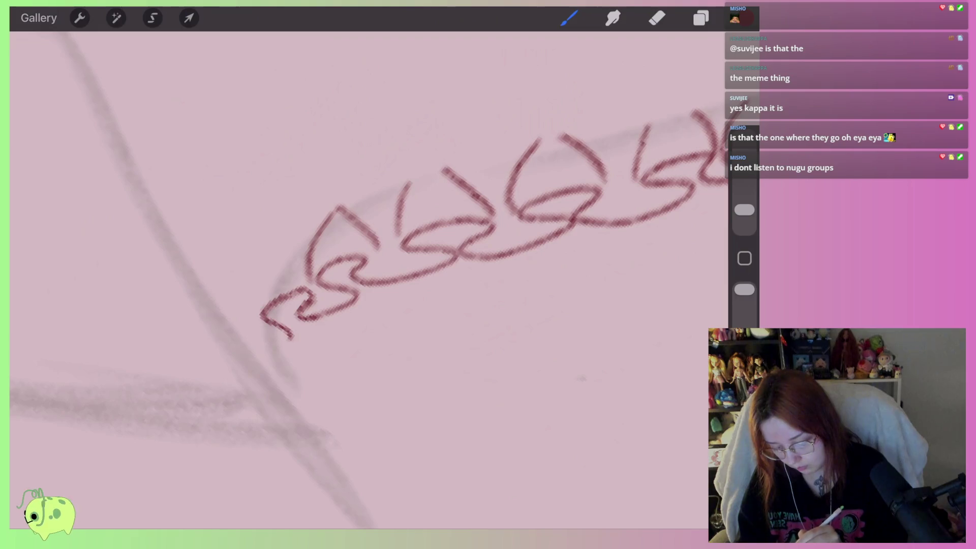
pyautogui.moveTo(314, 225); pyautogui.dragTo(258, 322)
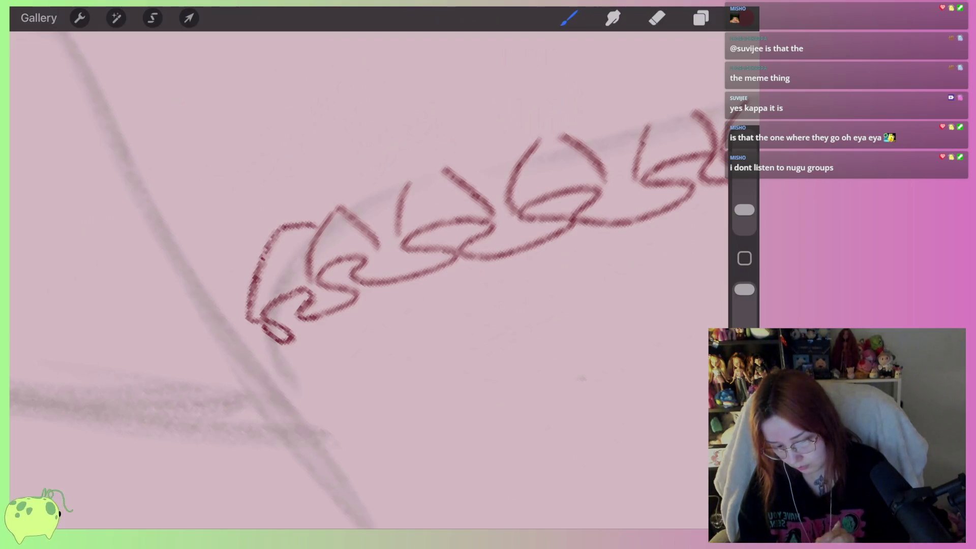
pyautogui.click(657, 18)
pyautogui.moveTo(277, 336); pyautogui.dragTo(290, 344)
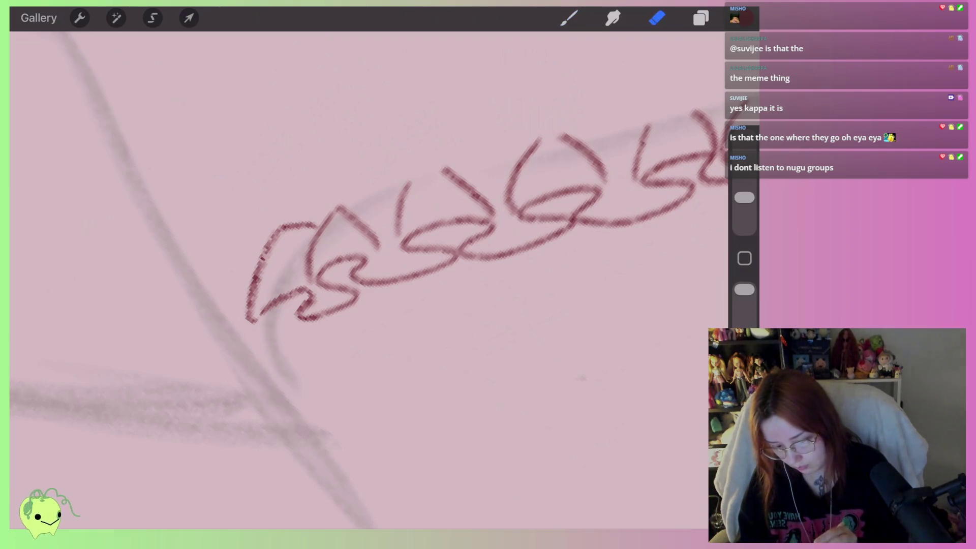
pyautogui.click(569, 18)
pyautogui.moveTo(744, 198); pyautogui.dragTo(745, 209)
pyautogui.moveTo(264, 311)
pyautogui.mouseDown()
pyautogui.moveTo(280, 358)
pyautogui.moveTo(252, 268)
pyautogui.mouseUp()
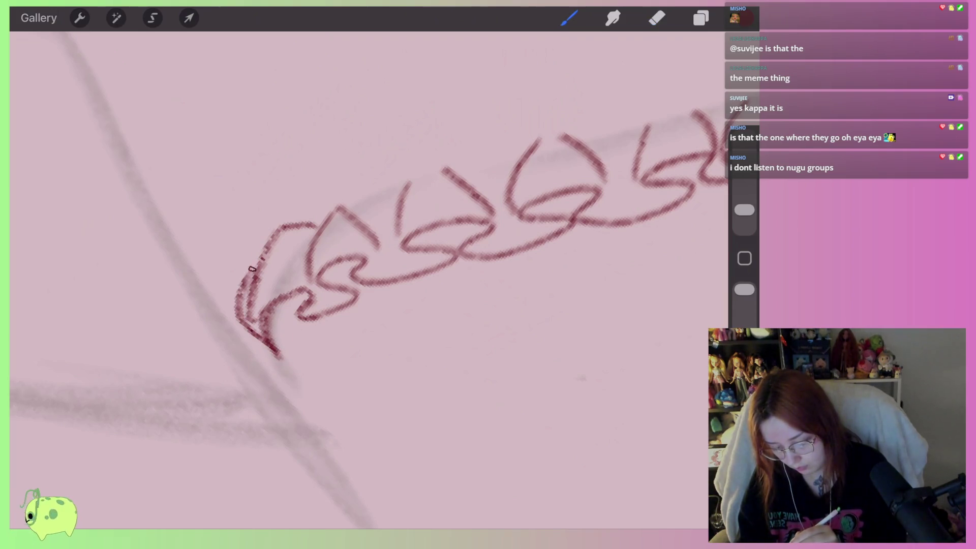
# Erase doubled lines to thin the end link's left edge, inner curve and diagonals
pyautogui.click(656, 18)
pyautogui.scroll(5, 315, 280)
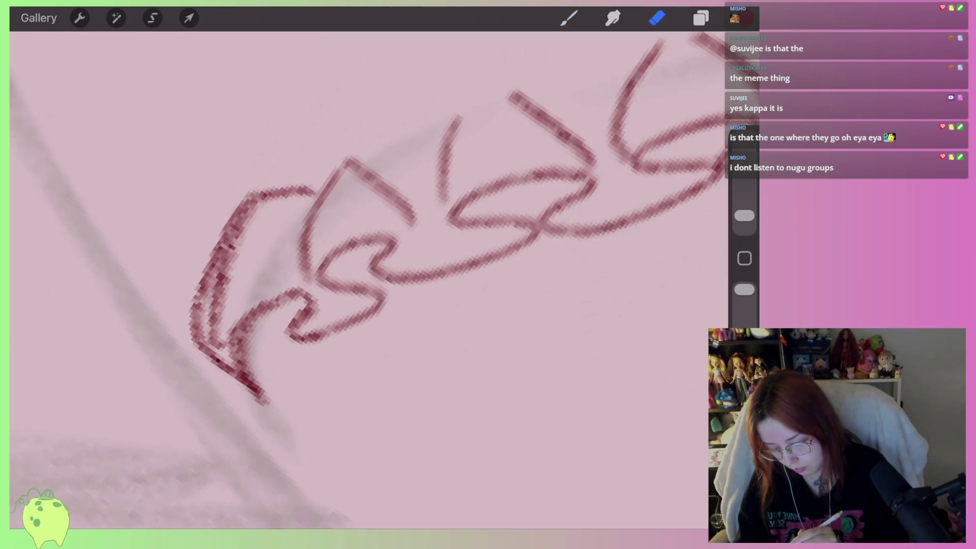
pyautogui.moveTo(232, 328)
pyautogui.mouseDown()
pyautogui.moveTo(216, 344)
pyautogui.moveTo(231, 266)
pyautogui.moveTo(274, 200)
pyautogui.moveTo(249, 219)
pyautogui.mouseUp()
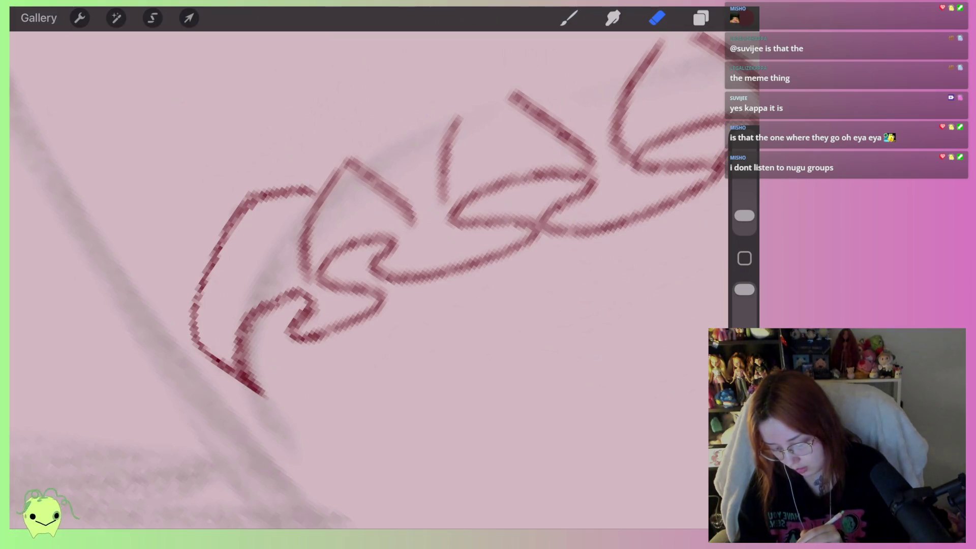
pyautogui.moveTo(256, 358)
pyautogui.mouseDown()
pyautogui.moveTo(246, 342)
pyautogui.moveTo(288, 342)
pyautogui.moveTo(386, 290)
pyautogui.moveTo(382, 242)
pyautogui.moveTo(307, 259)
pyautogui.moveTo(447, 198)
pyautogui.mouseUp()
pyautogui.scroll(2, 356, 254)
pyautogui.scroll(3, 356, 254)
pyautogui.scroll(-2, 355, 254)
pyautogui.moveTo(298, 307); pyautogui.dragTo(287, 226)
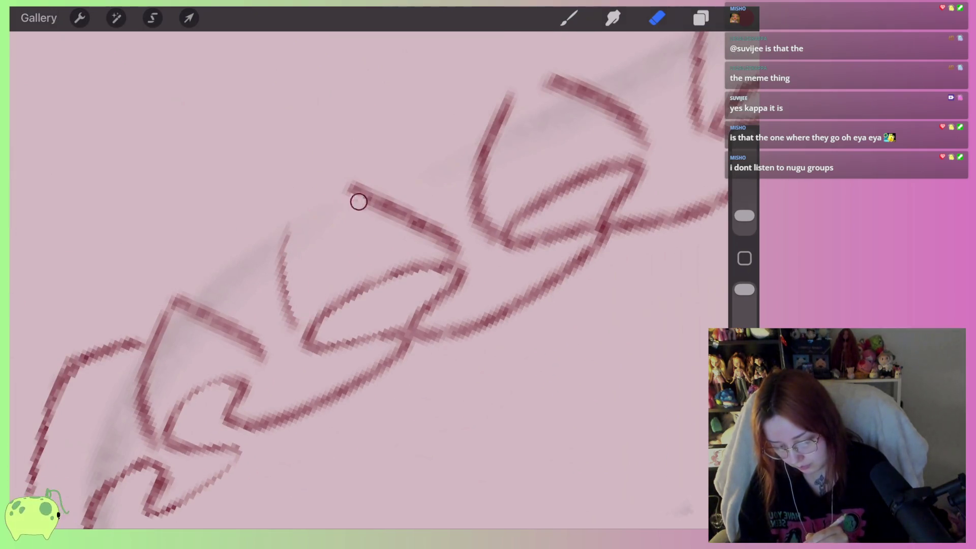
pyautogui.moveTo(351, 190); pyautogui.dragTo(458, 252)
pyautogui.moveTo(264, 350)
pyautogui.mouseDown()
pyautogui.moveTo(184, 311)
pyautogui.moveTo(150, 427)
pyautogui.mouseUp()
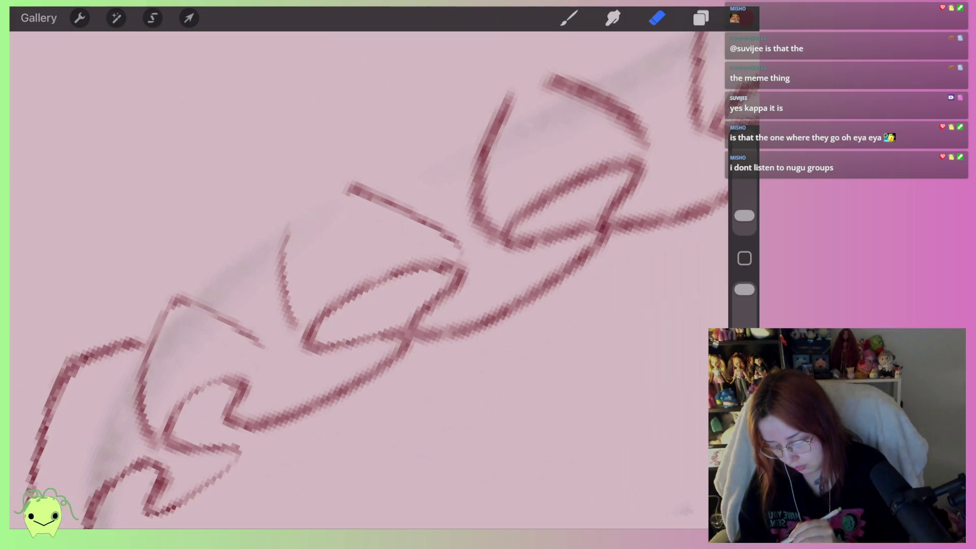
pyautogui.scroll(-3, 355, 254)
pyautogui.scroll(-2, 356, 254)
pyautogui.scroll(-2, 356, 254)
pyautogui.scroll(2, 315, 305)
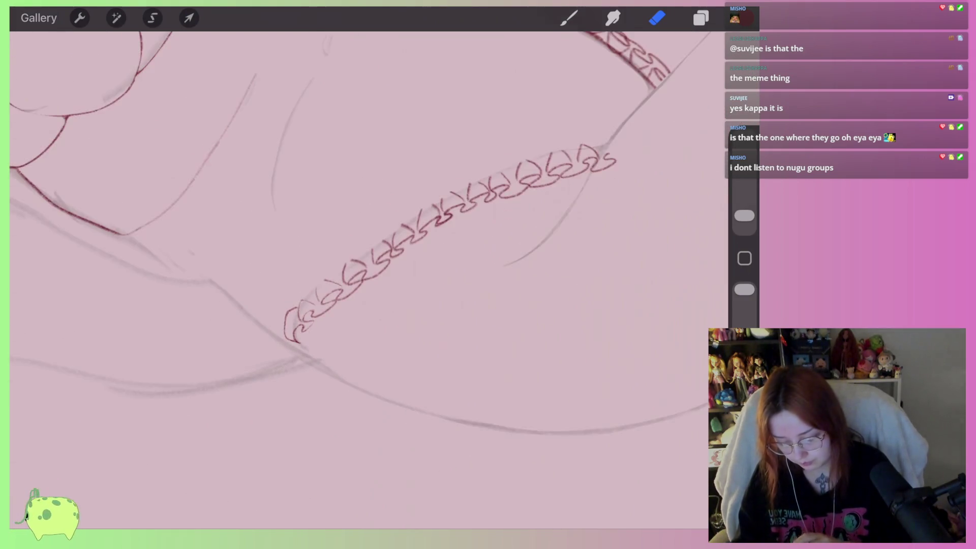
pyautogui.scroll(5, 315, 305)
pyautogui.scroll(3, 315, 305)
# Darken the end link's inner outline, then lighten the strokes that came out too dark
pyautogui.click(569, 17)
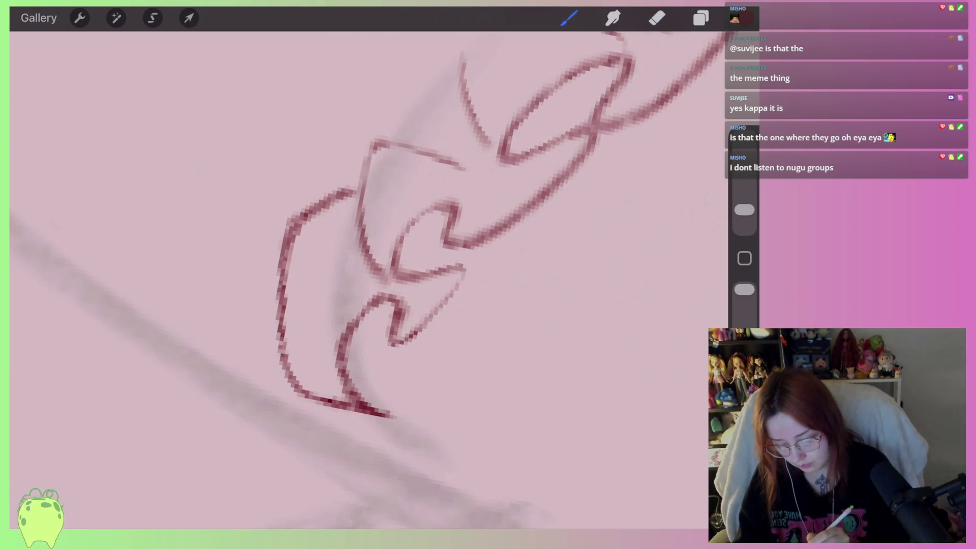
pyautogui.moveTo(390, 290); pyautogui.dragTo(359, 221)
pyautogui.moveTo(358, 161); pyautogui.dragTo(381, 254)
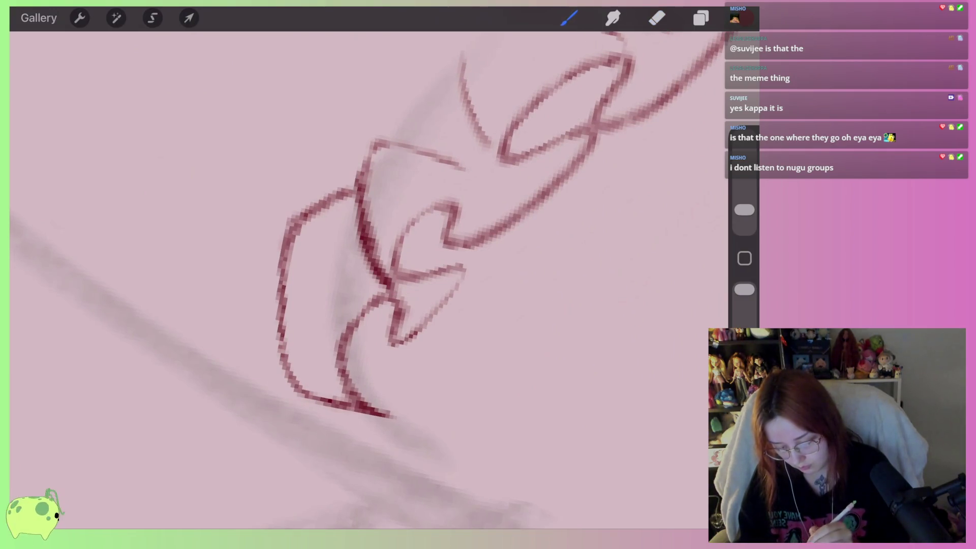
pyautogui.moveTo(390, 291)
pyautogui.mouseDown()
pyautogui.moveTo(357, 393)
pyautogui.moveTo(370, 408)
pyautogui.mouseUp()
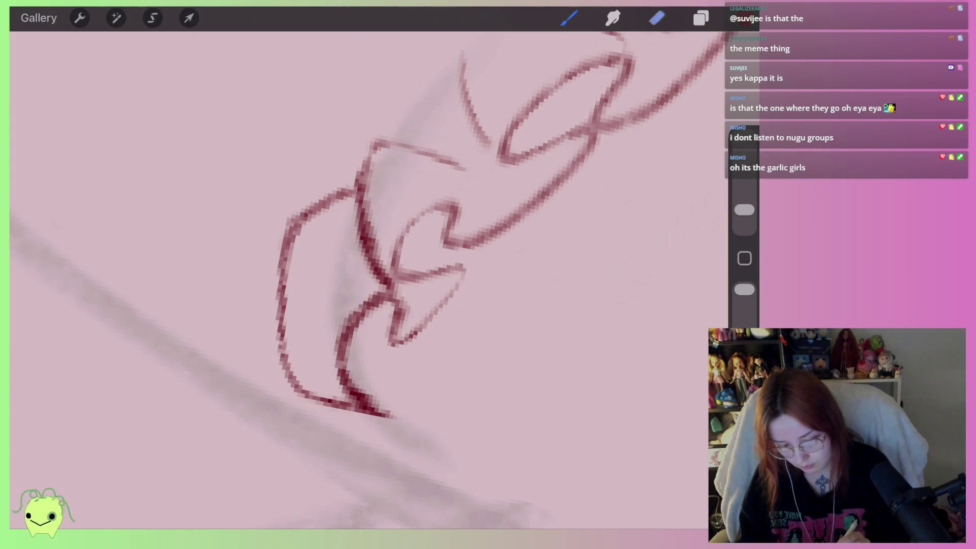
pyautogui.press('e')
pyautogui.moveTo(357, 294); pyautogui.dragTo(360, 205)
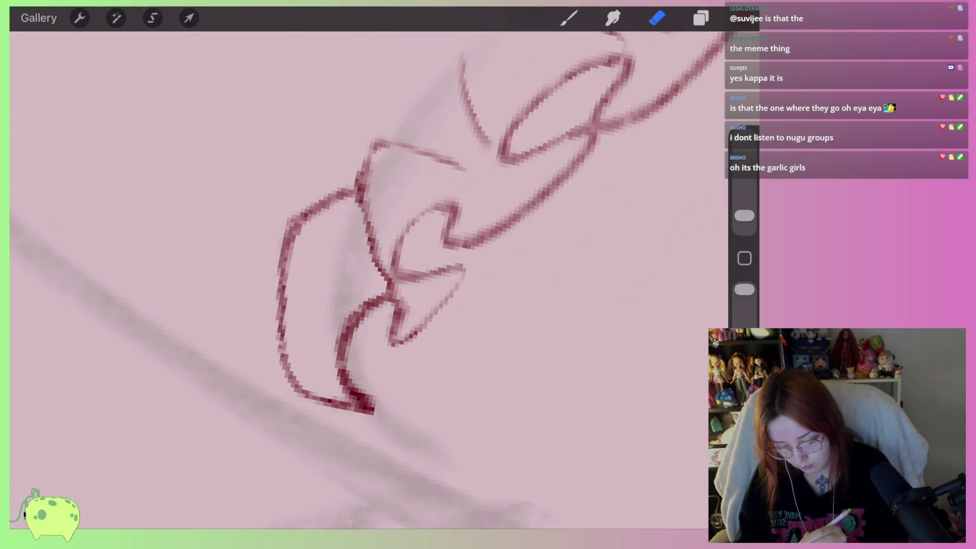
pyautogui.scroll(-5, 356, 254)
pyautogui.scroll(2, 356, 229)
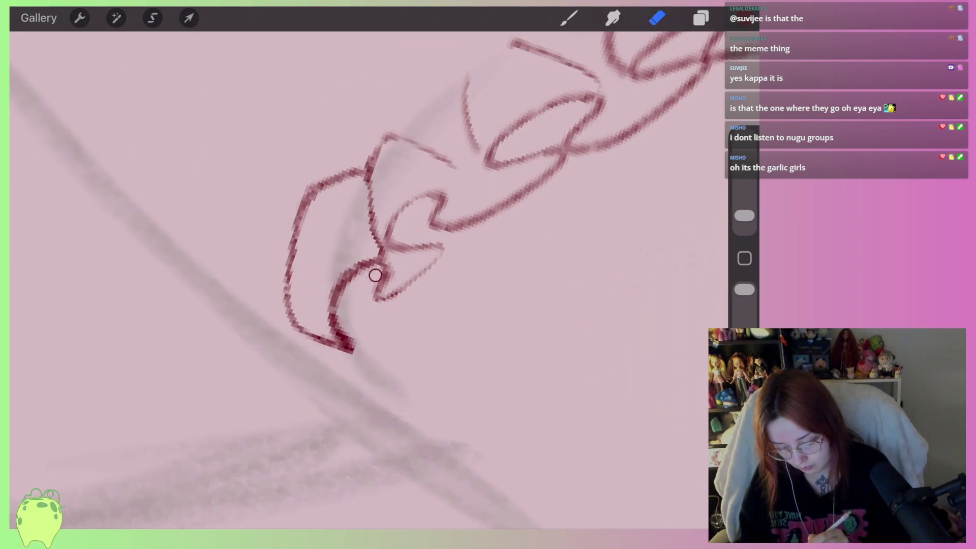
pyautogui.moveTo(375, 277); pyautogui.dragTo(338, 320)
pyautogui.scroll(2, 356, 229)
pyautogui.scroll(-5, 356, 229)
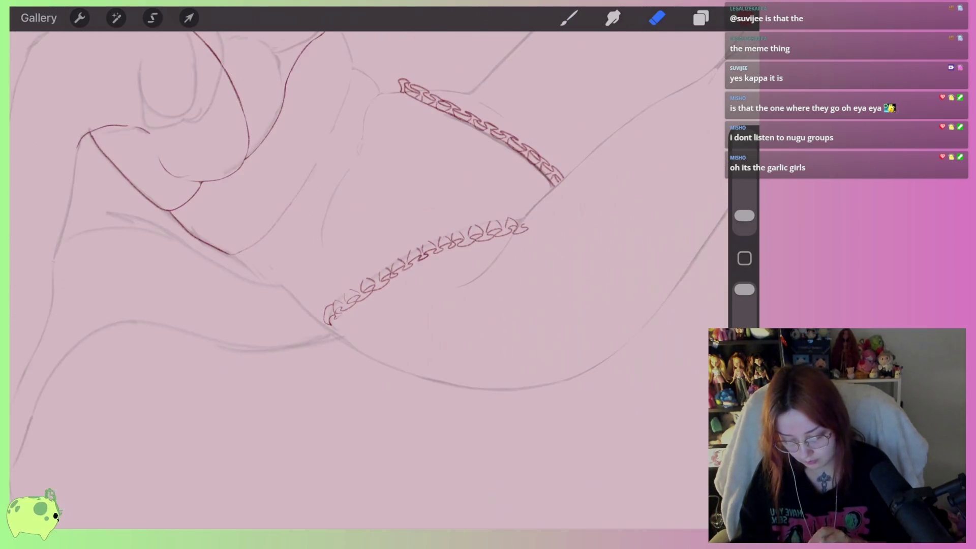
pyautogui.scroll(3, 356, 228)
pyautogui.scroll(2, 356, 228)
pyautogui.scroll(-3, 356, 229)
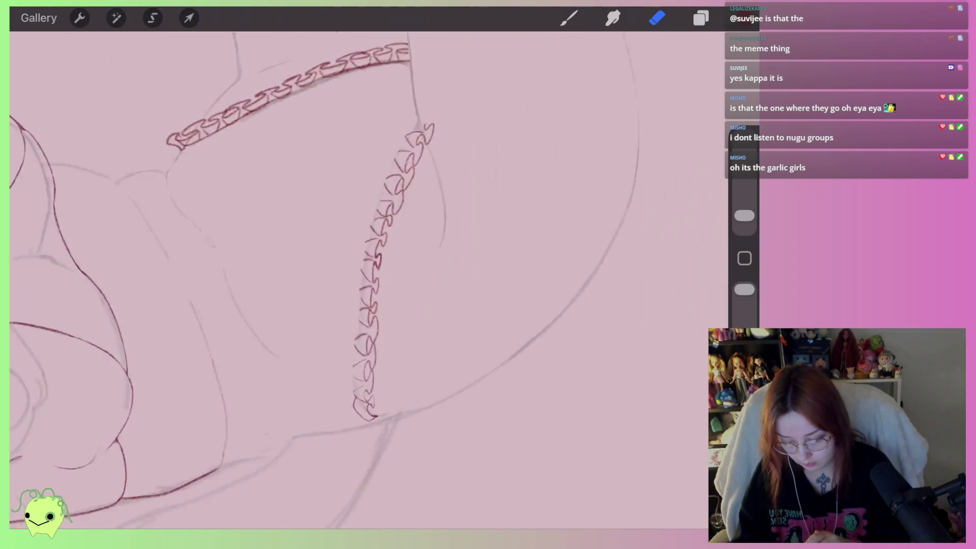
pyautogui.scroll(3, 356, 229)
pyautogui.scroll(3, 355, 229)
pyautogui.scroll(3, 356, 229)
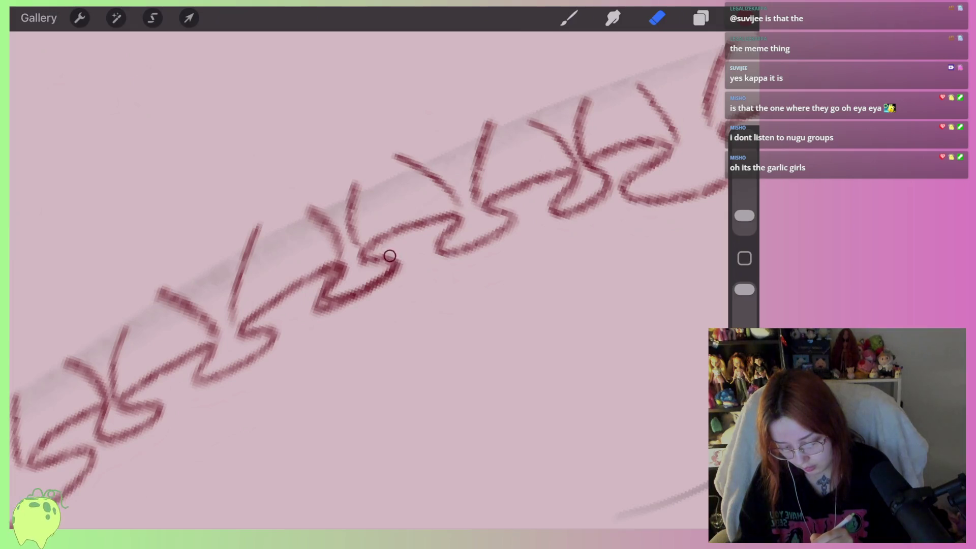
pyautogui.moveTo(321, 270)
pyautogui.mouseDown()
pyautogui.moveTo(335, 267)
pyautogui.moveTo(306, 325)
pyautogui.mouseUp()
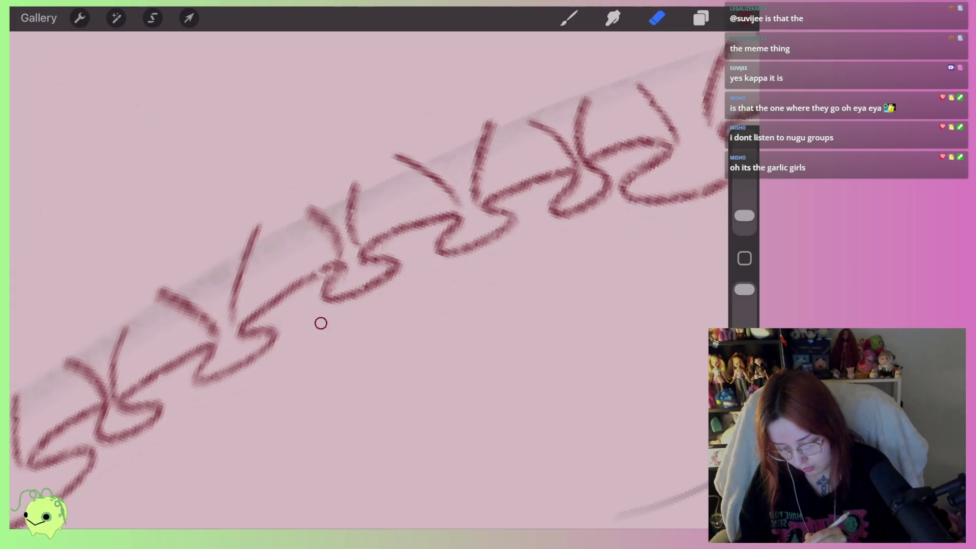
pyautogui.scroll(-3, 356, 254)
pyautogui.scroll(-3, 356, 254)
pyautogui.scroll(-3, 356, 255)
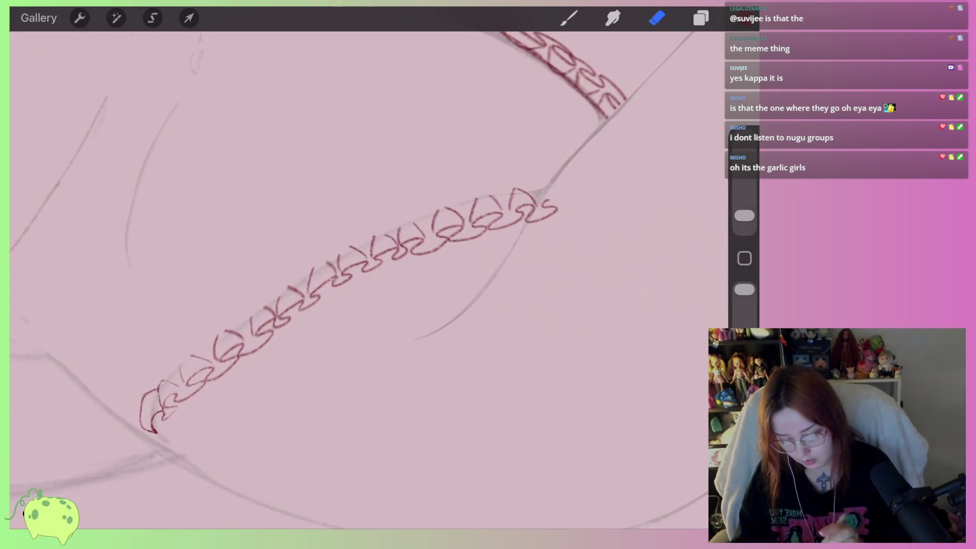
pyautogui.click(701, 18)
pyautogui.click(517, 101)
pyautogui.click(406, 293)
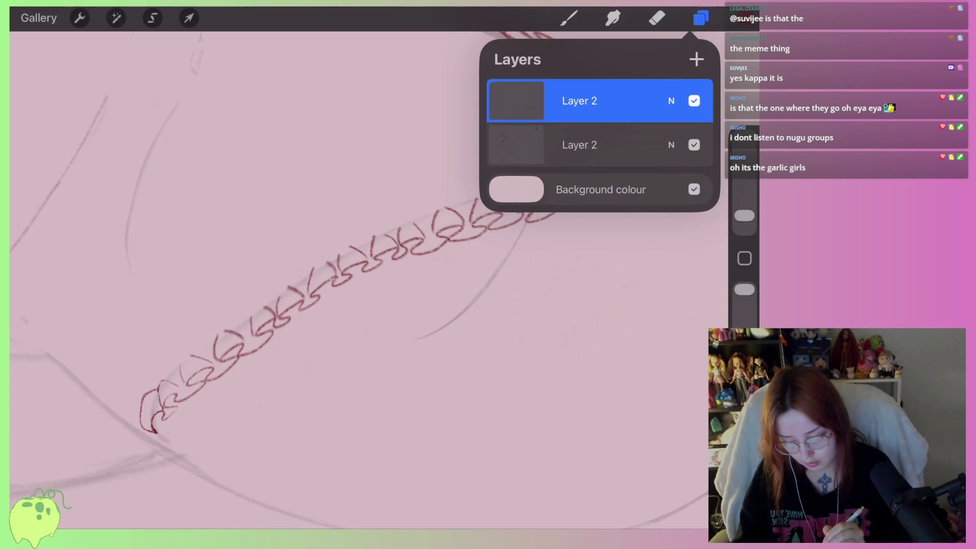
pyautogui.click(657, 18)
pyautogui.scroll(-2, 356, 254)
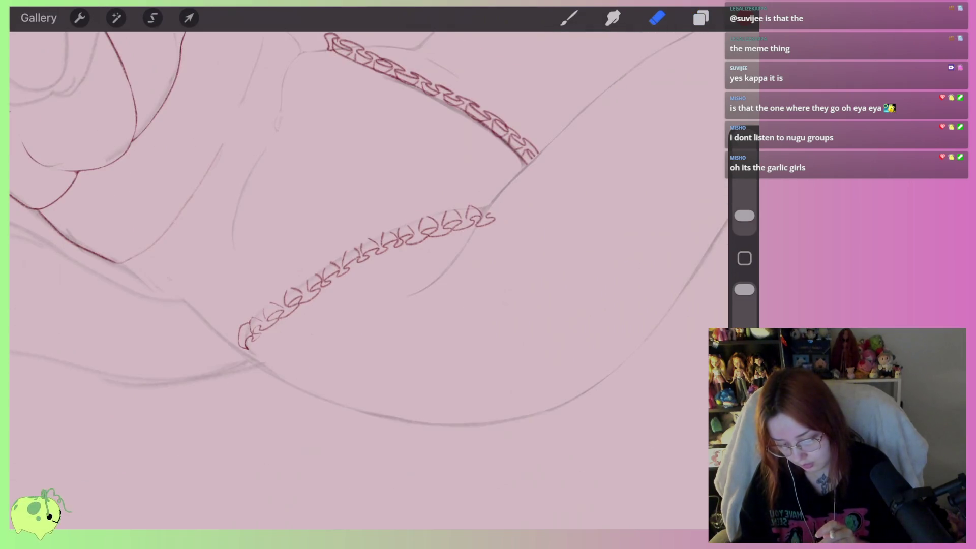
pyautogui.scroll(3, 615, 157)
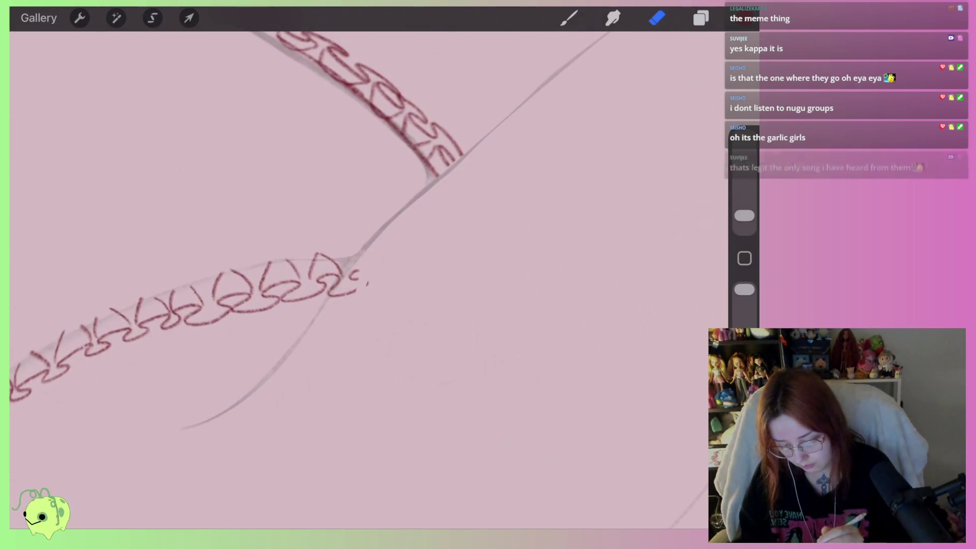
pyautogui.moveTo(744, 215); pyautogui.dragTo(744, 208)
pyautogui.moveTo(362, 277); pyautogui.dragTo(346, 280)
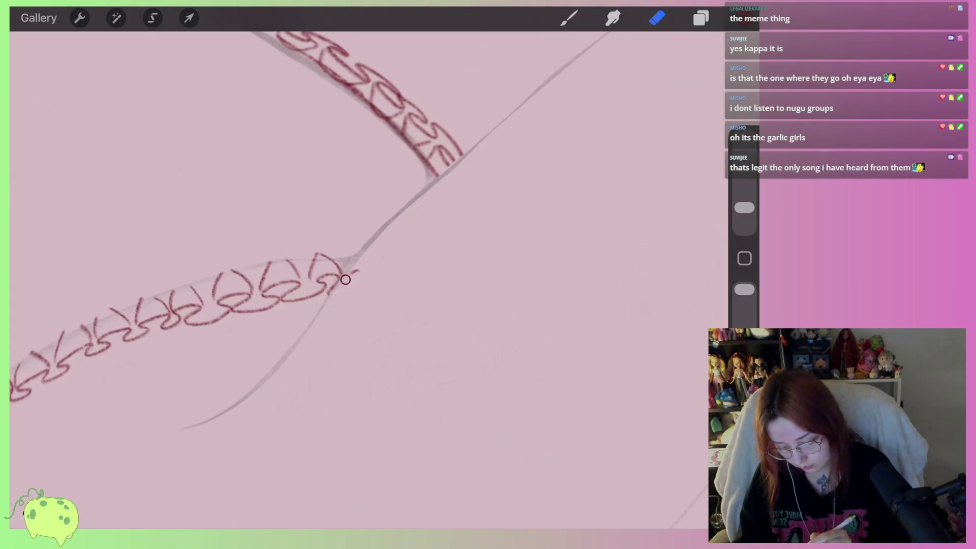
pyautogui.scroll(-3, 365, 263)
pyautogui.scroll(-3, 365, 263)
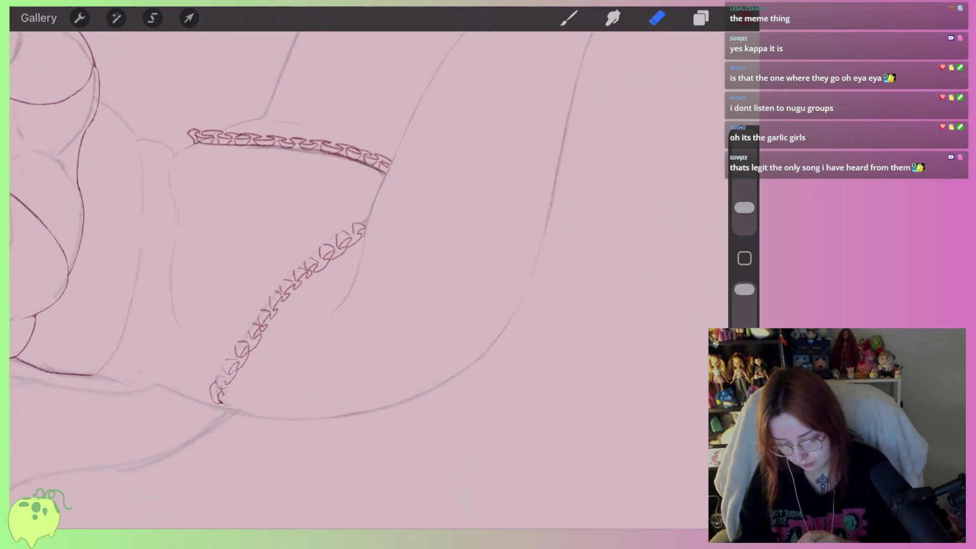
pyautogui.scroll(-3, 364, 263)
pyautogui.scroll(-2, 364, 263)
pyautogui.scroll(5, 336, 219)
pyautogui.scroll(3, 335, 218)
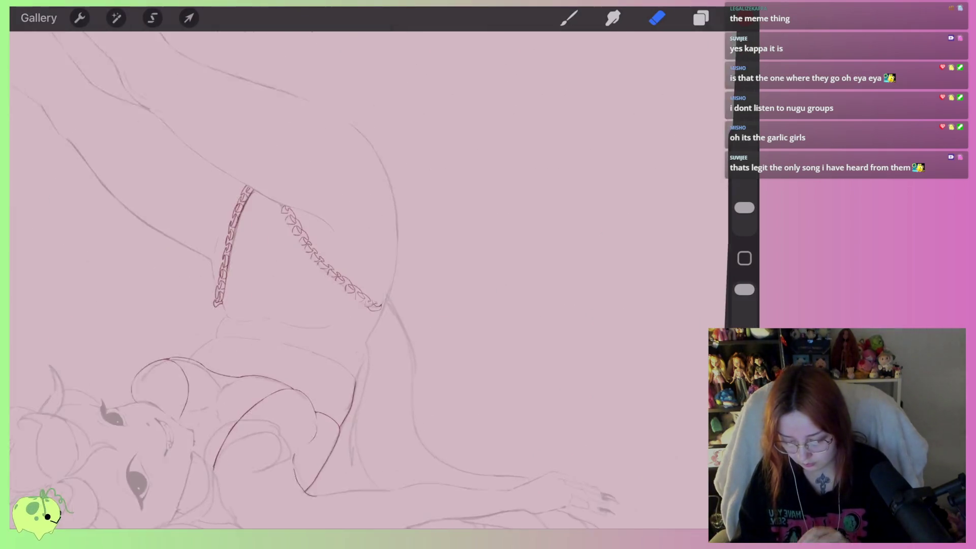
pyautogui.scroll(2, 335, 218)
pyautogui.scroll(2, 366, 279)
pyautogui.scroll(3, 366, 279)
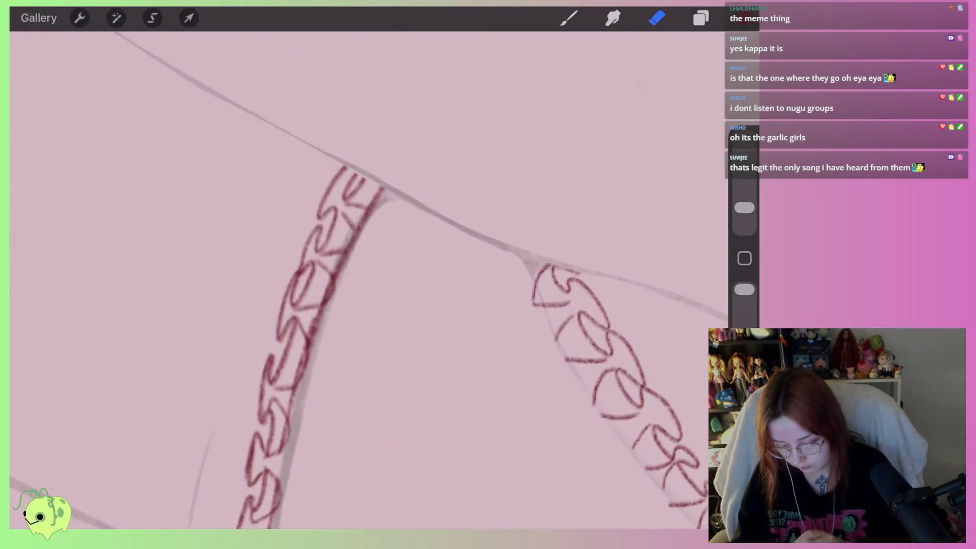
pyautogui.scroll(3, 366, 280)
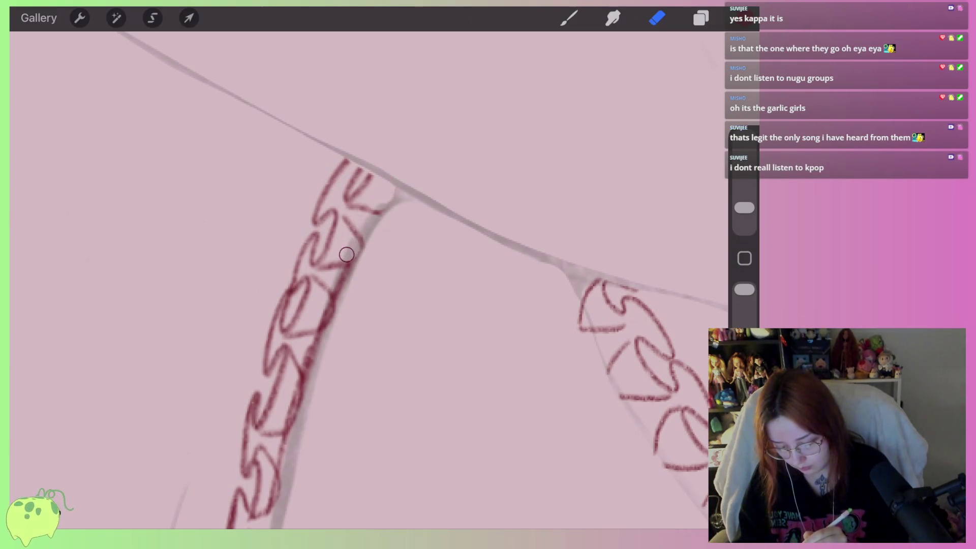
pyautogui.scroll(-2, 350, 280)
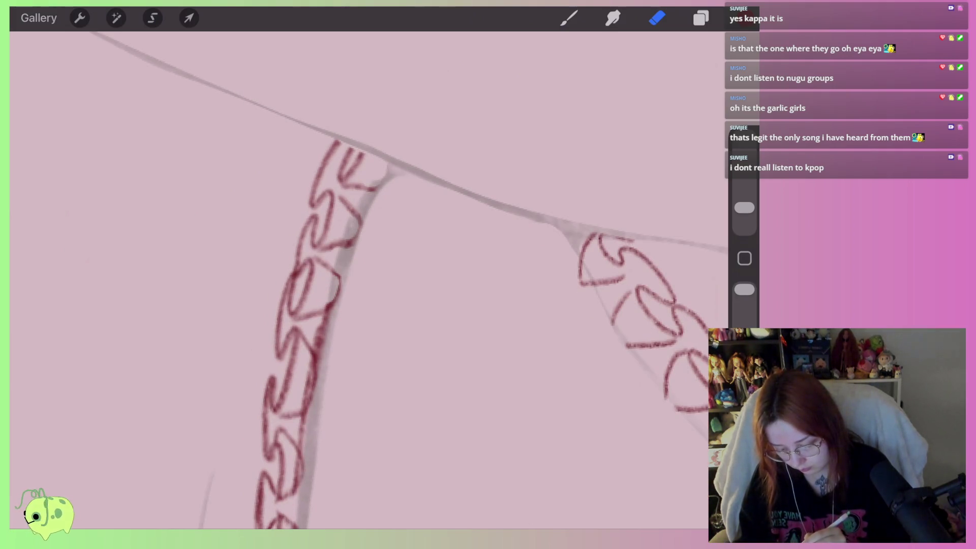
pyautogui.scroll(2, 366, 279)
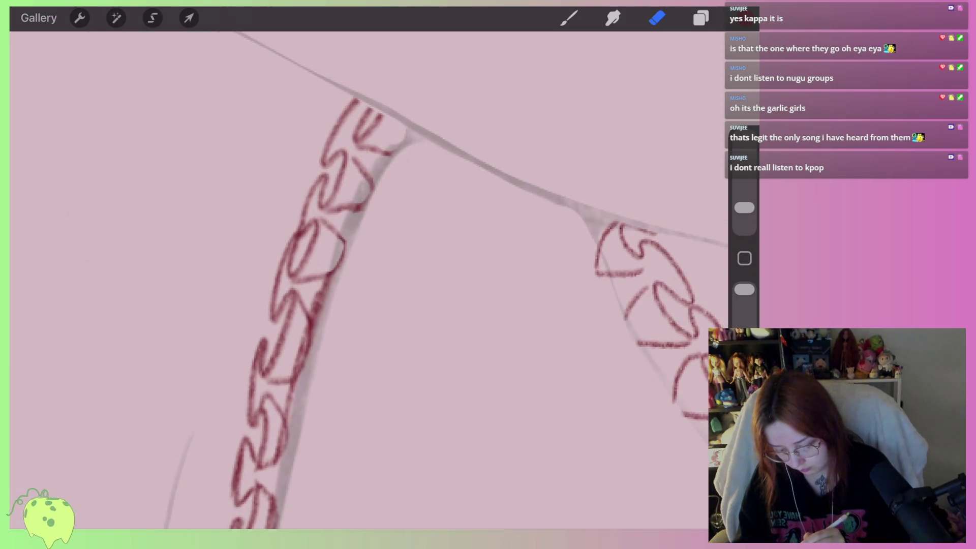
pyautogui.scroll(-2, 366, 280)
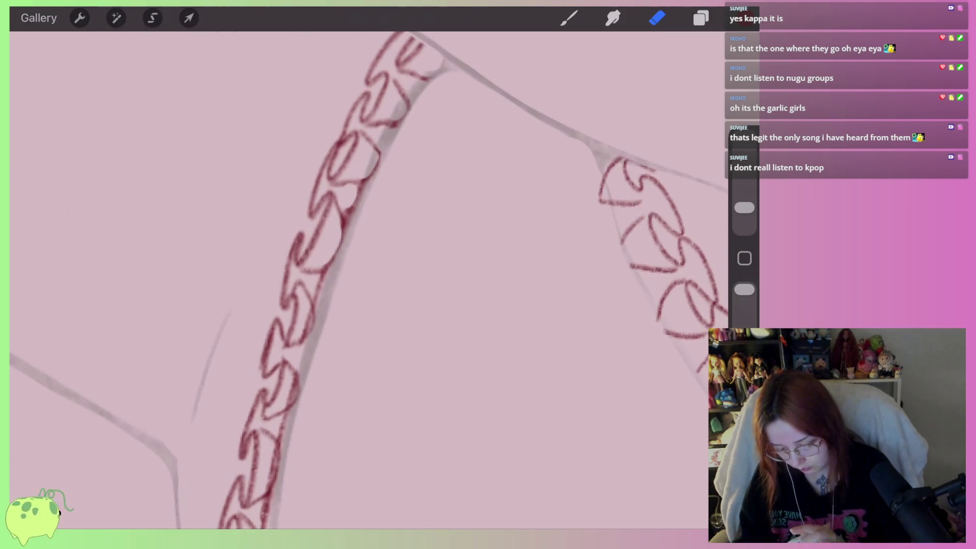
pyautogui.scroll(-2, 366, 280)
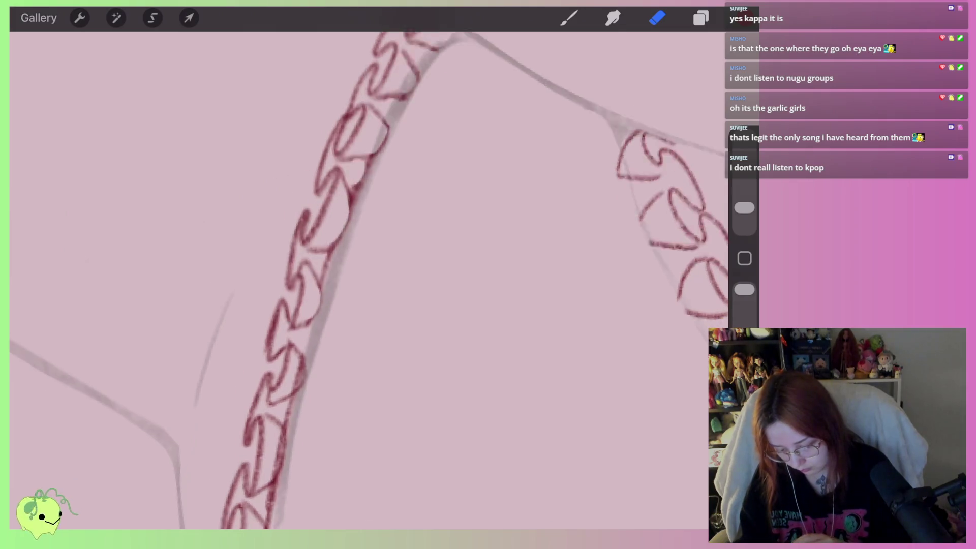
pyautogui.scroll(-2, 366, 279)
pyautogui.scroll(-3, 366, 279)
pyautogui.scroll(-1, 366, 279)
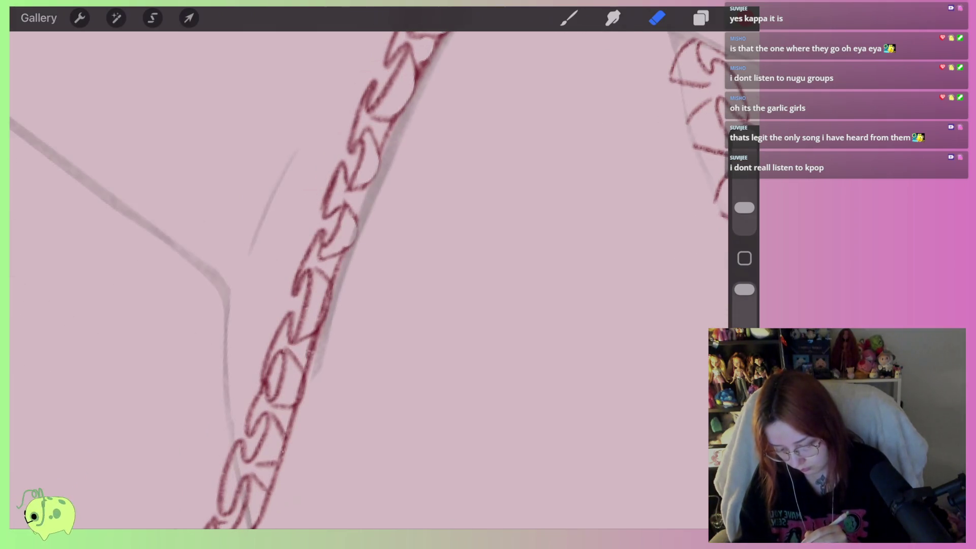
pyautogui.scroll(-2, 312, 318)
pyautogui.scroll(-1, 325, 275)
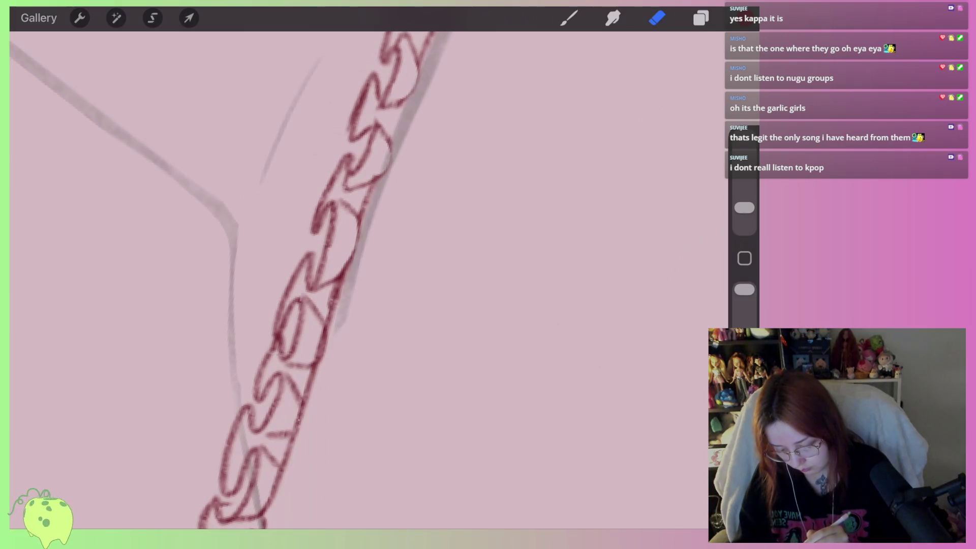
pyautogui.scroll(-3, 325, 280)
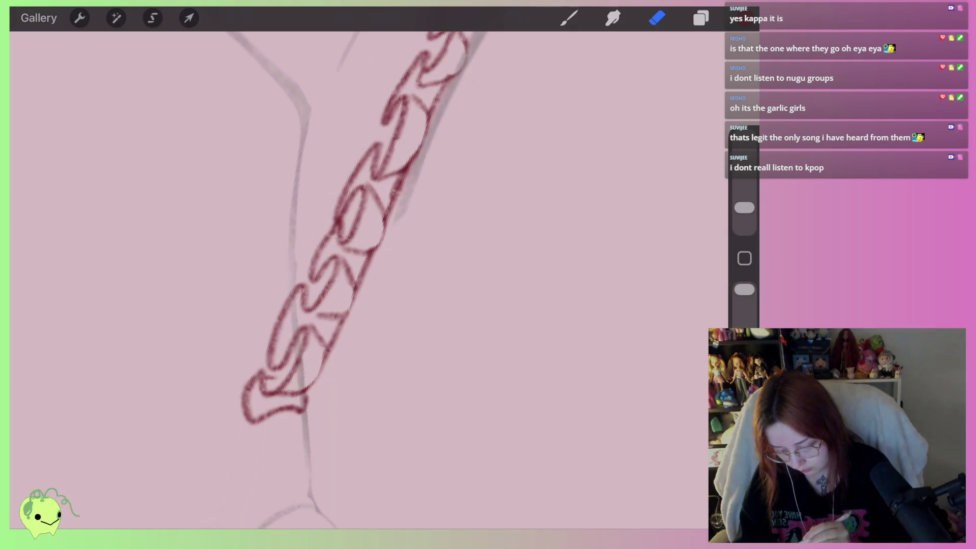
pyautogui.scroll(-3, 326, 280)
pyautogui.scroll(-3, 325, 279)
pyautogui.scroll(-2, 325, 279)
pyautogui.scroll(-1, 326, 280)
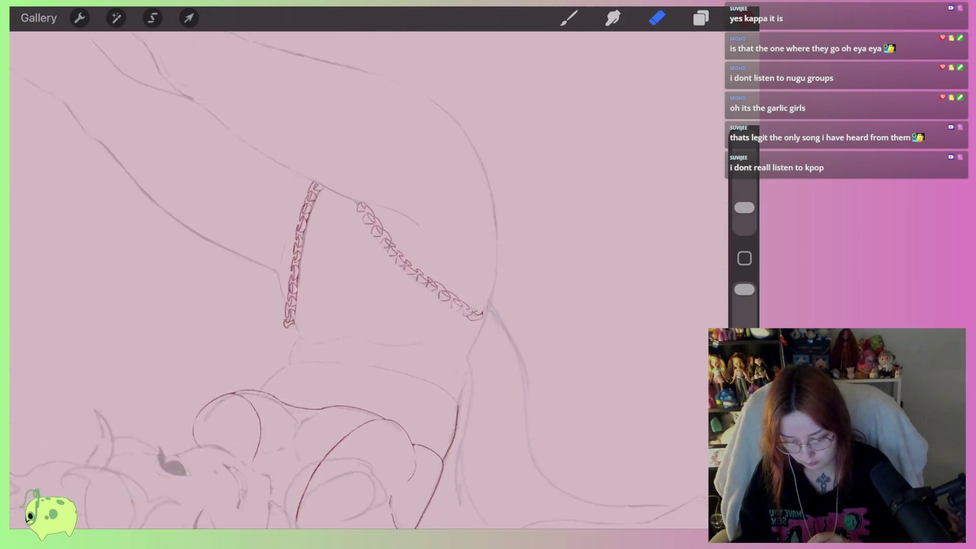
pyautogui.scroll(-1, 325, 279)
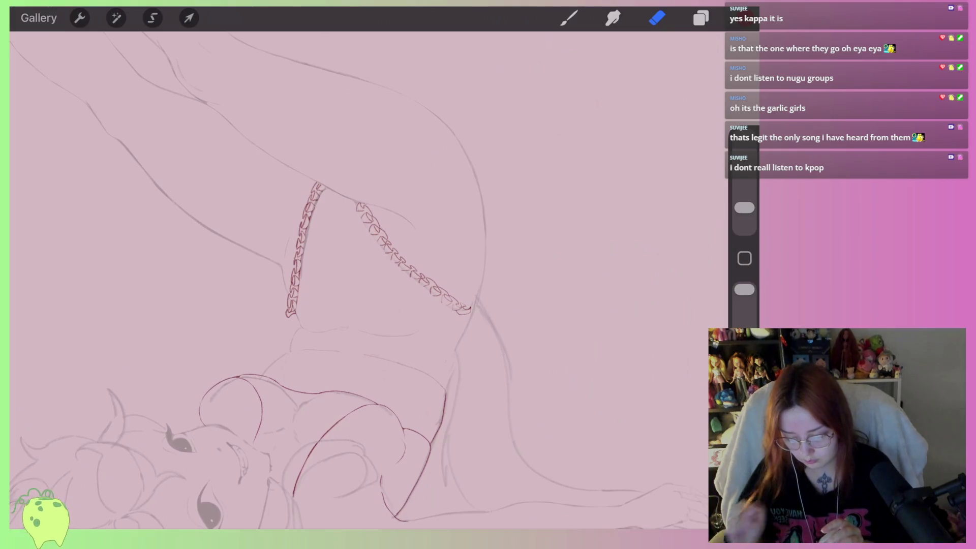
pyautogui.scroll(2, 325, 279)
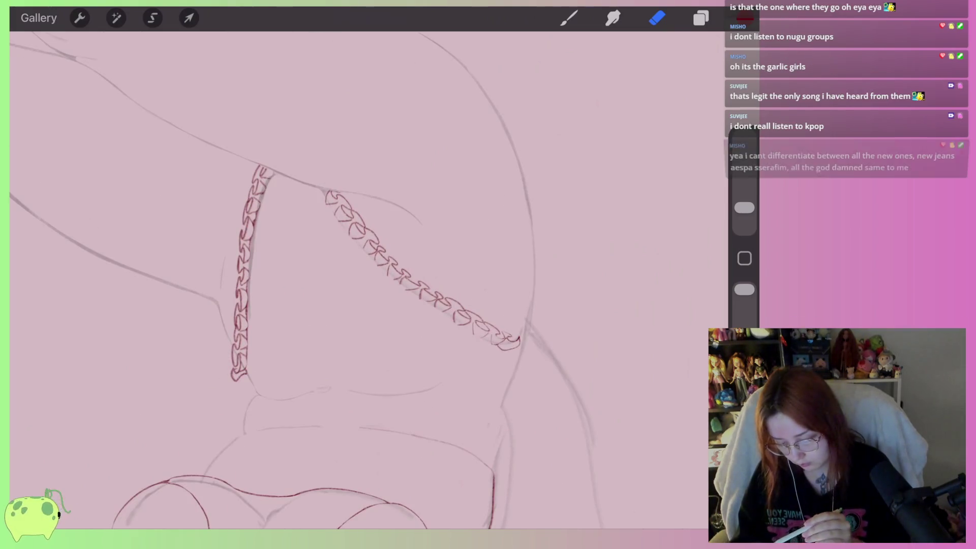
pyautogui.press('s')
# Copy the lassoed right-thigh chain to a 'From selection' layer, then merge it down into Layer 2
pyautogui.moveTo(318, 175); pyautogui.dragTo(316, 178)
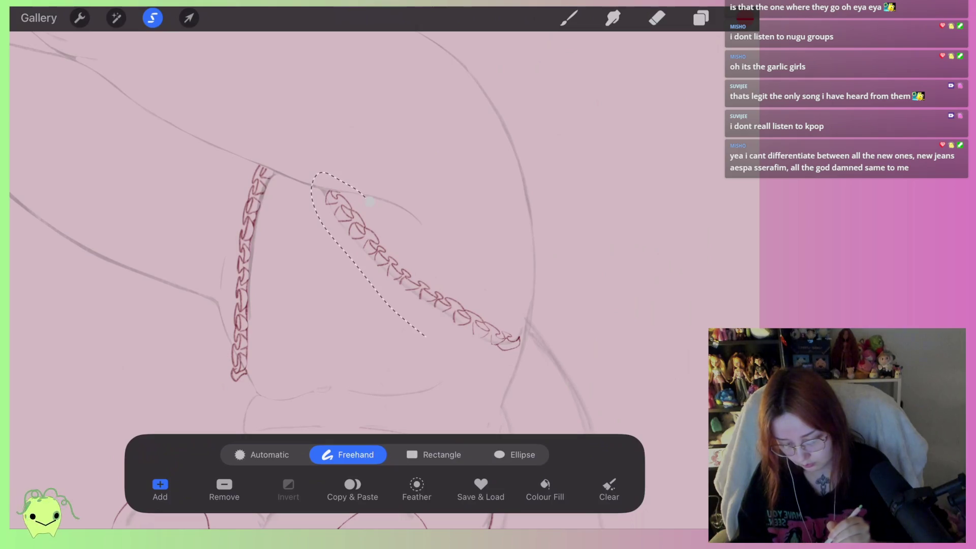
pyautogui.click(353, 488)
pyautogui.click(701, 18)
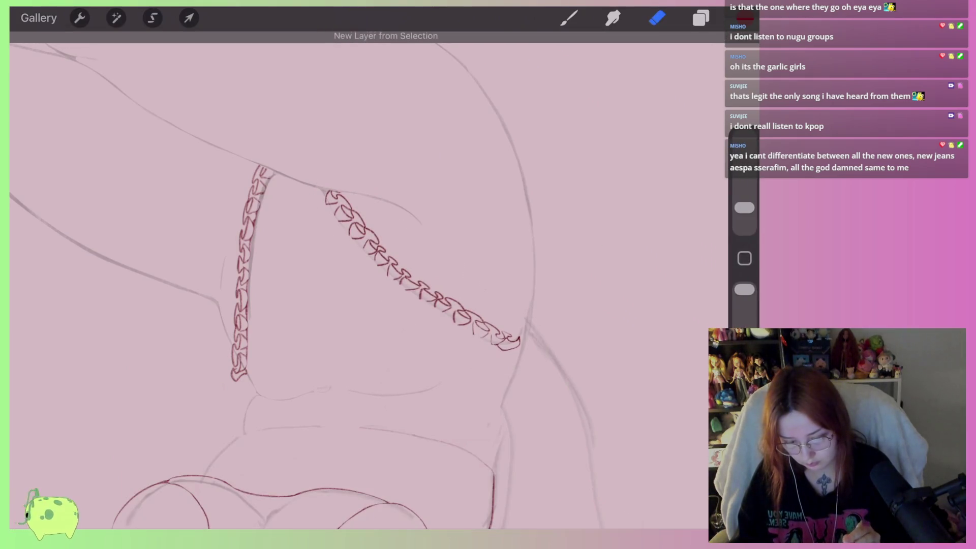
pyautogui.click(516, 101)
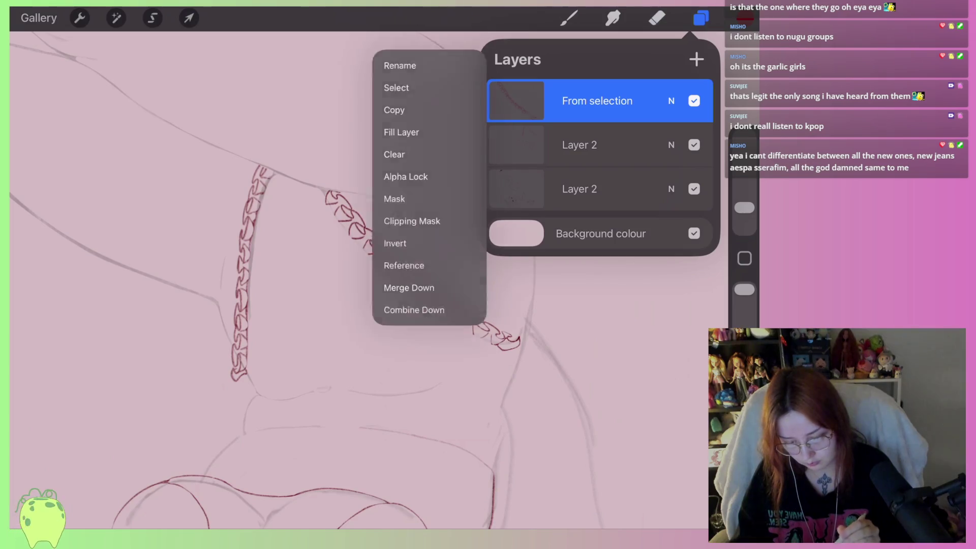
pyautogui.click(401, 286)
pyautogui.click(701, 18)
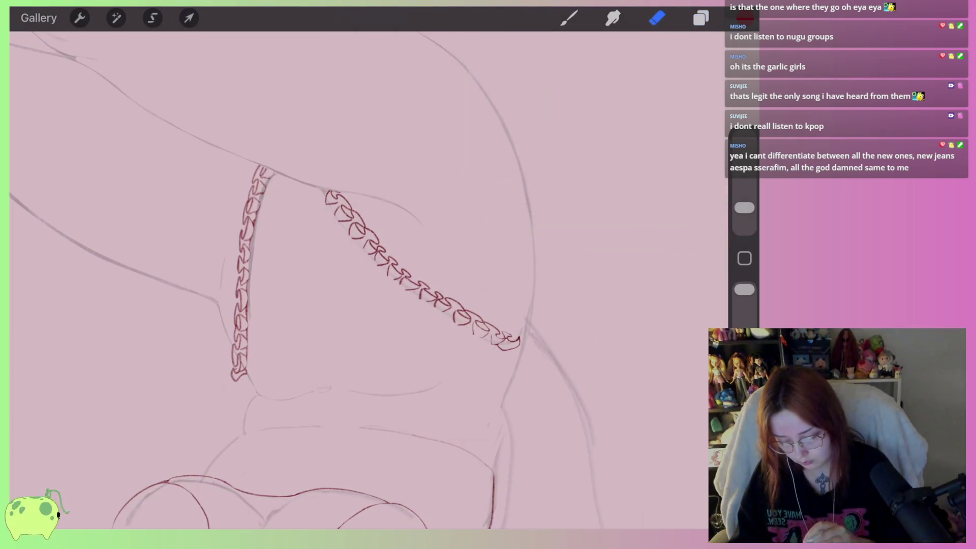
pyautogui.scroll(-10, 356, 274)
pyautogui.scroll(3, 356, 275)
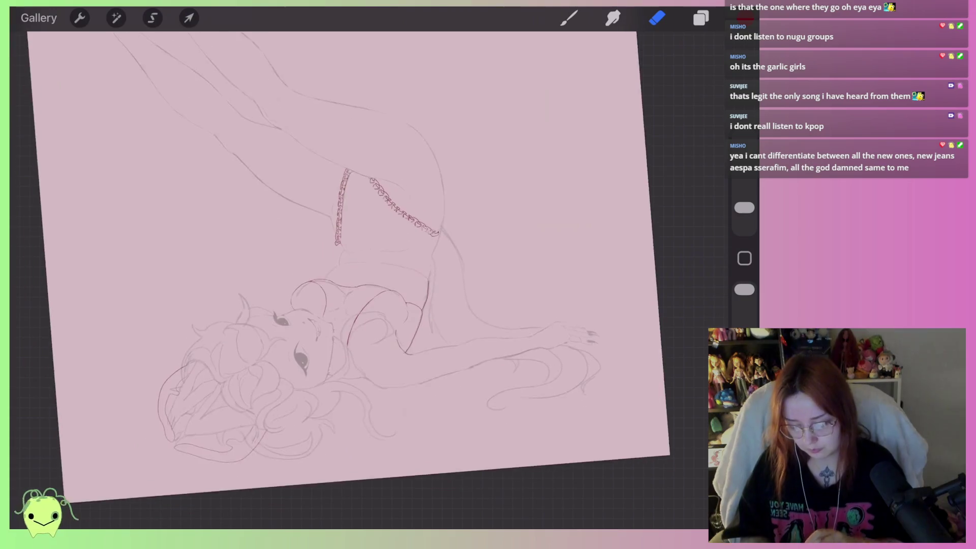
pyautogui.scroll(2, 351, 254)
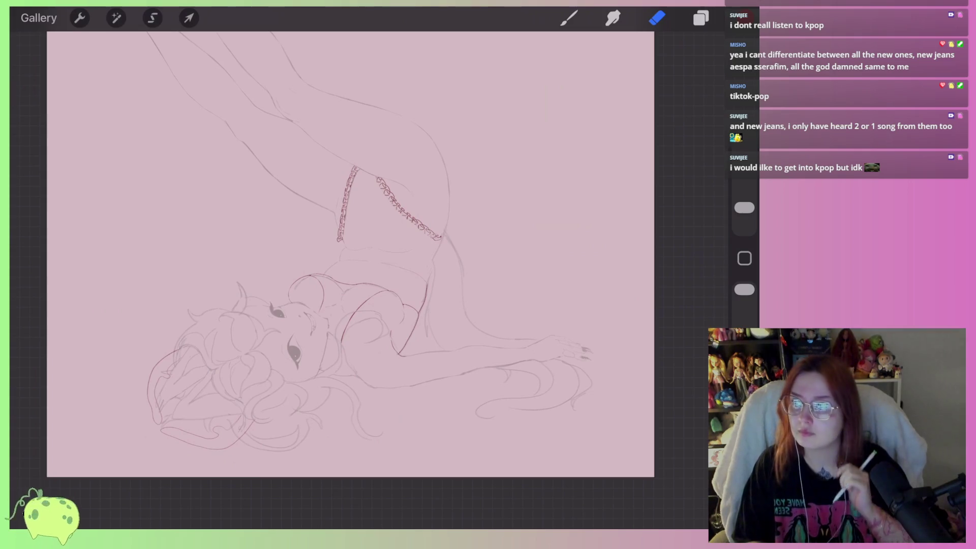
pyautogui.scroll(2, 396, 213)
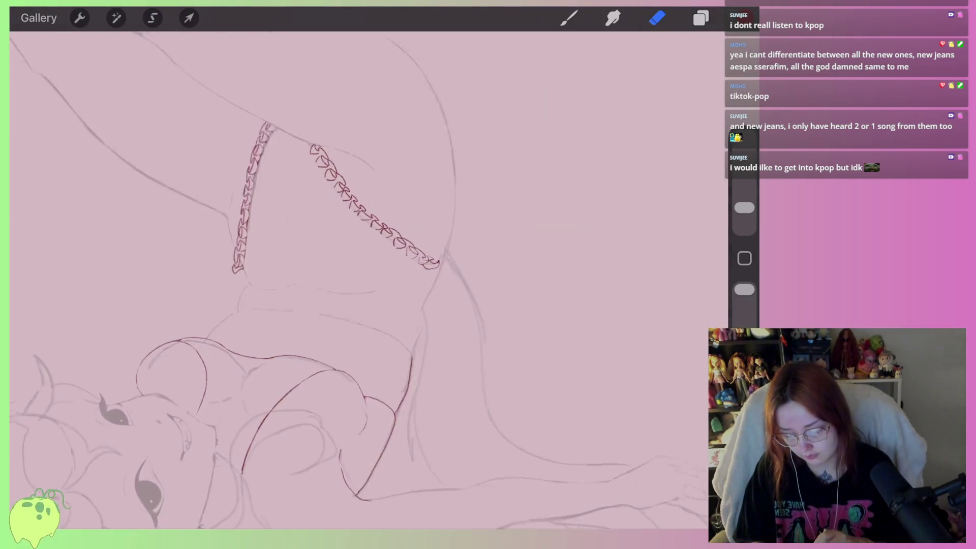
# Zoom in on the right chain's end and add a short final stroke, comparing it with undo and redo
pyautogui.scroll(2, 397, 214)
pyautogui.scroll(3, 397, 213)
pyautogui.scroll(3, 396, 214)
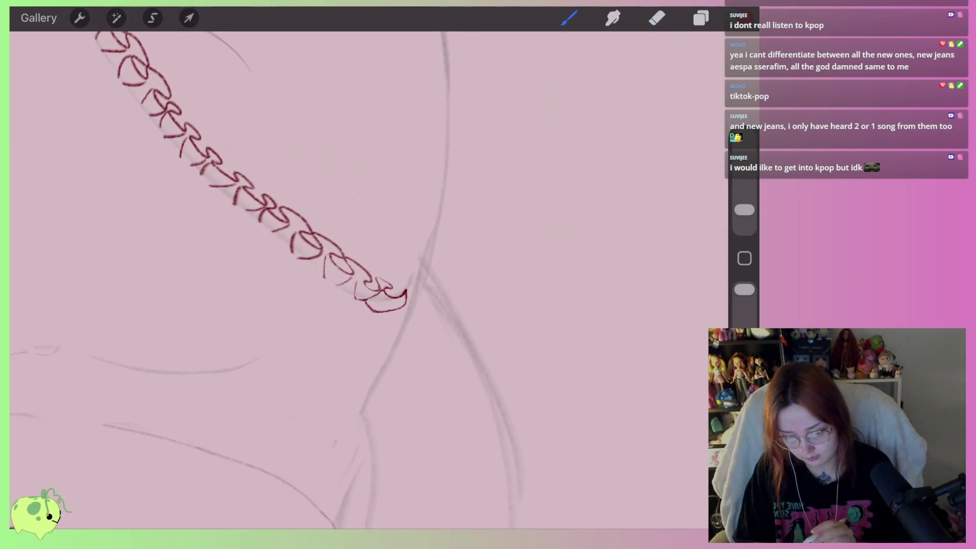
pyautogui.scroll(-2, 386, 279)
pyautogui.scroll(-3, 387, 279)
pyautogui.scroll(-3, 386, 280)
pyautogui.scroll(-2, 387, 280)
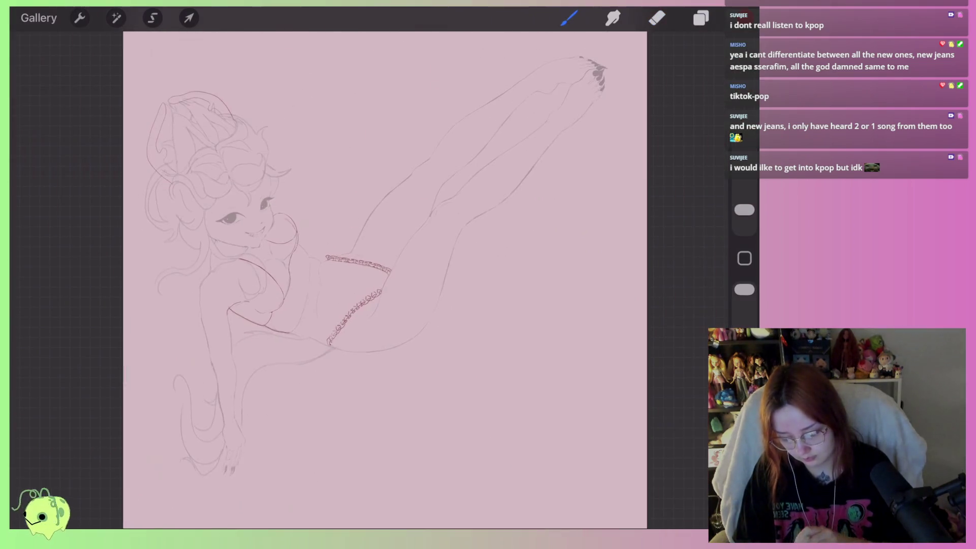
pyautogui.scroll(3, 356, 315)
pyautogui.scroll(3, 355, 315)
pyautogui.scroll(2, 356, 315)
pyautogui.scroll(2, 356, 315)
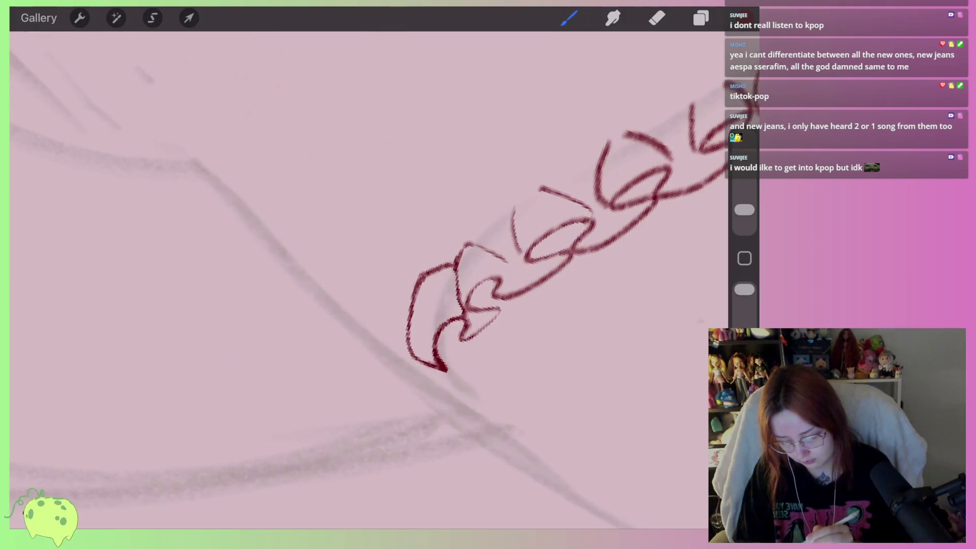
pyautogui.scroll(-1, 442, 284)
pyautogui.scroll(-3, 442, 285)
pyautogui.scroll(-1, 442, 284)
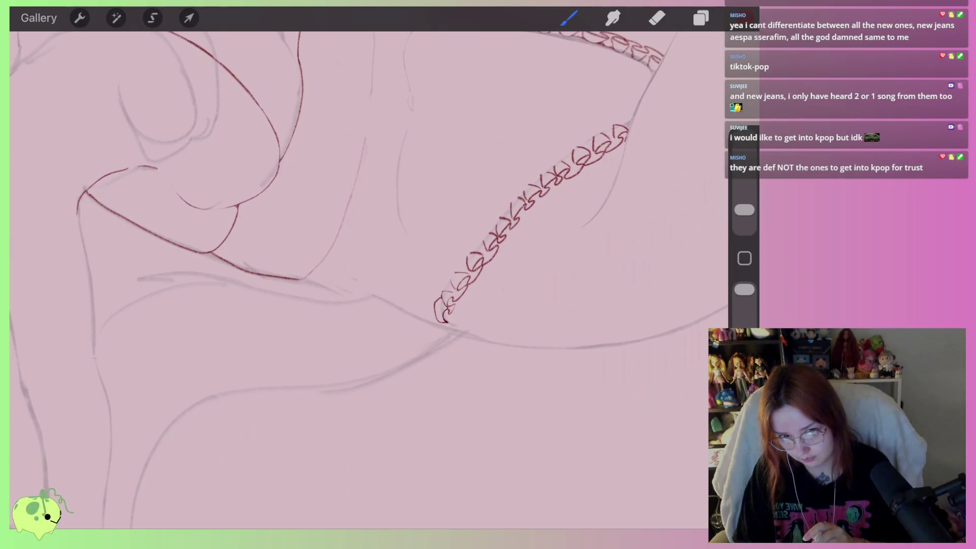
pyautogui.scroll(-3, 355, 280)
pyautogui.scroll(-3, 356, 280)
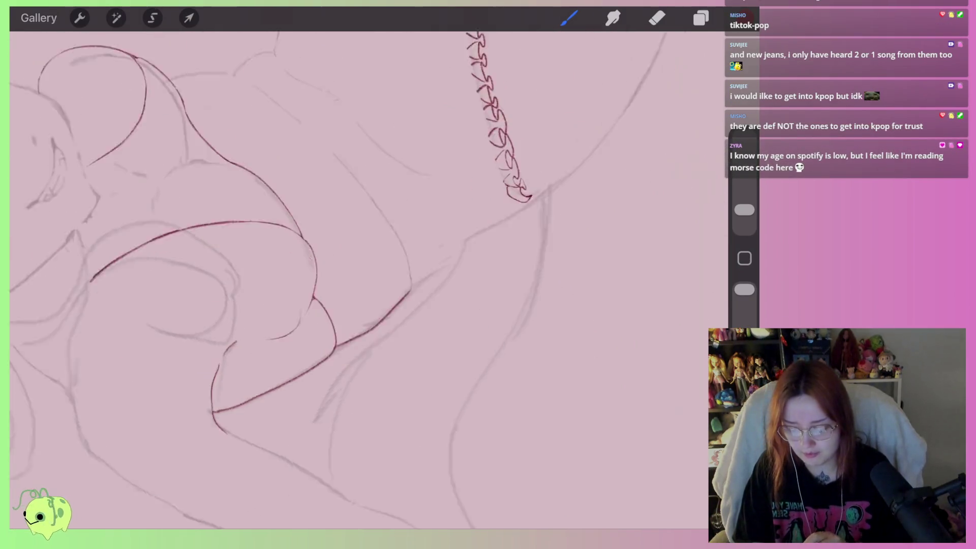
pyautogui.scroll(-3, 355, 280)
pyautogui.scroll(-1, 356, 280)
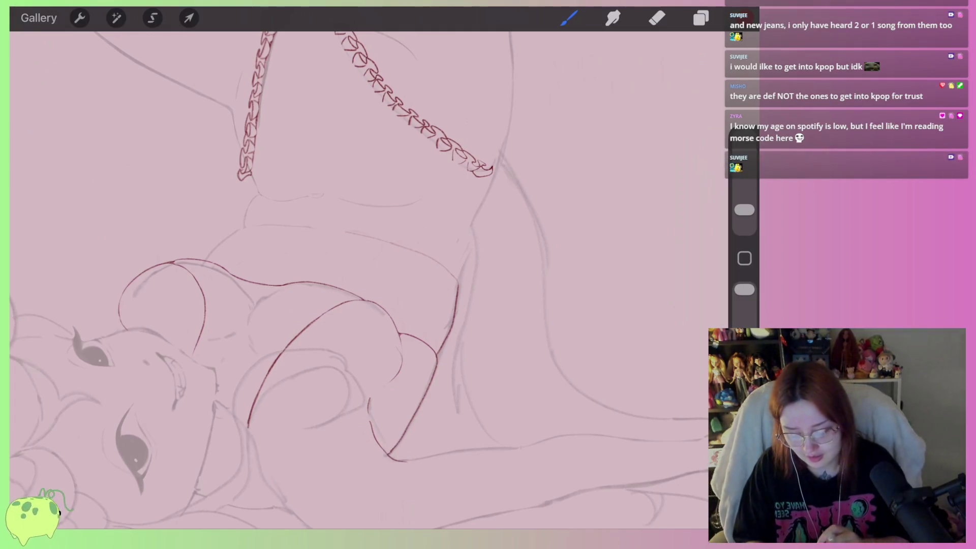
pyautogui.moveTo(355, 254); pyautogui.dragTo(402, 244)
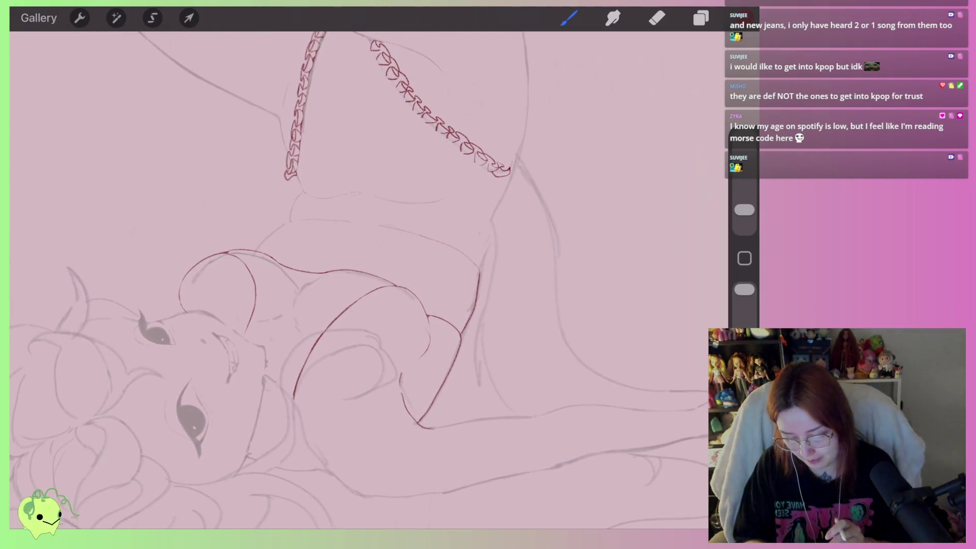
pyautogui.scroll(5, 472, 262)
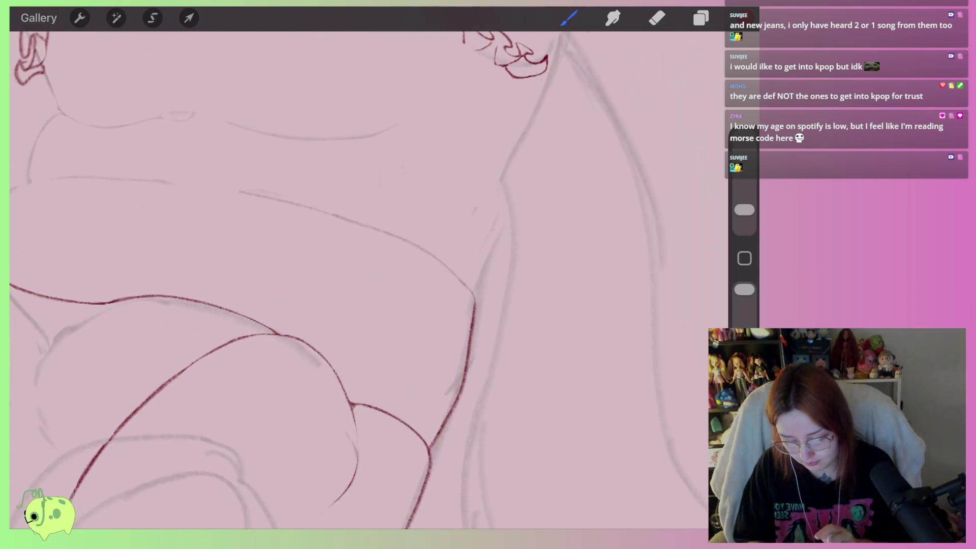
pyautogui.moveTo(508, 153); pyautogui.dragTo(427, 285)
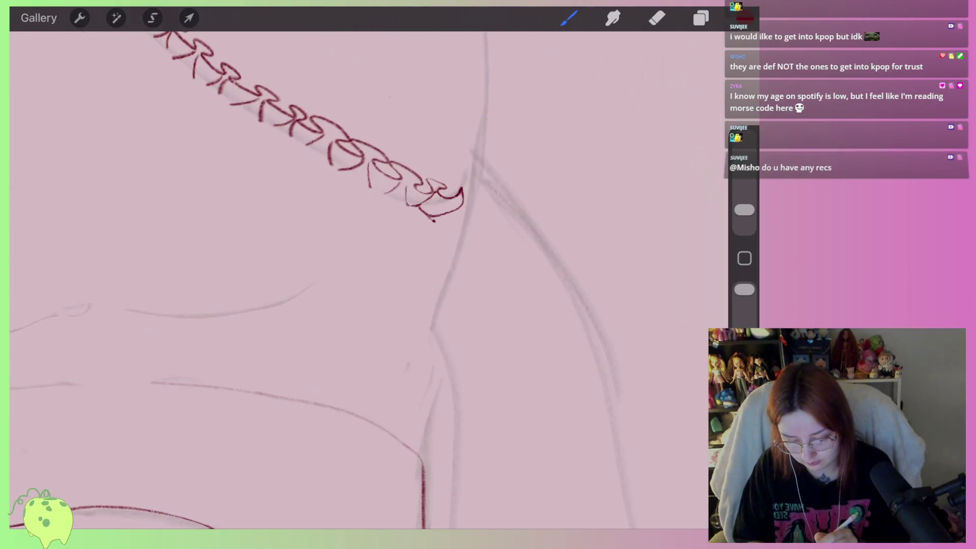
pyautogui.moveTo(429, 222)
pyautogui.mouseDown()
pyautogui.moveTo(466, 216)
pyautogui.moveTo(447, 234)
pyautogui.moveTo(466, 175)
pyautogui.mouseUp()
pyautogui.hotkey('ctrl', 'z')
pyautogui.hotkey('ctrl', 'z')
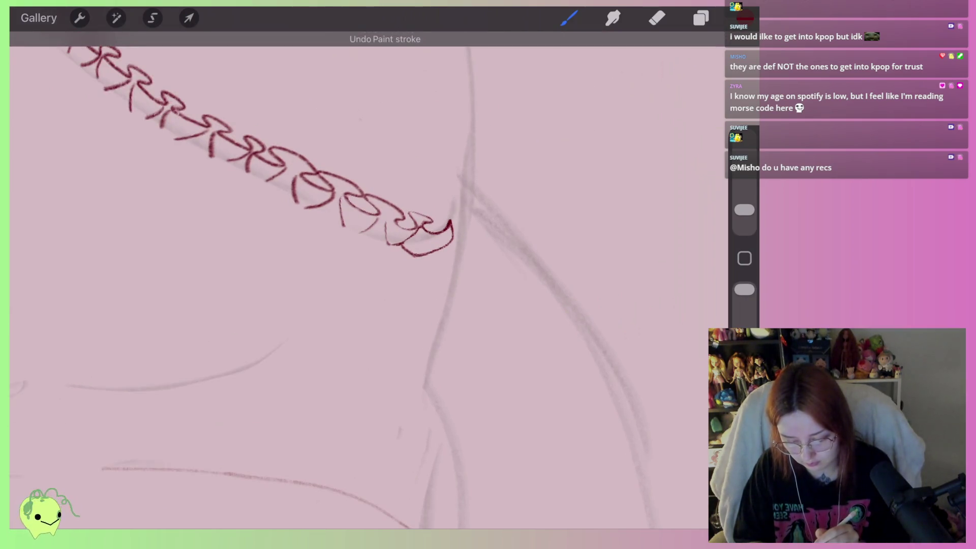
pyautogui.hotkey('ctrl', 'shift', 'z')
pyautogui.moveTo(447, 229)
pyautogui.mouseDown()
pyautogui.moveTo(499, 214)
pyautogui.moveTo(493, 274)
pyautogui.mouseUp()
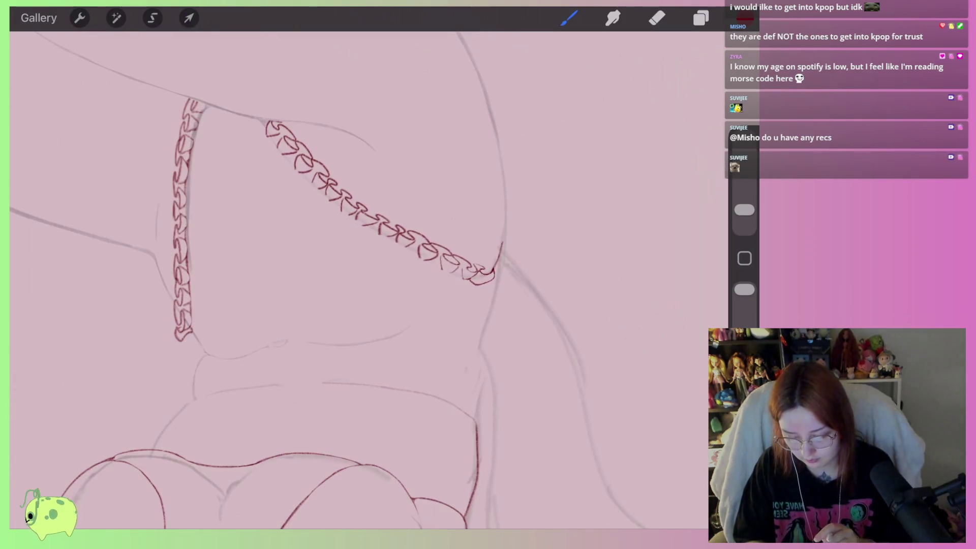
# Zoom out to view both chain straps across the figure's thighs
pyautogui.scroll(2, 549, 244)
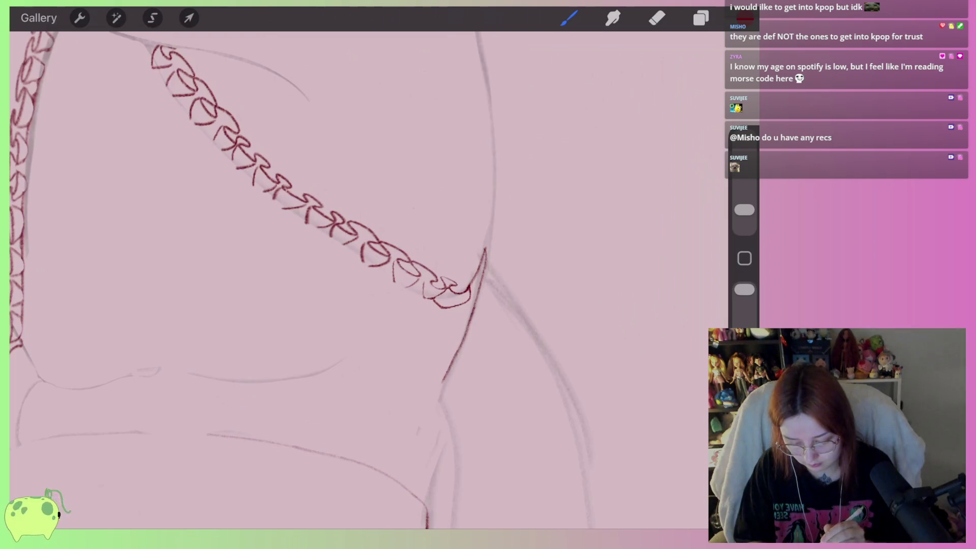
pyautogui.scroll(-2, 356, 254)
pyautogui.moveTo(483, 219)
pyautogui.mouseDown()
pyautogui.moveTo(468, 183)
pyautogui.moveTo(503, 213)
pyautogui.mouseUp()
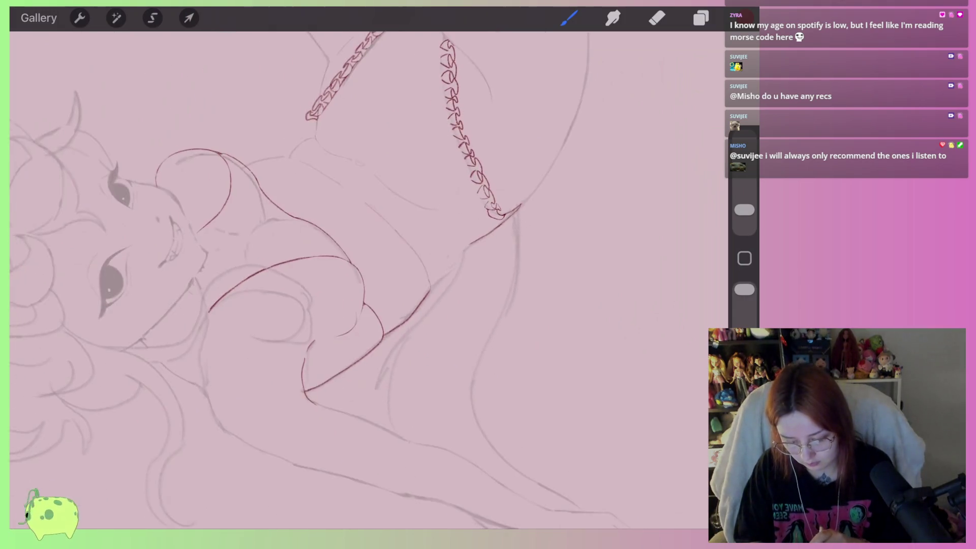
pyautogui.scroll(2, 501, 216)
pyautogui.scroll(2, 501, 216)
pyautogui.scroll(2, 501, 216)
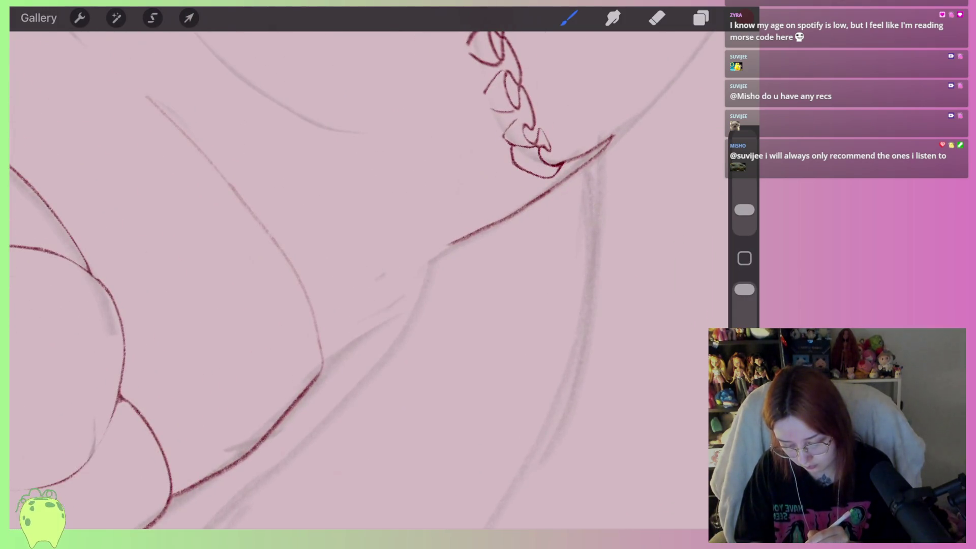
pyautogui.scroll(-2, 356, 280)
pyautogui.scroll(-2, 356, 280)
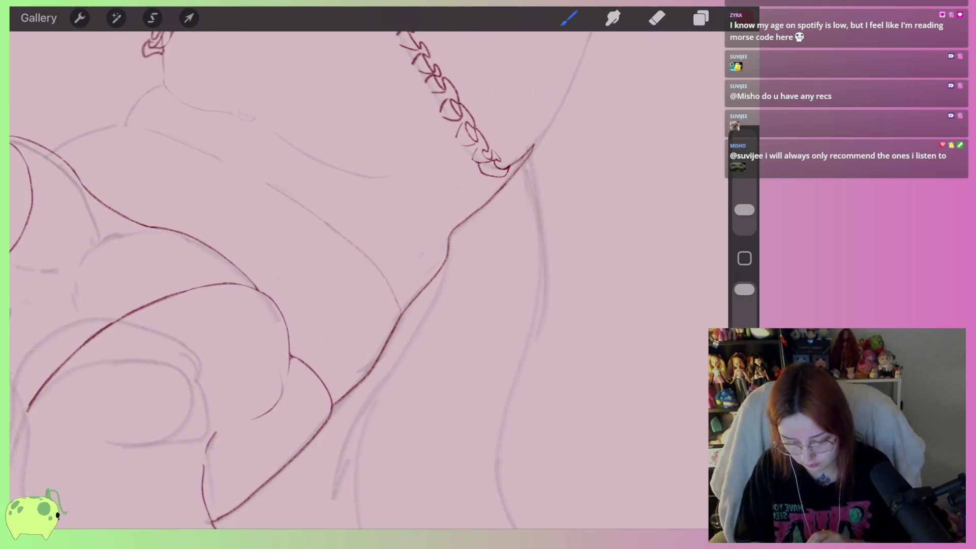
pyautogui.scroll(-2, 356, 279)
pyautogui.scroll(-1, 356, 279)
pyautogui.scroll(1, 356, 254)
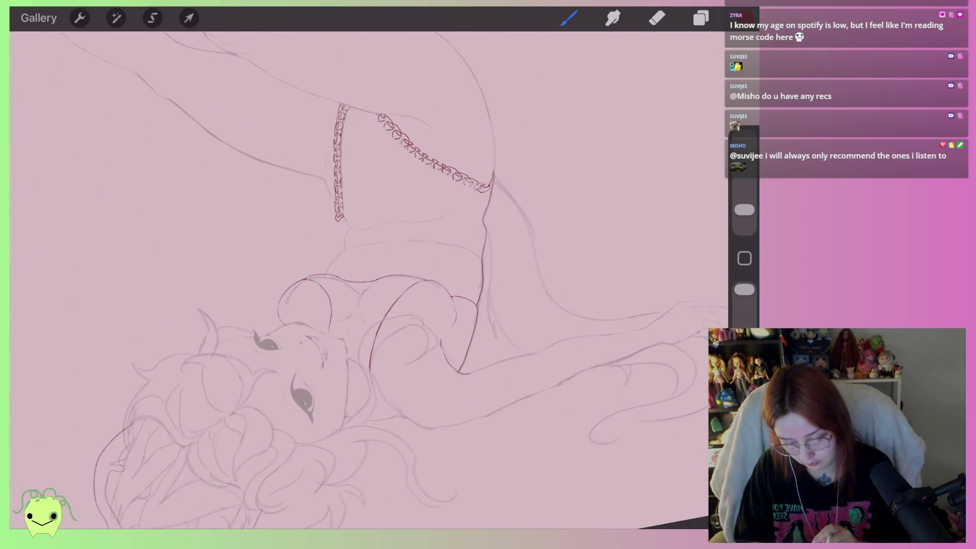
pyautogui.scroll(1, 355, 254)
pyautogui.scroll(1, 356, 254)
pyautogui.scroll(2, 457, 229)
pyautogui.scroll(2, 458, 229)
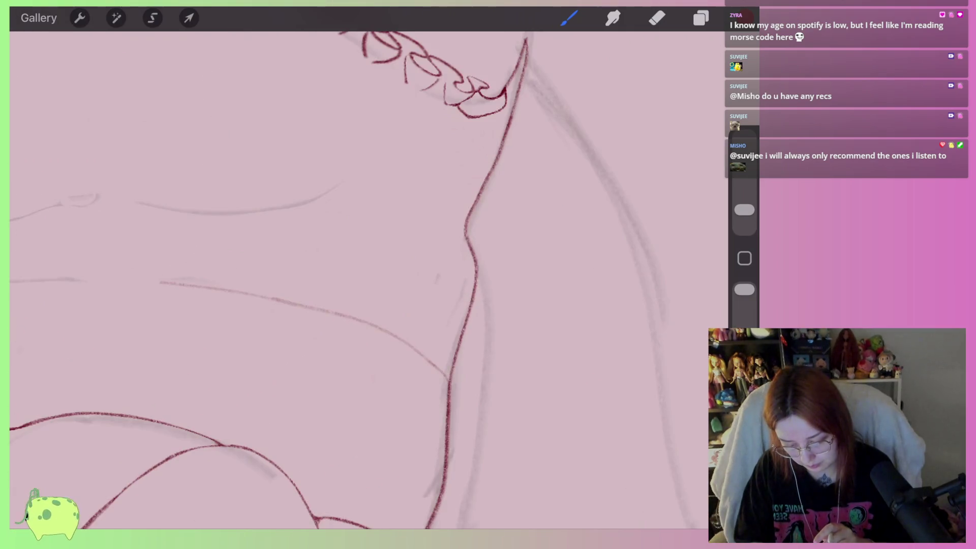
pyautogui.scroll(-2, 356, 280)
pyautogui.scroll(1, 355, 279)
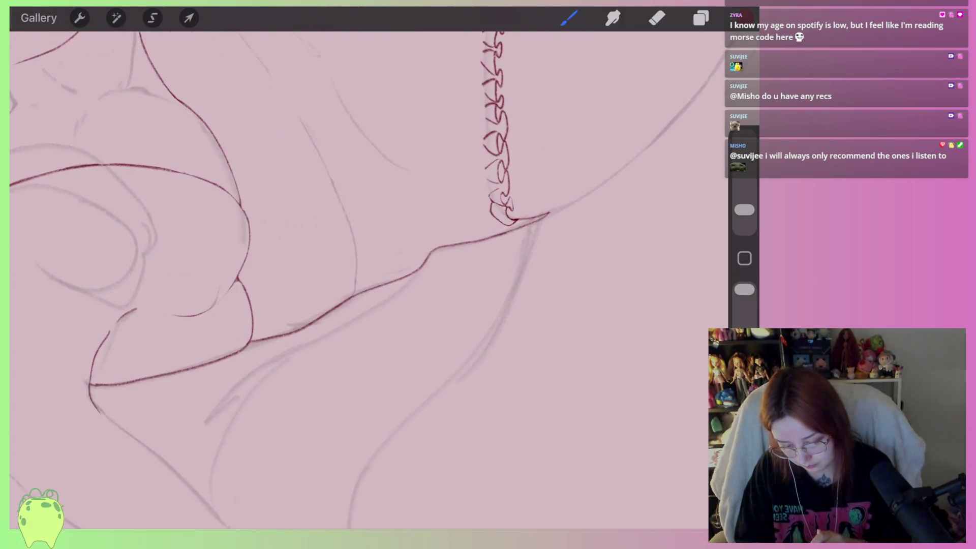
pyautogui.scroll(1, 356, 279)
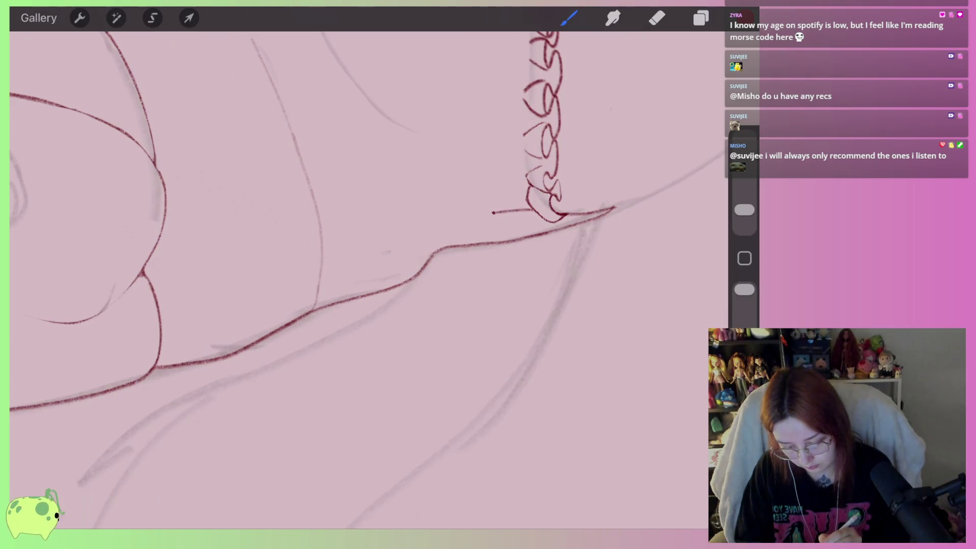
# Draw the ribbon's first red line leftward from the chain's end, undoing a stray extra stroke
pyautogui.moveTo(329, 284); pyautogui.dragTo(206, 316)
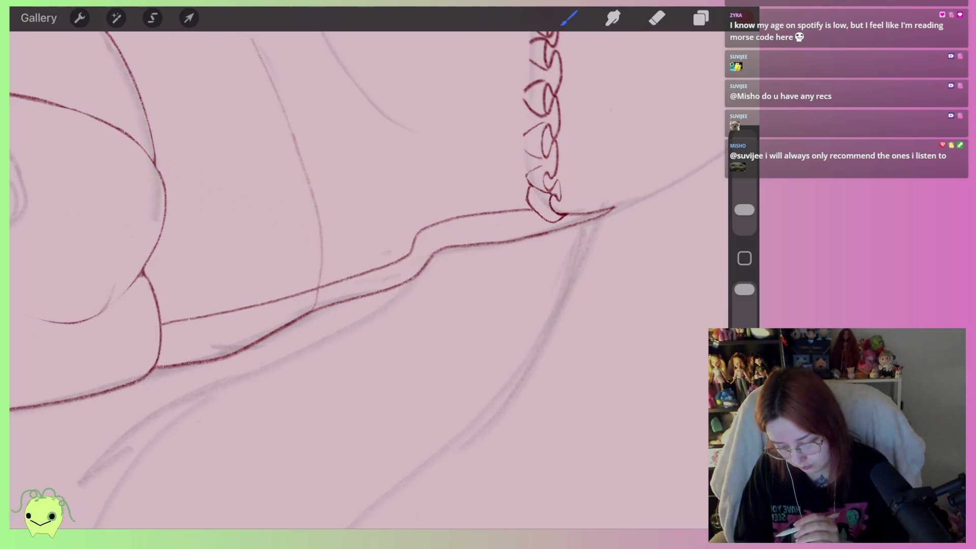
pyautogui.scroll(-2, 355, 280)
pyautogui.scroll(-2, 356, 280)
pyautogui.scroll(3, 513, 305)
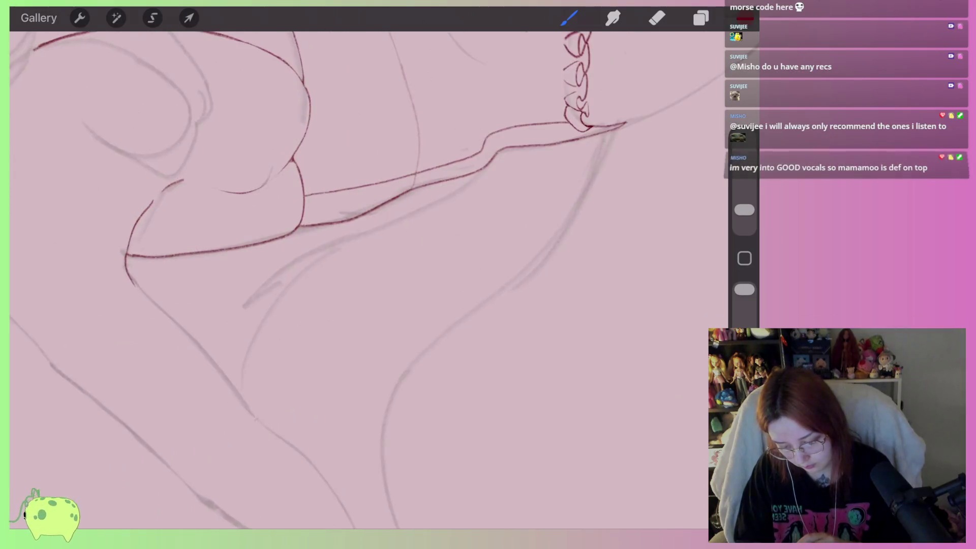
pyautogui.scroll(1, 514, 305)
pyautogui.scroll(2, 514, 305)
pyautogui.moveTo(300, 326)
pyautogui.mouseDown()
pyautogui.moveTo(409, 284)
pyautogui.moveTo(559, 179)
pyautogui.mouseUp()
pyautogui.scroll(-2, 356, 279)
pyautogui.scroll(-1, 356, 280)
pyautogui.hotkey('ctrl', 'z')
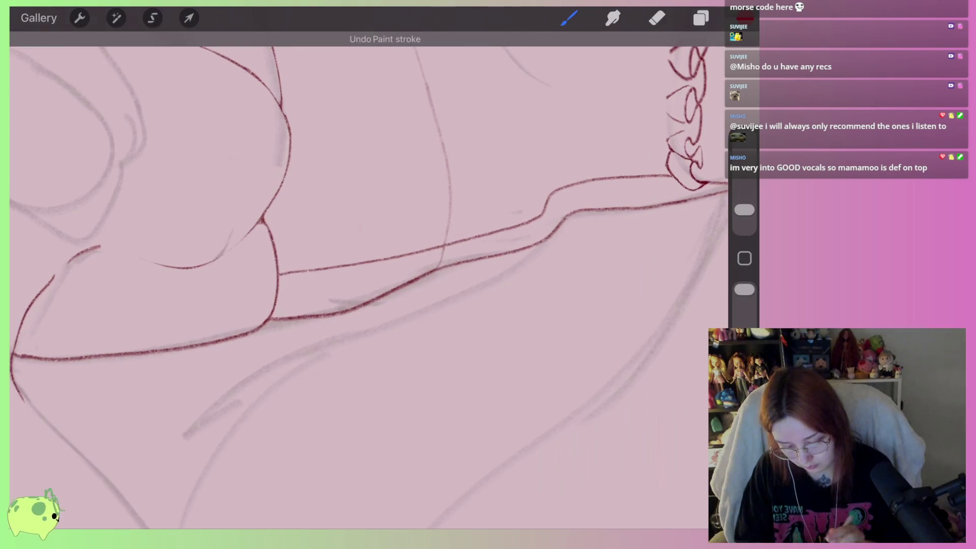
# Draw the ribbon's second smooth parallel line toward the hip, then cap its end with a narrow U-shape
pyautogui.scroll(-1, 356, 279)
pyautogui.scroll(-1, 356, 279)
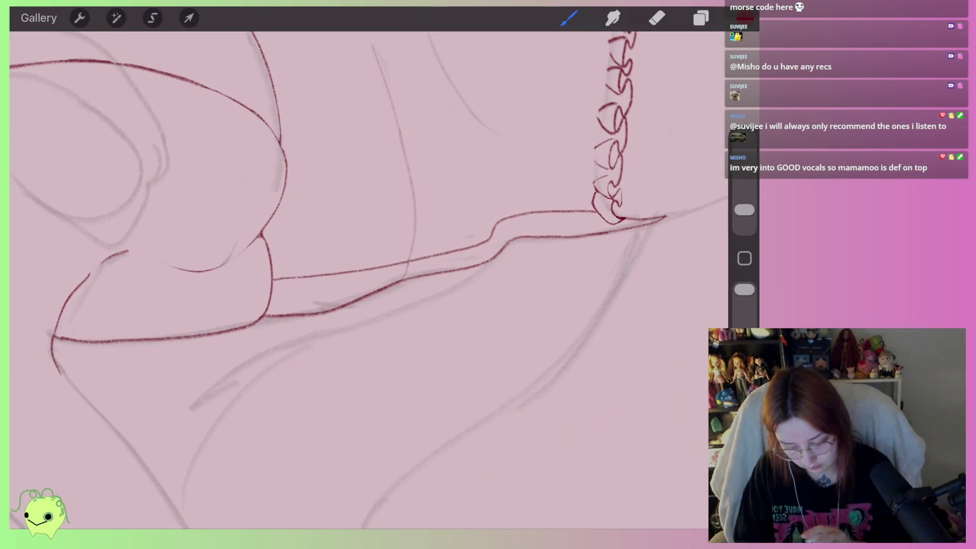
pyautogui.scroll(2, 356, 280)
pyautogui.moveTo(228, 309); pyautogui.dragTo(558, 195)
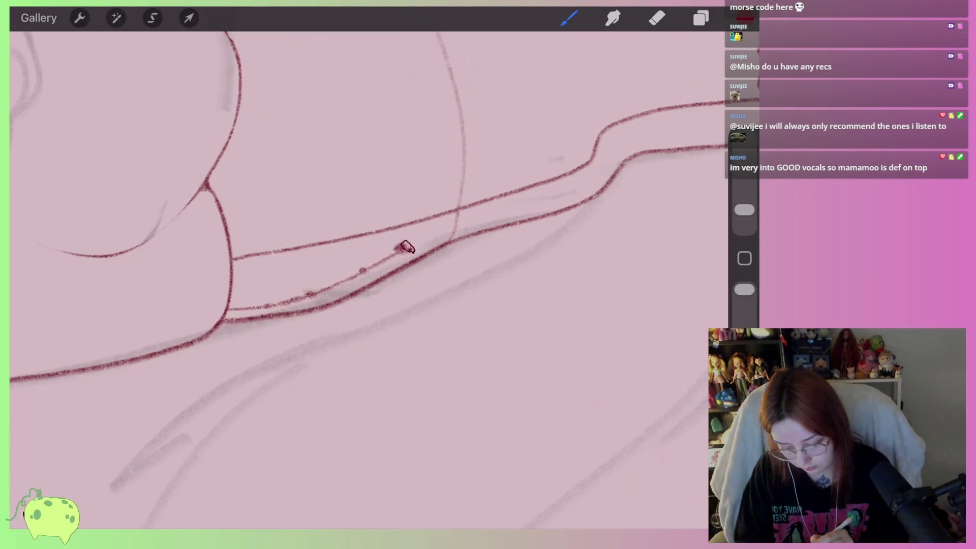
pyautogui.hscroll(2, 356, 280)
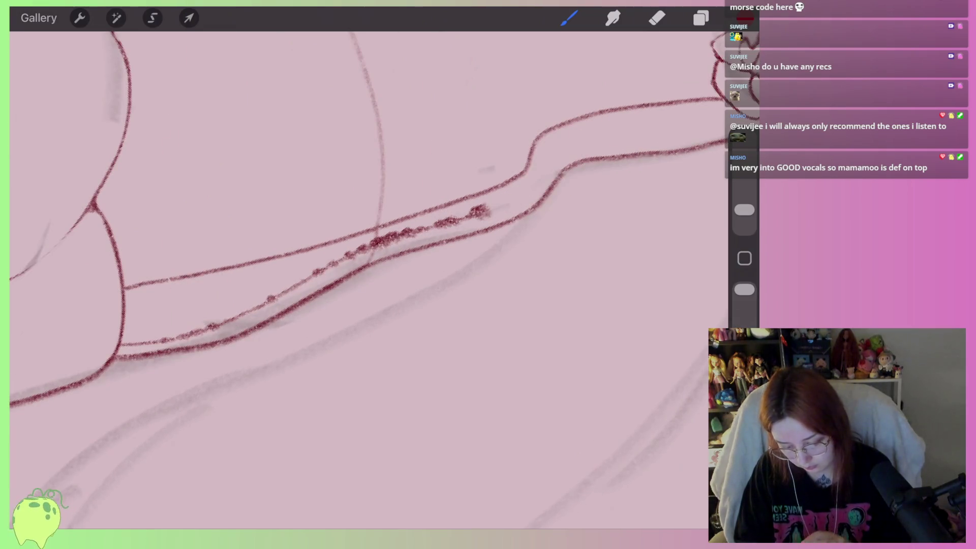
pyautogui.hotkey('ctrl', 'z')
pyautogui.moveTo(480, 213); pyautogui.dragTo(130, 331)
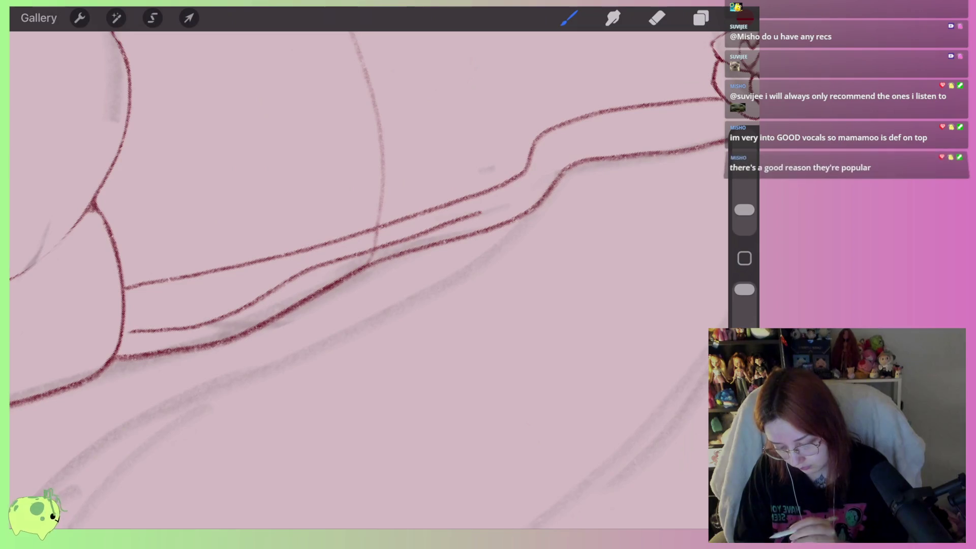
pyautogui.scroll(-3, 356, 279)
pyautogui.hotkey('ctrl', 'z')
pyautogui.scroll(2, 356, 280)
pyautogui.scroll(2, 356, 280)
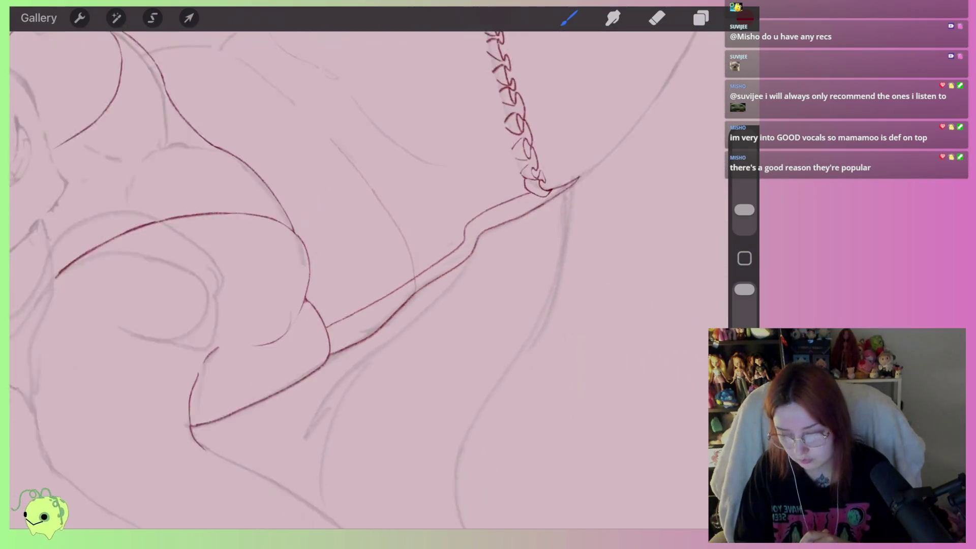
pyautogui.scroll(1, 355, 279)
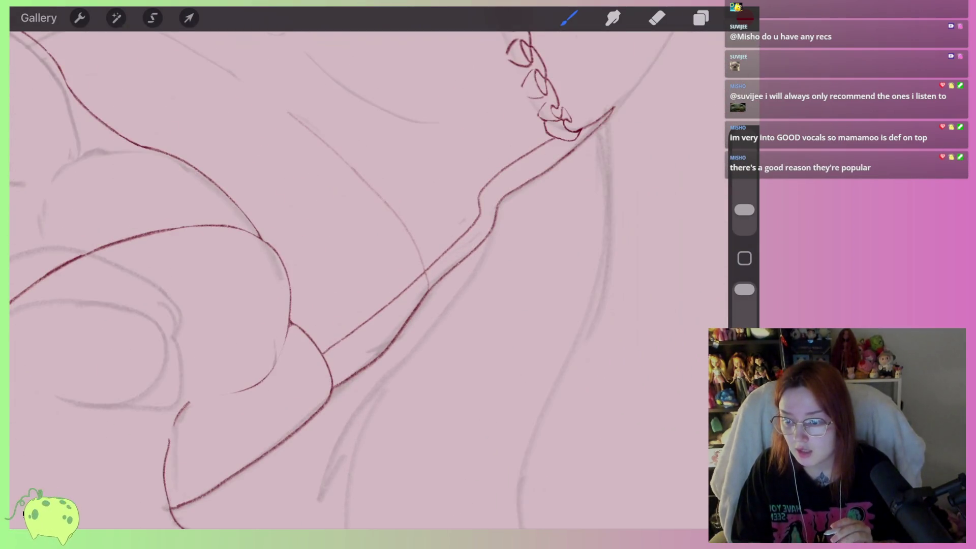
pyautogui.scroll(2, 356, 279)
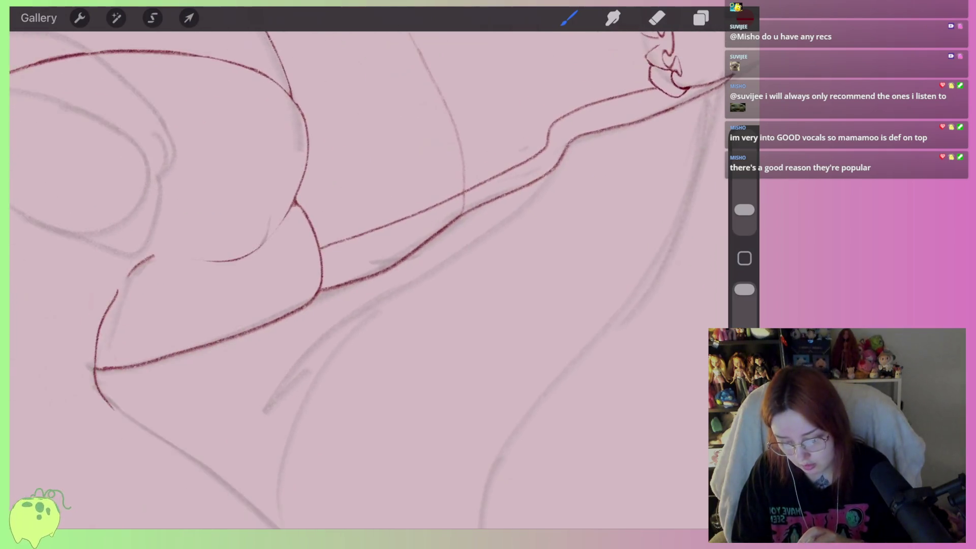
pyautogui.scroll(2, 356, 279)
pyautogui.moveTo(298, 259)
pyautogui.mouseDown()
pyautogui.moveTo(314, 358)
pyautogui.moveTo(316, 264)
pyautogui.mouseUp()
# Remove the last two red strokes near the ribbon tip and the torso
pyautogui.scroll(-5, 356, 279)
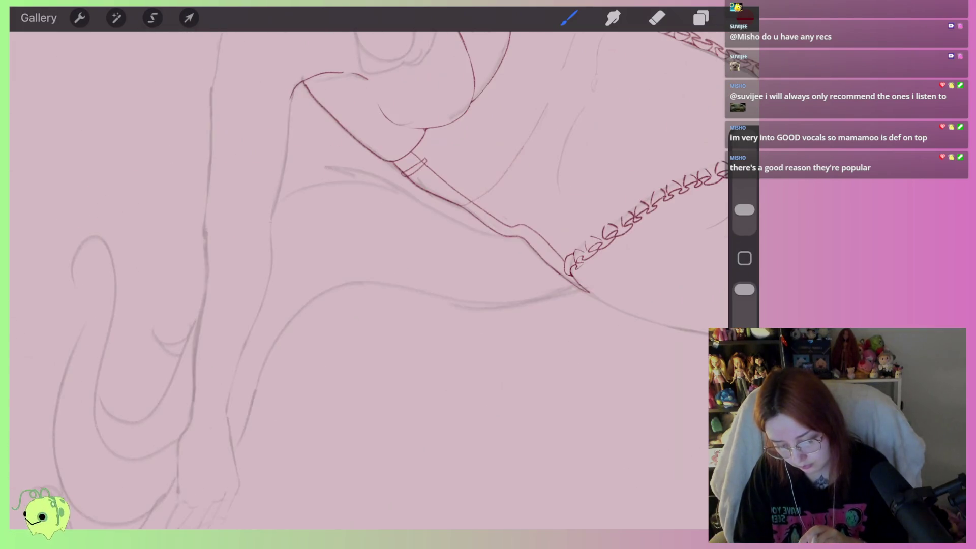
pyautogui.scroll(3, 356, 279)
pyautogui.scroll(2, 356, 279)
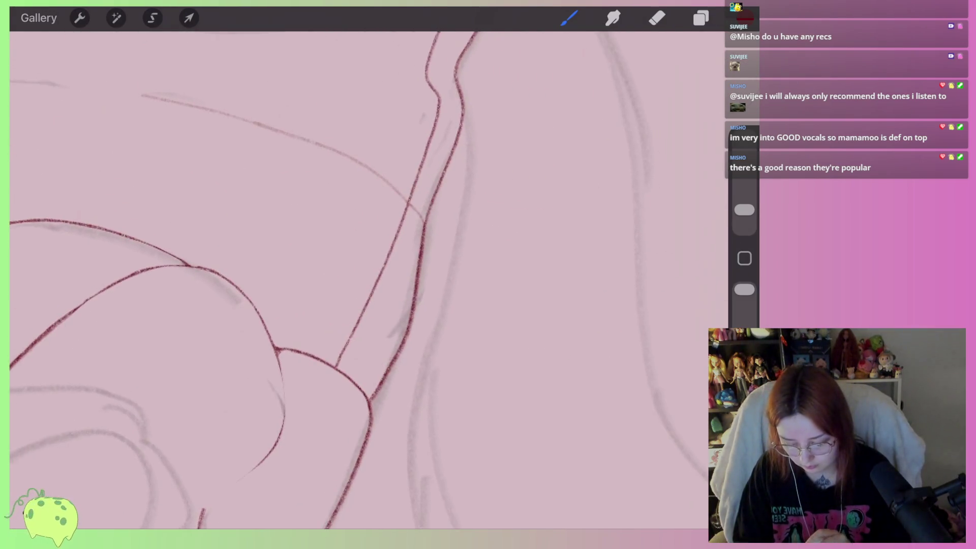
pyautogui.hotkey('ctrl', 'z')
pyautogui.scroll(-3, 356, 279)
pyautogui.scroll(-2, 356, 279)
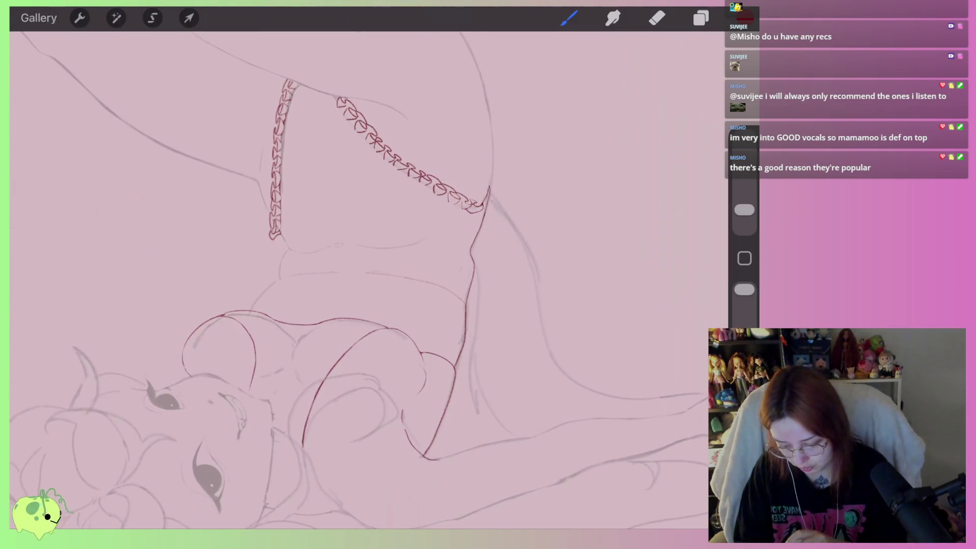
pyautogui.scroll(3, 356, 279)
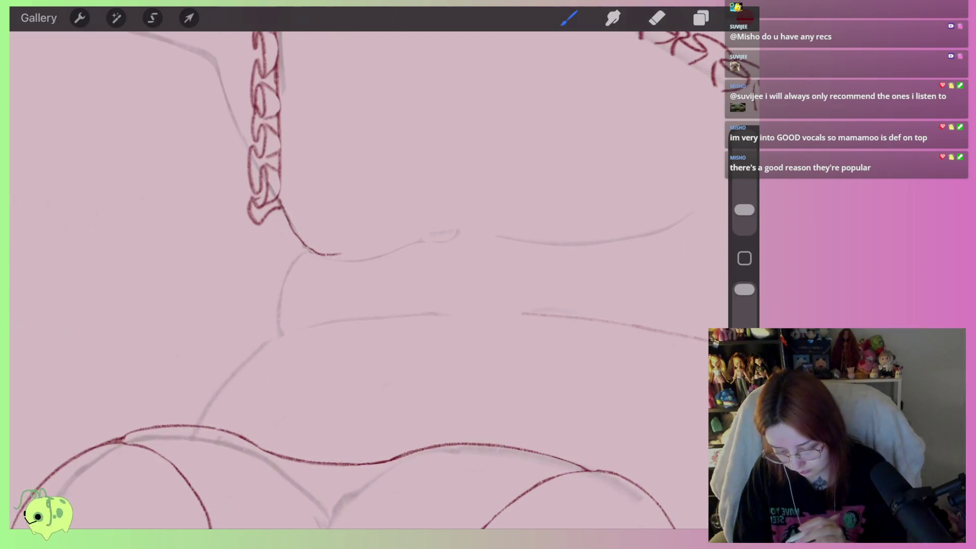
pyautogui.scroll(2, 356, 279)
pyautogui.hotkey('ctrl', 'z')
# Sketch a long red line down from the other chain's end, redrawing it over several attempts
pyautogui.moveTo(245, 207)
pyautogui.mouseDown()
pyautogui.moveTo(339, 278)
pyautogui.moveTo(490, 231)
pyautogui.mouseUp()
pyautogui.hotkey('ctrl', 'z')
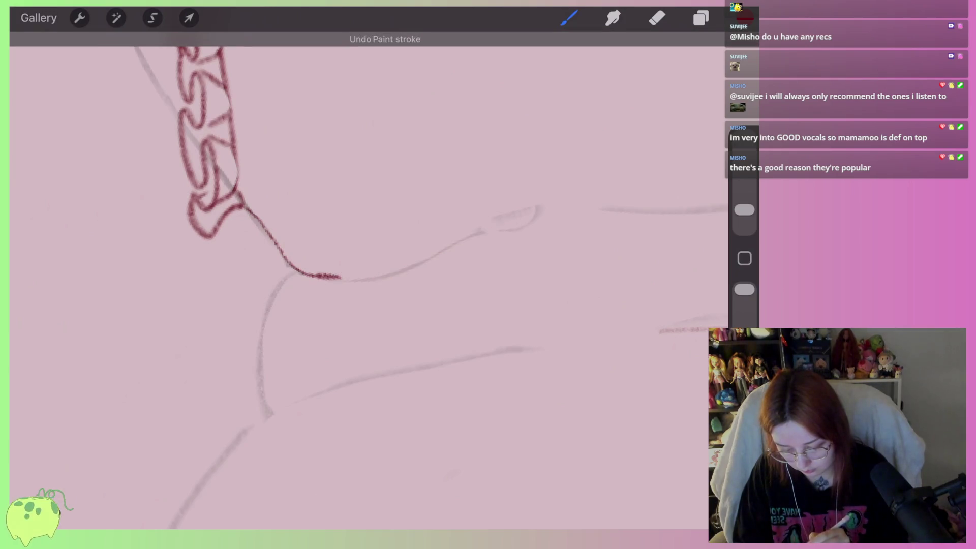
pyautogui.moveTo(361, 280); pyautogui.dragTo(490, 231)
pyautogui.hotkey('ctrl', 'z')
pyautogui.scroll(-3, 356, 279)
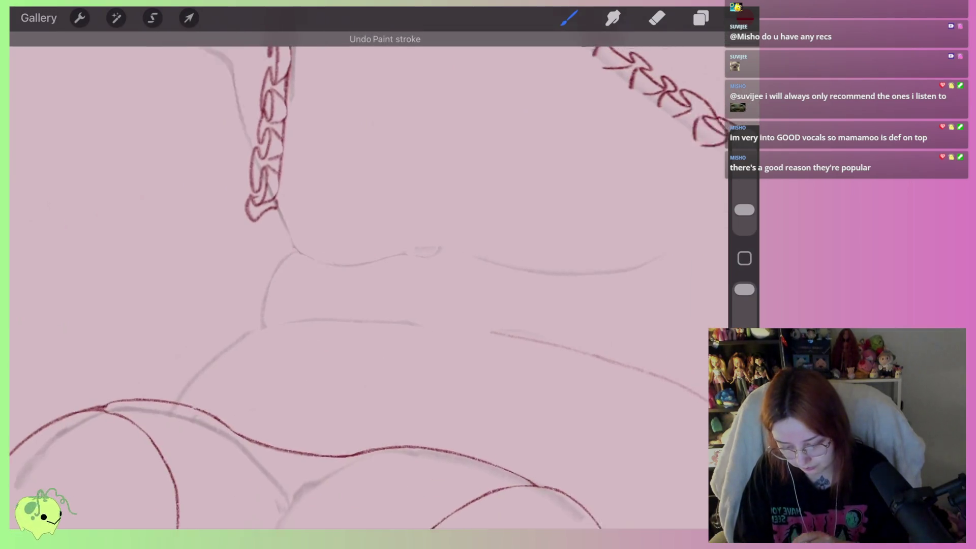
pyautogui.scroll(3, 356, 280)
pyautogui.scroll(2, 355, 280)
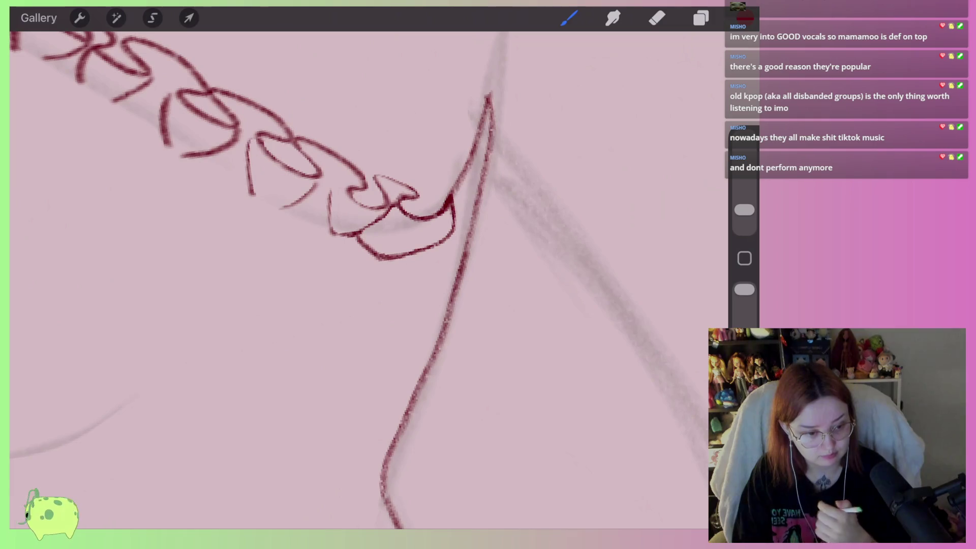
# Erase the long red line and thin diagonal below the chain's end, leaving a short stub
pyautogui.press('e')
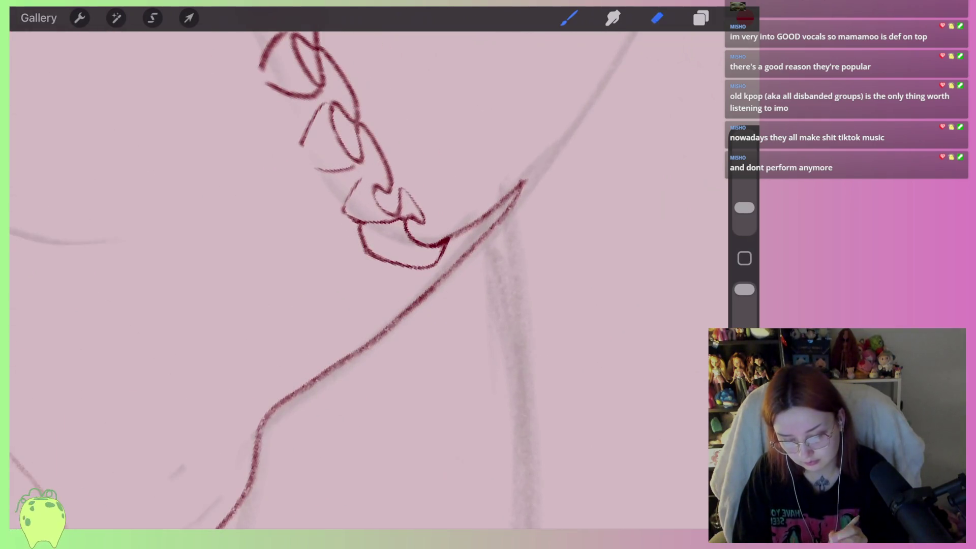
pyautogui.moveTo(526, 182); pyautogui.dragTo(277, 399)
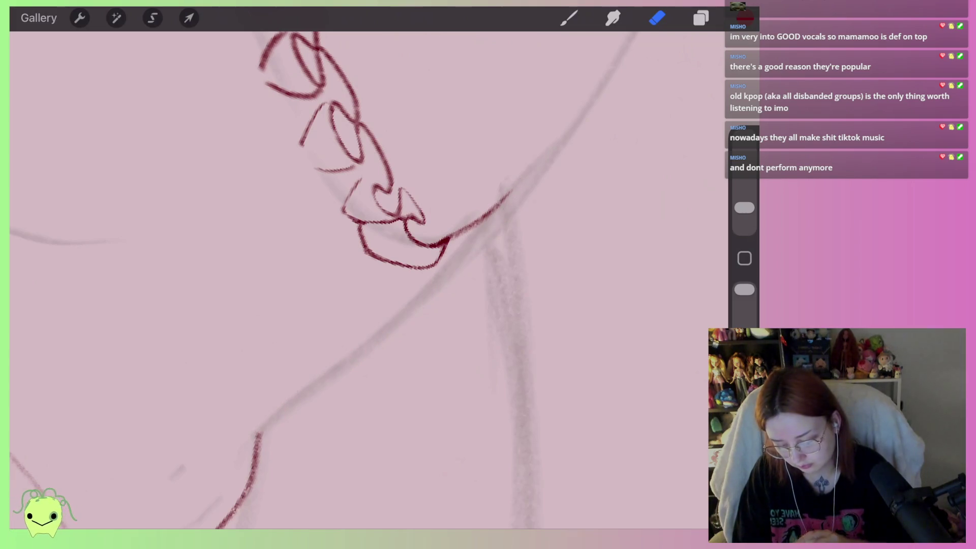
pyautogui.scroll(-5, 356, 279)
pyautogui.moveTo(370, 208)
pyautogui.mouseDown()
pyautogui.moveTo(346, 275)
pyautogui.moveTo(219, 371)
pyautogui.mouseUp()
pyautogui.scroll(5, 356, 280)
pyautogui.scroll(-2, 356, 280)
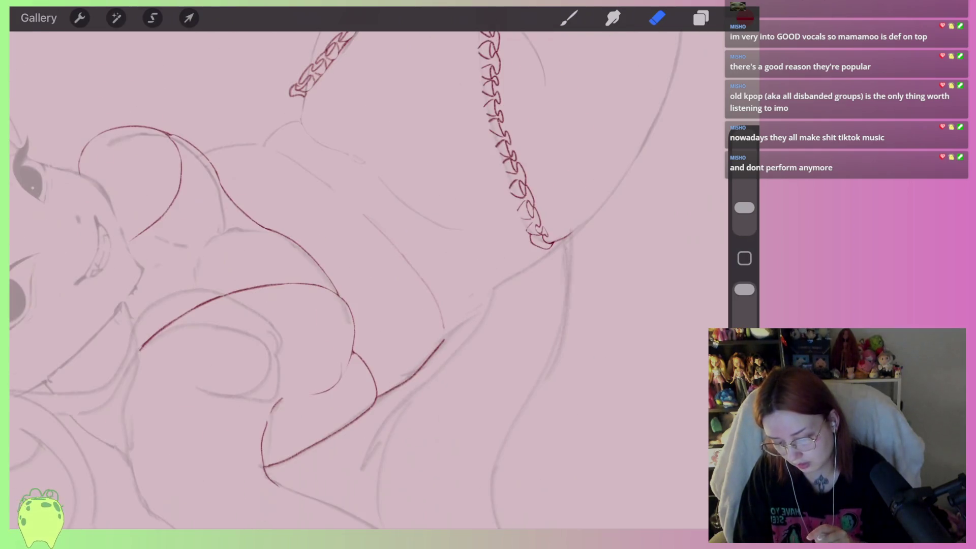
pyautogui.scroll(2, 356, 280)
pyautogui.moveTo(307, 172)
pyautogui.mouseDown()
pyautogui.moveTo(389, 259)
pyautogui.moveTo(417, 307)
pyautogui.mouseUp()
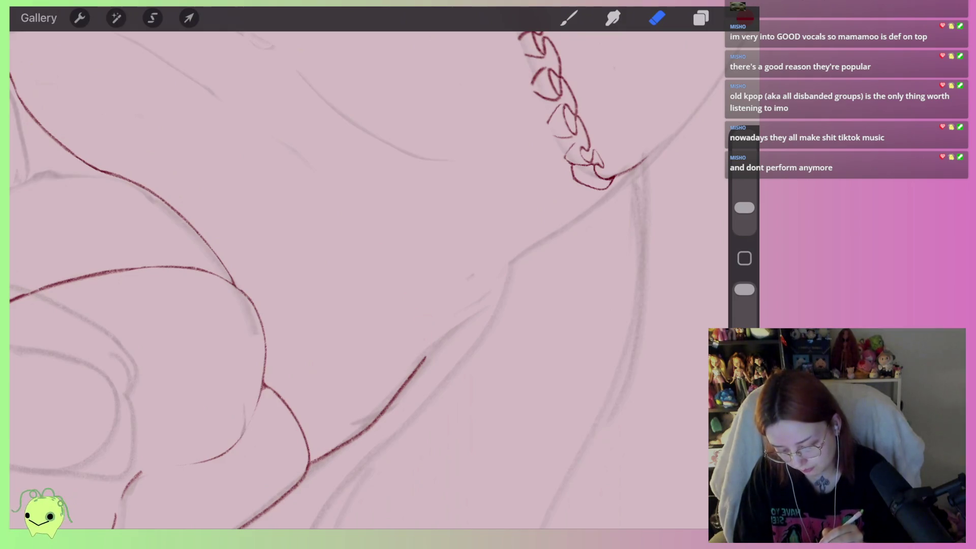
pyautogui.scroll(-3, 356, 279)
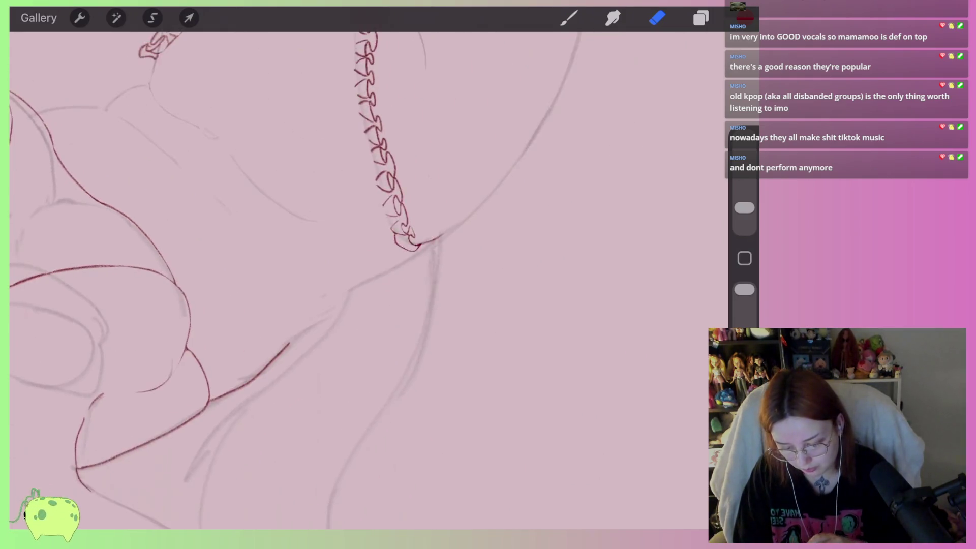
pyautogui.scroll(2, 356, 280)
pyautogui.press('b')
pyautogui.scroll(-3, 356, 280)
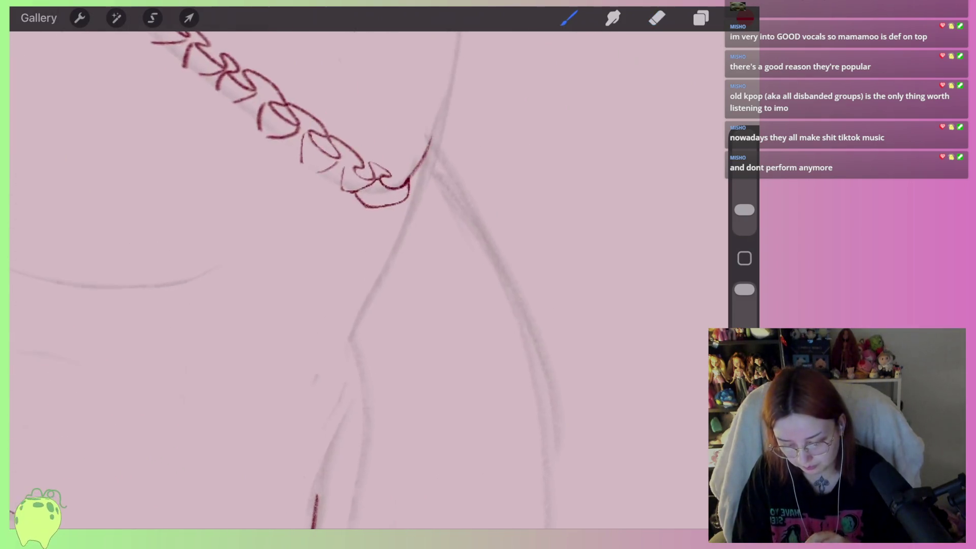
# Zoom into the chain's left end and draw a curled closing link hanging downward
pyautogui.scroll(-3, 356, 280)
pyautogui.scroll(-3, 356, 280)
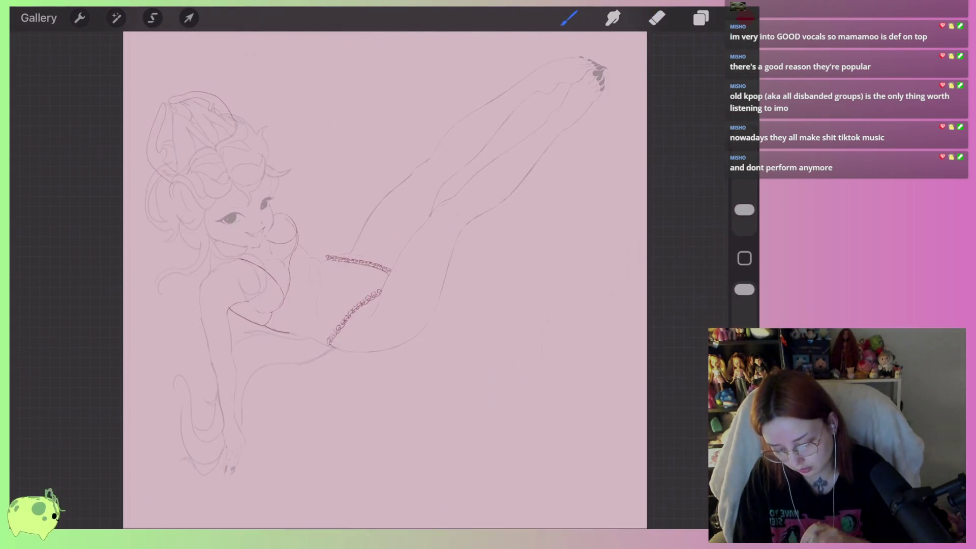
pyautogui.scroll(3, 356, 280)
pyautogui.scroll(-3, 356, 279)
pyautogui.scroll(1, 356, 279)
pyautogui.scroll(3, 325, 244)
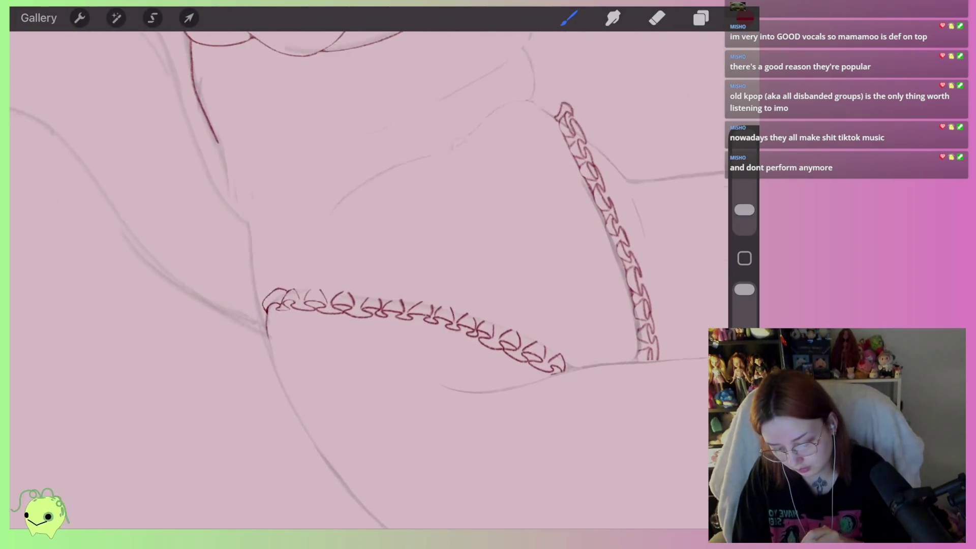
pyautogui.scroll(3, 325, 244)
pyautogui.scroll(2, 325, 244)
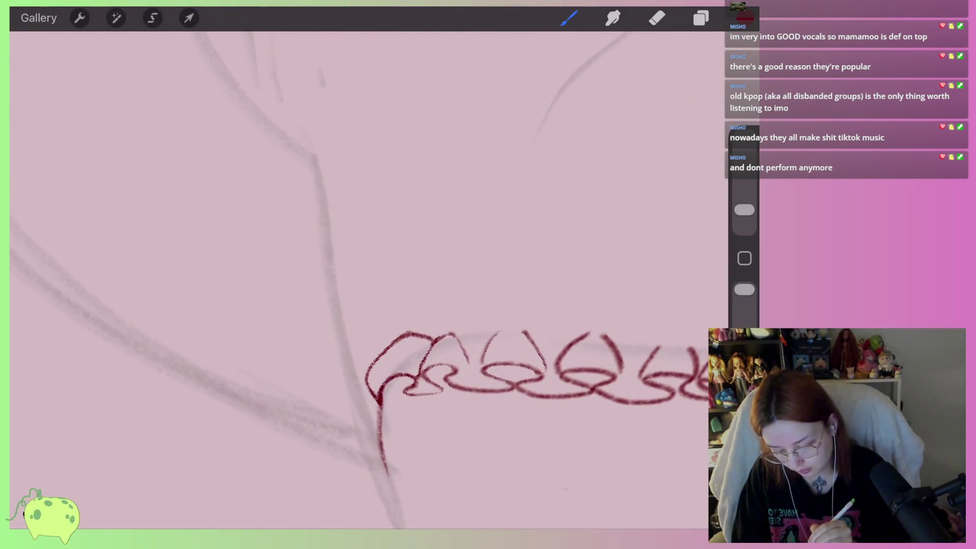
pyautogui.moveTo(376, 381); pyautogui.dragTo(392, 492)
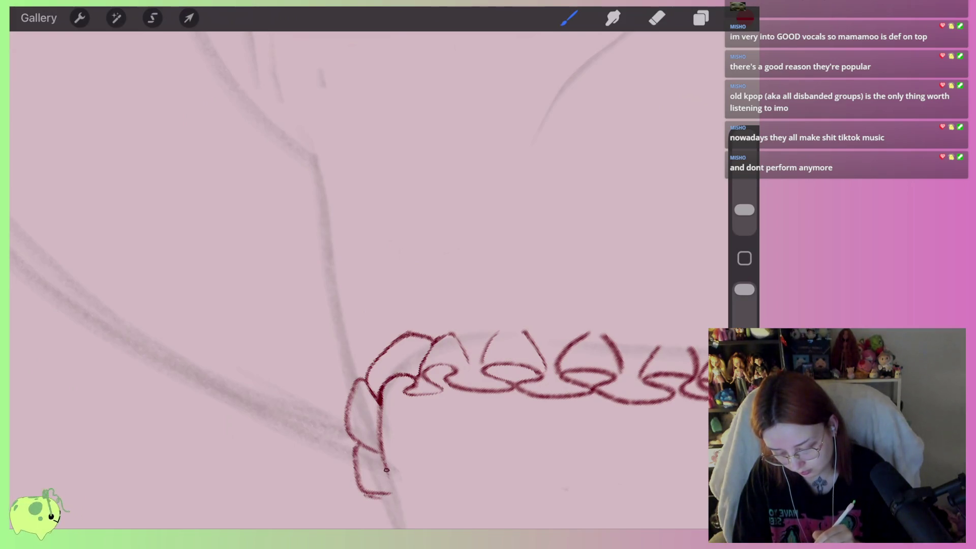
pyautogui.hotkey('ctrl', 'z')
pyautogui.moveTo(387, 473); pyautogui.dragTo(392, 503)
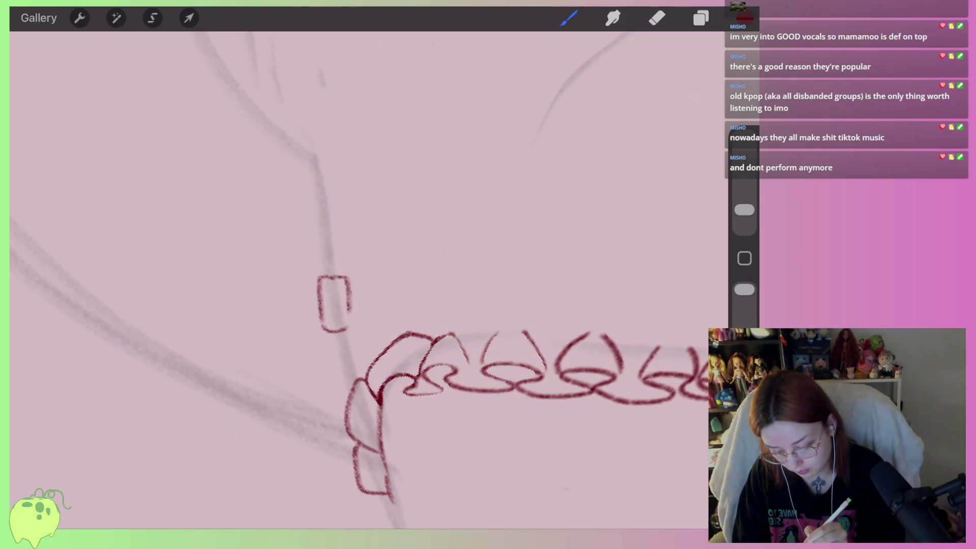
# Undo the two stray rectangle strokes and check the layer list
pyautogui.hotkey('ctrl', 'z')
pyautogui.hotkey('ctrl', 'z')
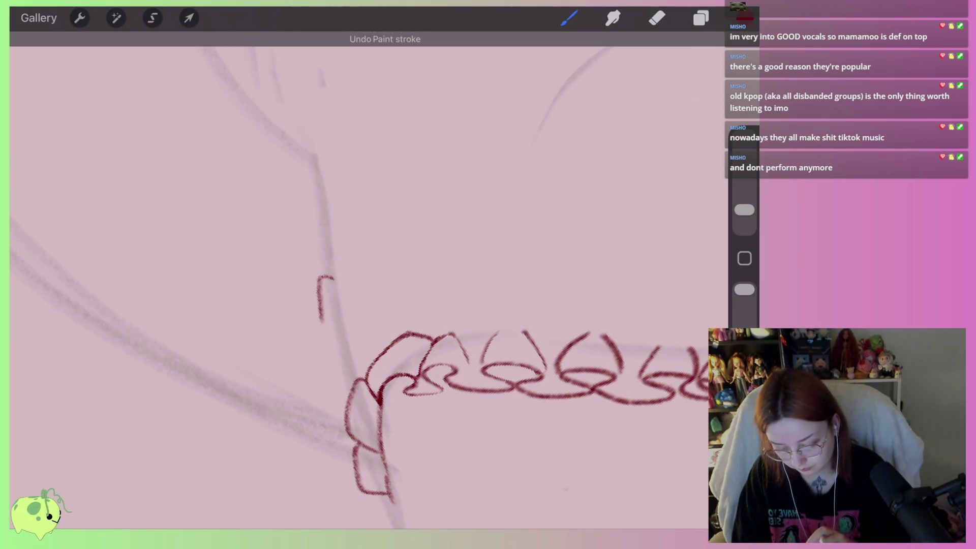
pyautogui.hotkey('ctrl', 'z')
pyautogui.click(701, 18)
pyautogui.click(701, 18)
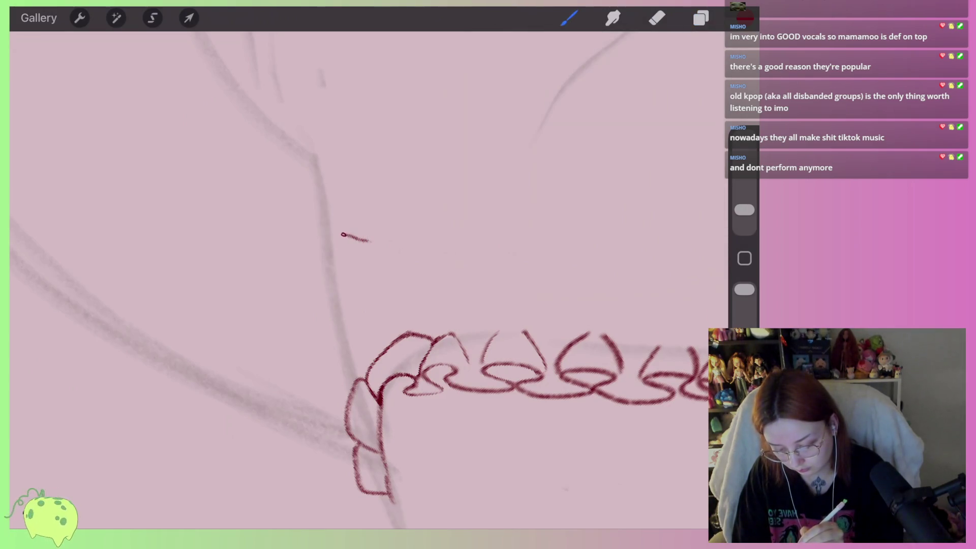
# Draw the bow's centre knot and its left and right loops above the chain's left end
pyautogui.moveTo(343, 234); pyautogui.dragTo(333, 290)
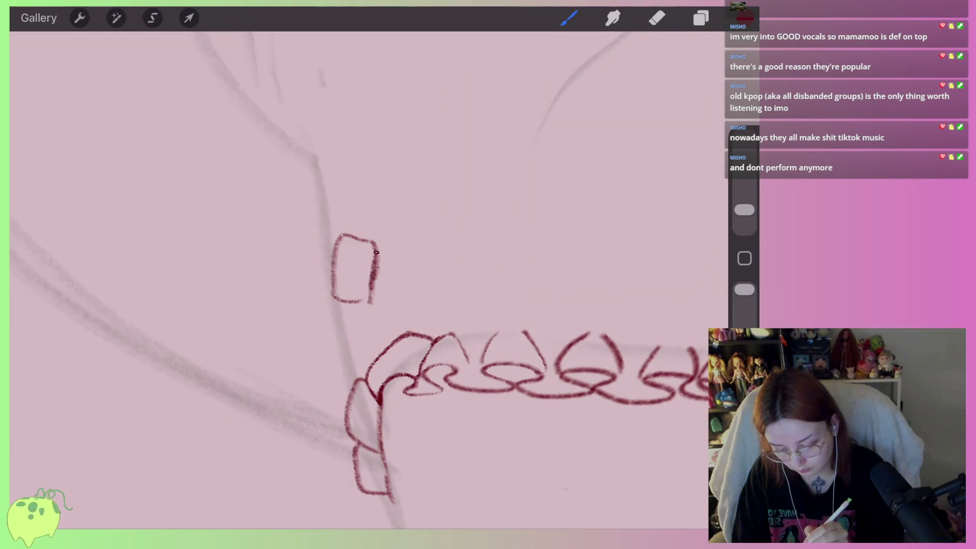
pyautogui.moveTo(302, 197); pyautogui.dragTo(331, 233)
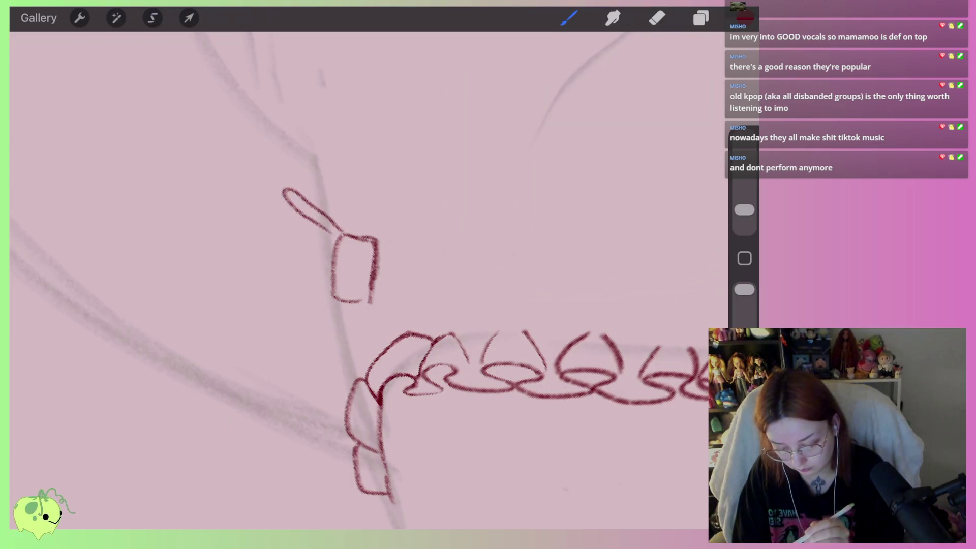
pyautogui.moveTo(284, 190)
pyautogui.mouseDown()
pyautogui.moveTo(258, 311)
pyautogui.moveTo(334, 298)
pyautogui.mouseUp()
pyautogui.moveTo(378, 238)
pyautogui.mouseDown()
pyautogui.moveTo(464, 199)
pyautogui.moveTo(439, 277)
pyautogui.moveTo(374, 304)
pyautogui.mouseUp()
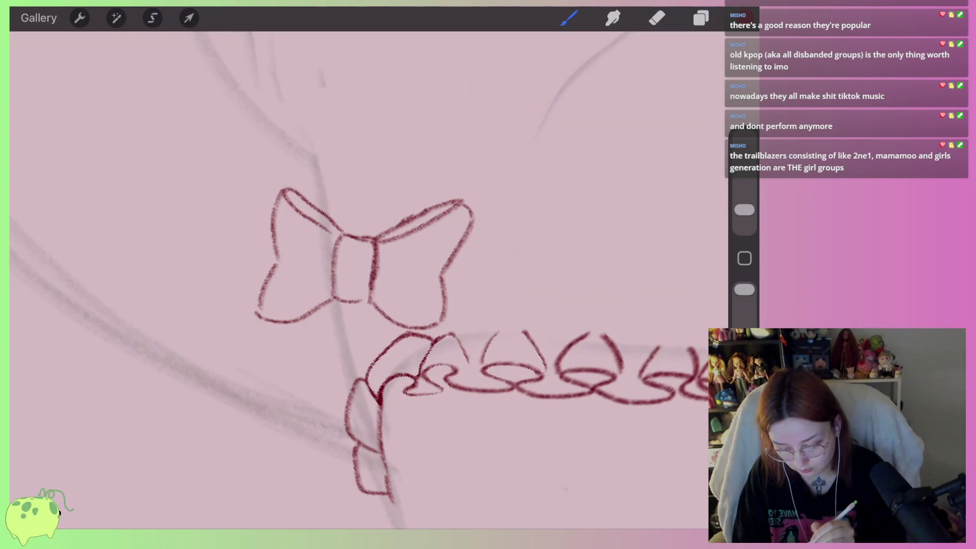
pyautogui.scroll(-5, 366, 254)
pyautogui.scroll(-3, 366, 254)
pyautogui.scroll(-3, 366, 255)
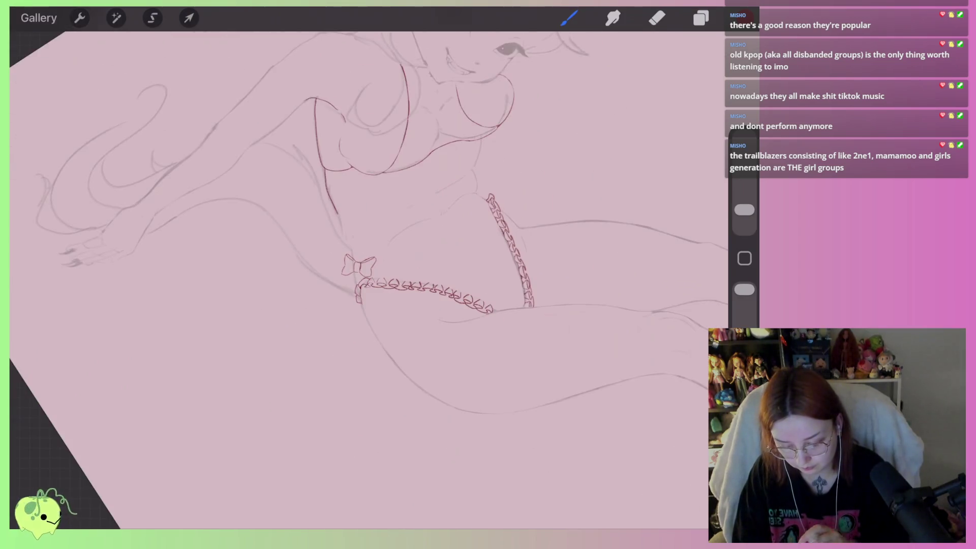
pyautogui.scroll(5, 371, 229)
pyautogui.scroll(5, 371, 229)
pyautogui.scroll(3, 371, 229)
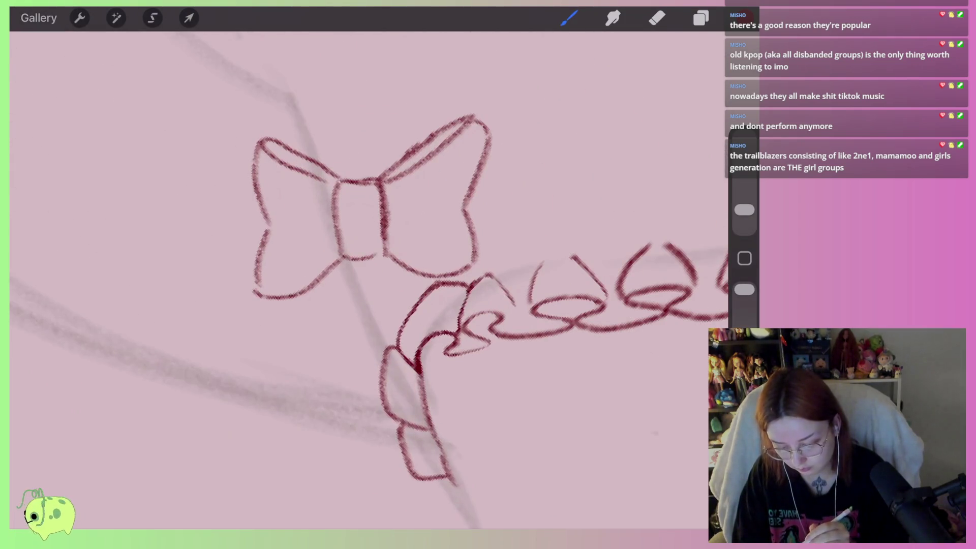
# Draw the bow's two hanging tails, replacing a misplaced tail stroke with a longer one
pyautogui.moveTo(336, 261)
pyautogui.mouseDown()
pyautogui.moveTo(288, 419)
pyautogui.moveTo(327, 395)
pyautogui.mouseUp()
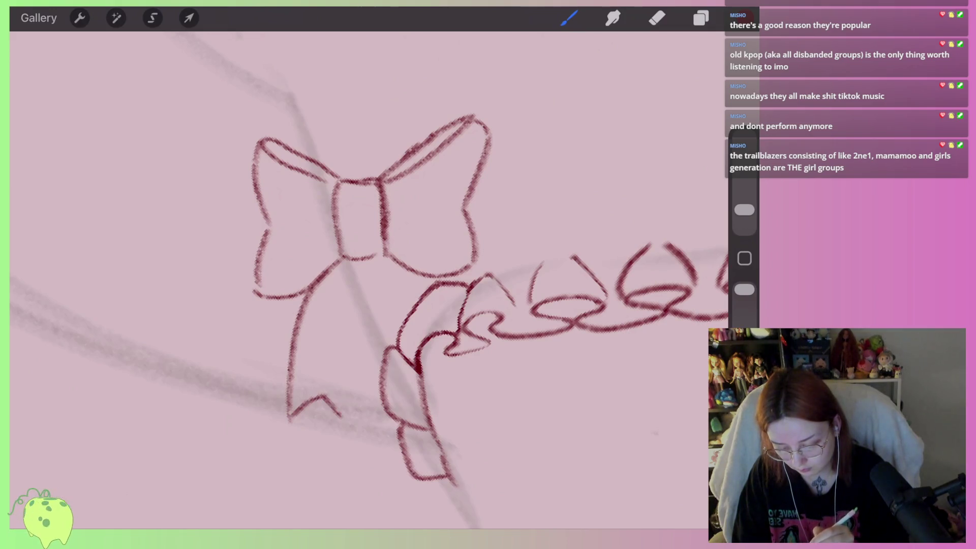
pyautogui.moveTo(356, 308); pyautogui.dragTo(346, 415)
pyautogui.moveTo(363, 264); pyautogui.dragTo(395, 342)
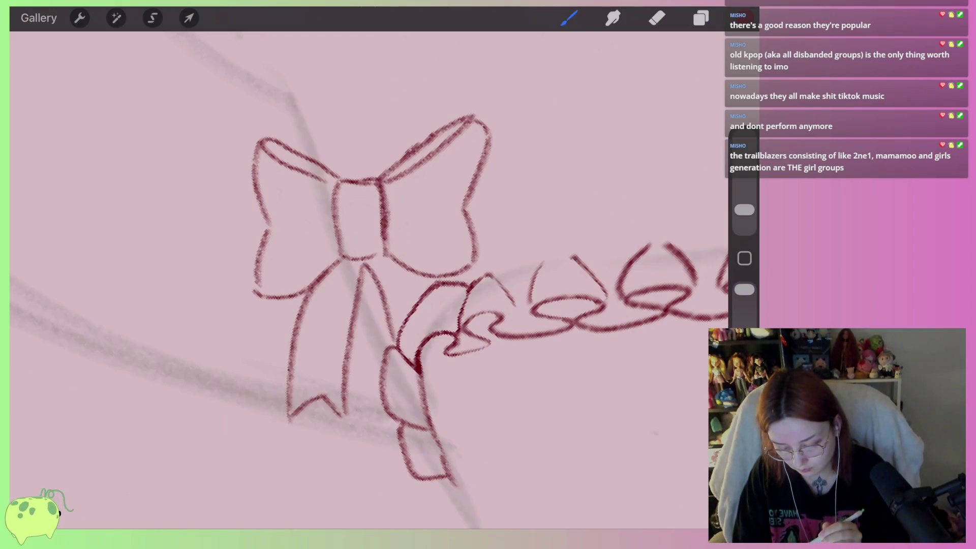
pyautogui.scroll(-5, 369, 279)
pyautogui.scroll(5, 369, 279)
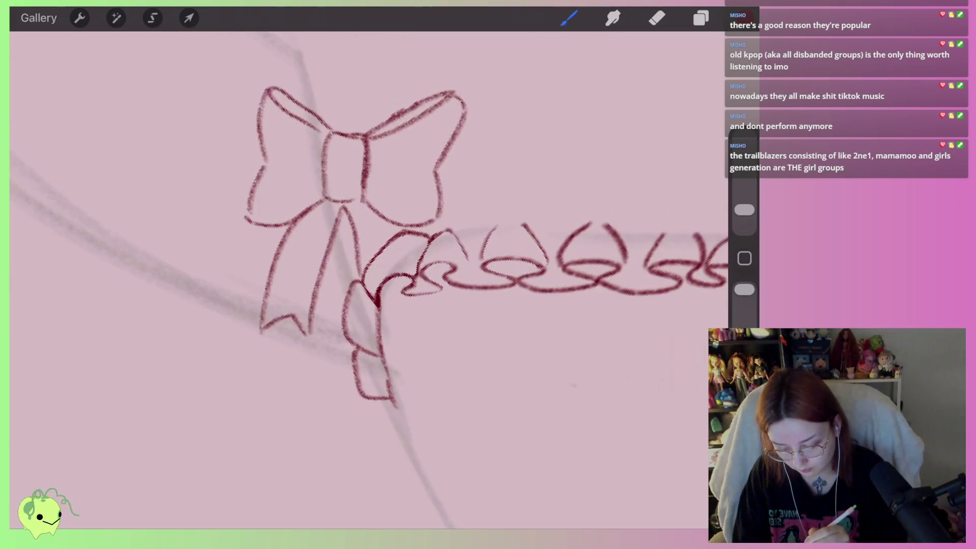
pyautogui.moveTo(361, 289)
pyautogui.mouseDown()
pyautogui.moveTo(373, 314)
pyautogui.moveTo(421, 211)
pyautogui.moveTo(413, 311)
pyautogui.mouseUp()
pyautogui.hotkey('ctrl', 'z')
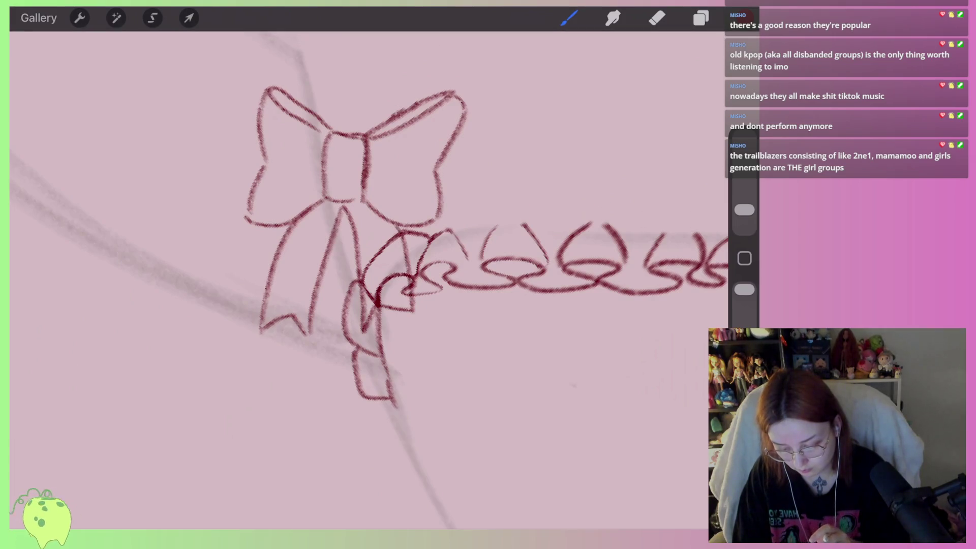
pyautogui.hotkey('ctrl', 'z')
pyautogui.moveTo(406, 231); pyautogui.dragTo(408, 335)
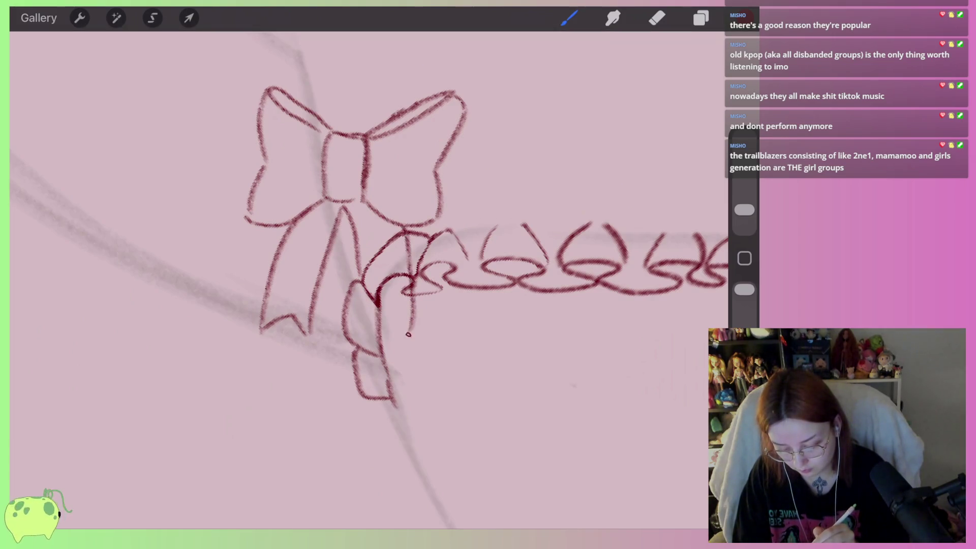
pyautogui.moveTo(362, 275); pyautogui.dragTo(361, 331)
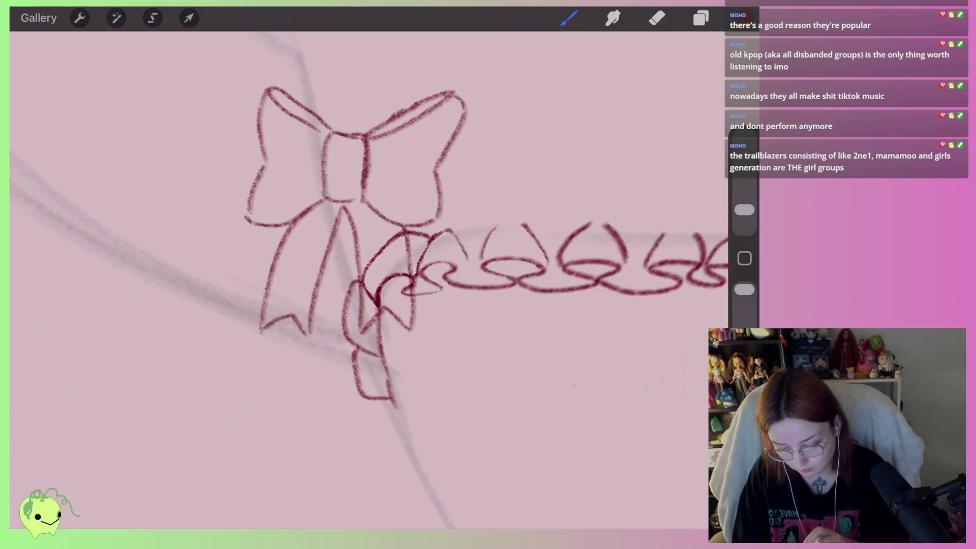
pyautogui.scroll(-3, 369, 280)
pyautogui.scroll(3, 369, 280)
# Erase stray marks on the bow's upper loop and overlapping lines in its centre knot
pyautogui.click(656, 18)
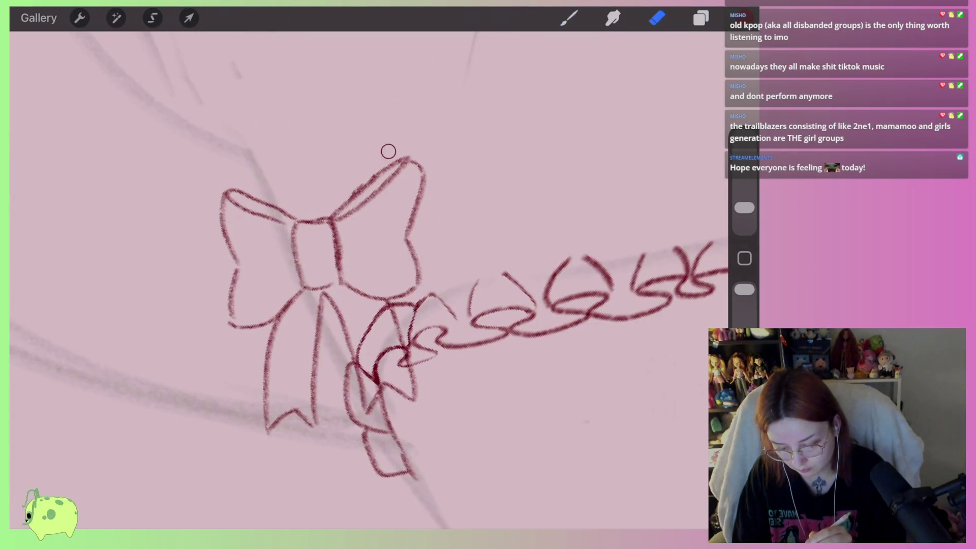
pyautogui.scroll(2, 368, 191)
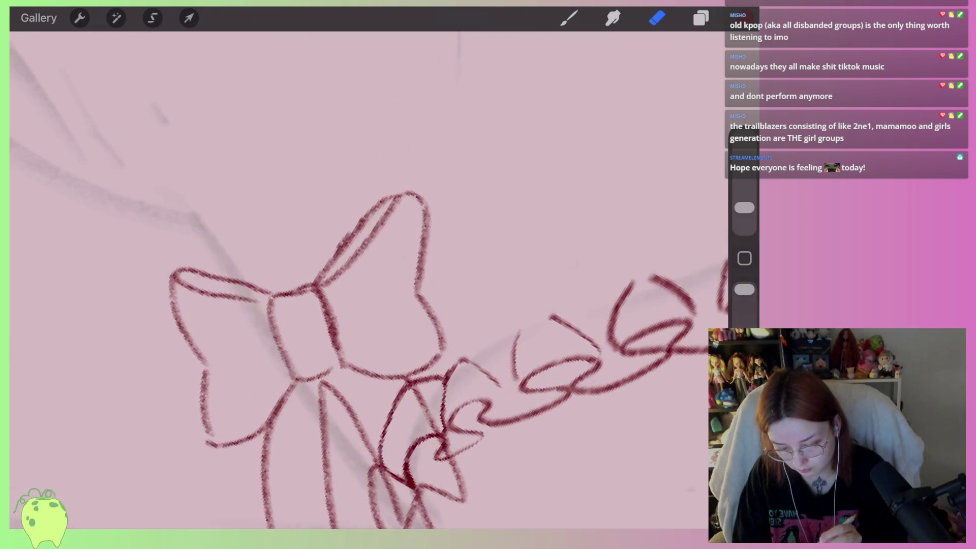
pyautogui.click(569, 18)
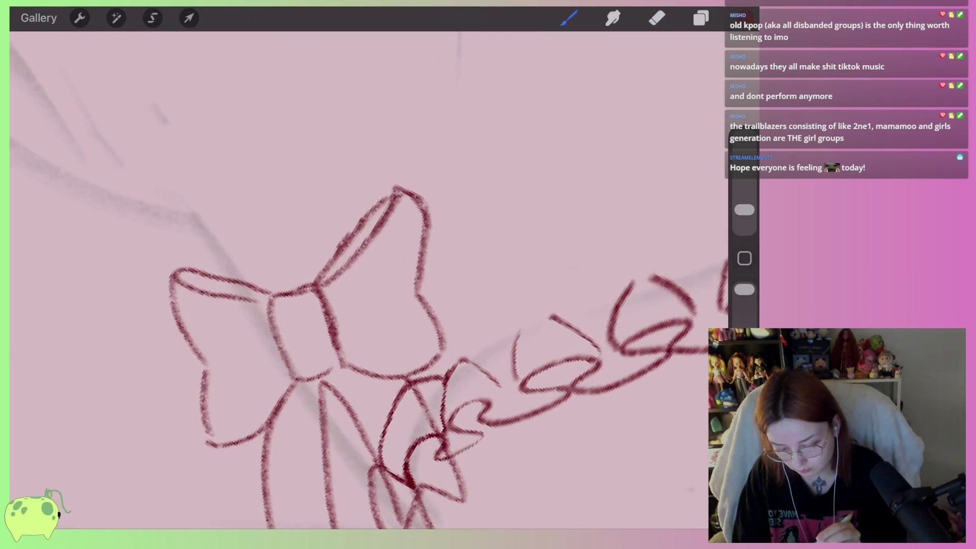
pyautogui.click(657, 18)
pyautogui.moveTo(401, 200)
pyautogui.mouseDown()
pyautogui.moveTo(414, 223)
pyautogui.moveTo(374, 259)
pyautogui.mouseUp()
pyautogui.moveTo(392, 224); pyautogui.dragTo(380, 235)
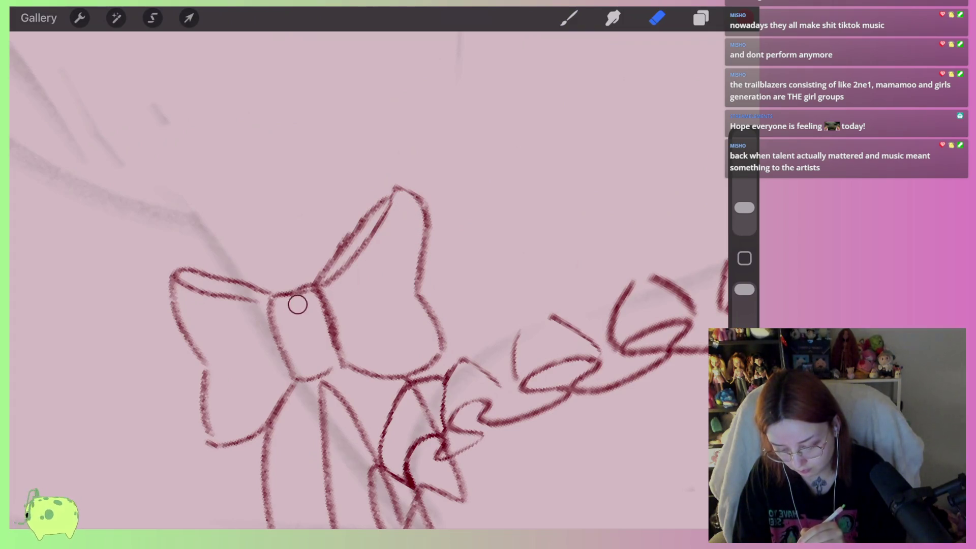
pyautogui.moveTo(297, 304)
pyautogui.mouseDown()
pyautogui.moveTo(322, 349)
pyautogui.moveTo(288, 300)
pyautogui.moveTo(292, 357)
pyautogui.moveTo(320, 364)
pyautogui.mouseUp()
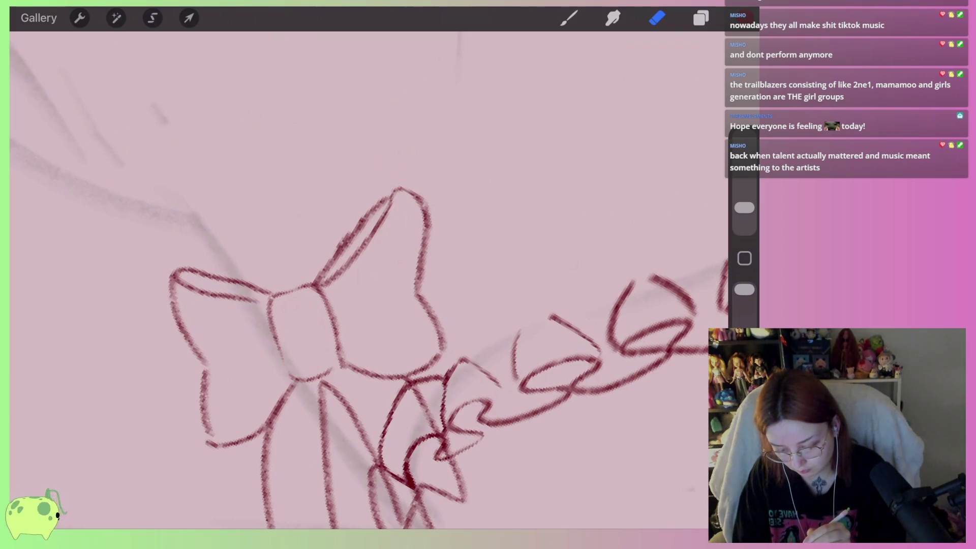
pyautogui.scroll(-5, 369, 281)
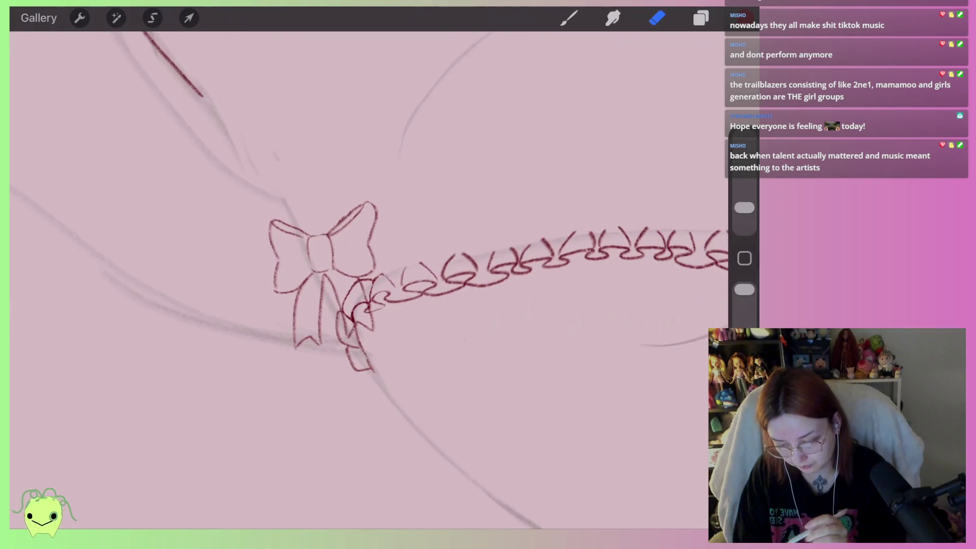
pyautogui.click(189, 18)
pyautogui.scroll(-5, 356, 305)
# In Distort mode, reposition the bow near the lower strap's left end
pyautogui.scroll(-3, 355, 305)
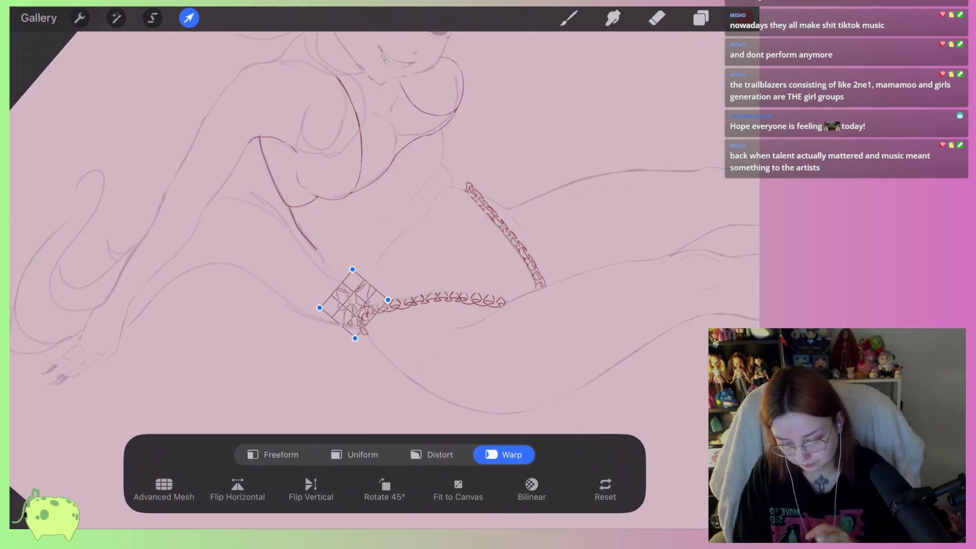
pyautogui.hscroll(2, 356, 305)
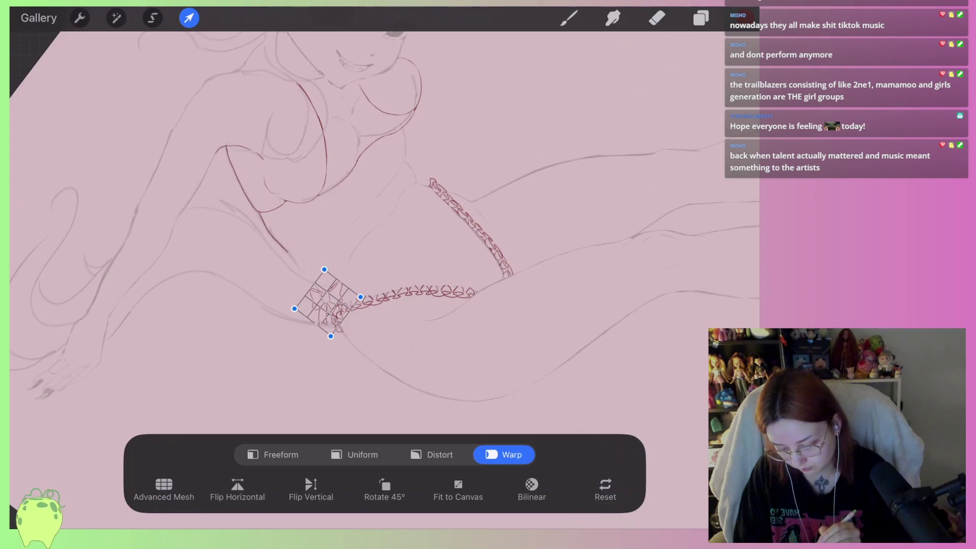
pyautogui.scroll(3, 330, 255)
pyautogui.scroll(3, 330, 254)
pyautogui.click(432, 454)
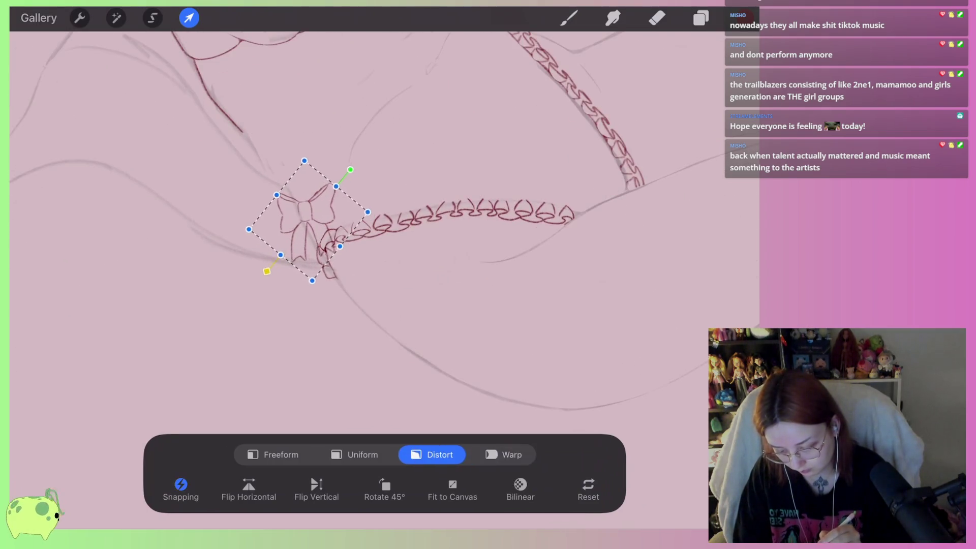
pyautogui.moveTo(308, 220); pyautogui.dragTo(300, 205)
pyautogui.moveTo(311, 225); pyautogui.dragTo(317, 243)
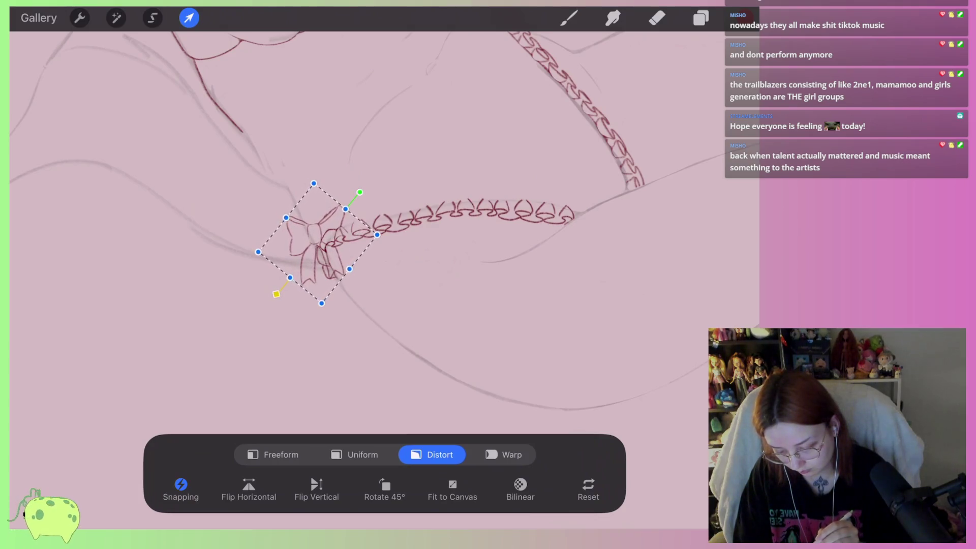
pyautogui.scroll(2, 356, 228)
# Drag the bow's corners to tilt and skew it to the strap's angle, then commit
pyautogui.moveTo(325, 267); pyautogui.dragTo(335, 263)
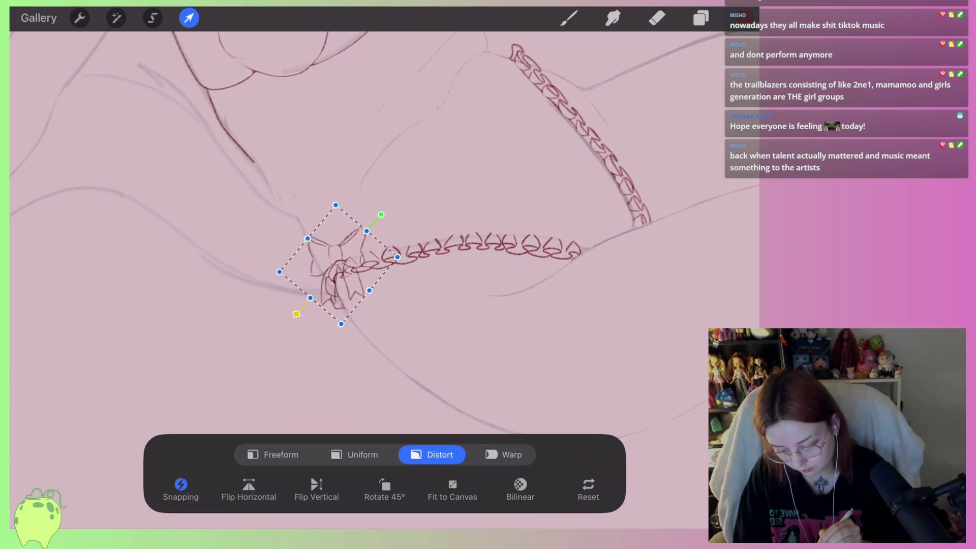
pyautogui.moveTo(378, 214); pyautogui.dragTo(374, 210)
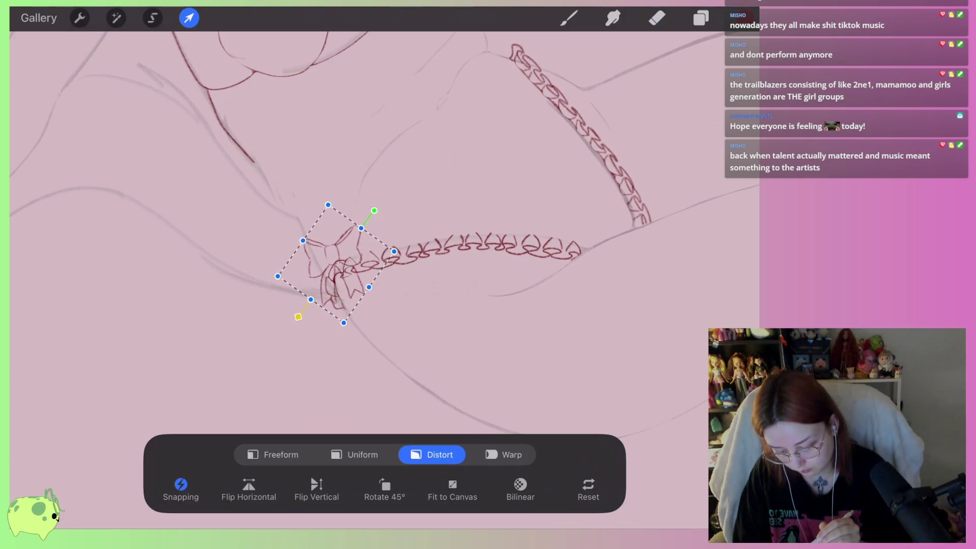
pyautogui.moveTo(276, 271); pyautogui.dragTo(282, 273)
pyautogui.moveTo(394, 251); pyautogui.dragTo(408, 248)
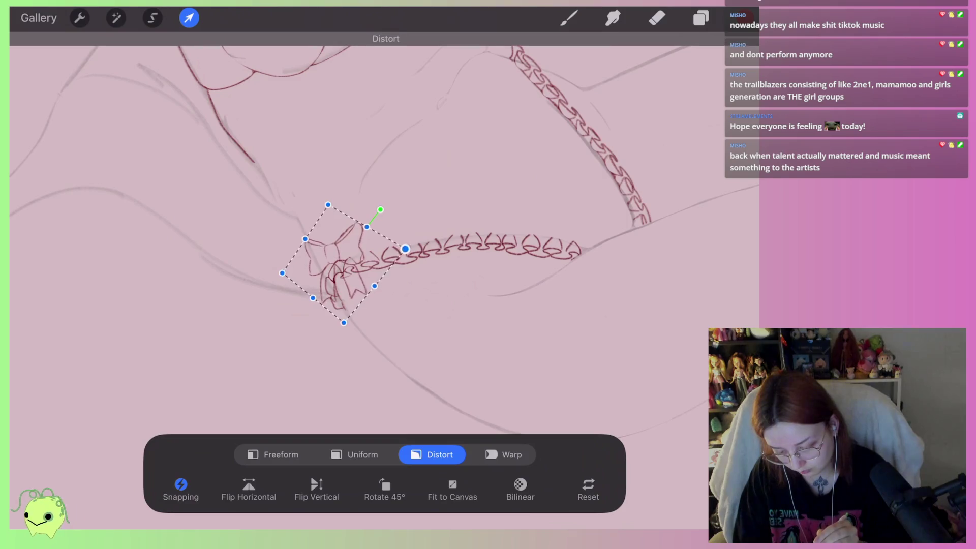
pyautogui.moveTo(375, 286); pyautogui.dragTo(378, 289)
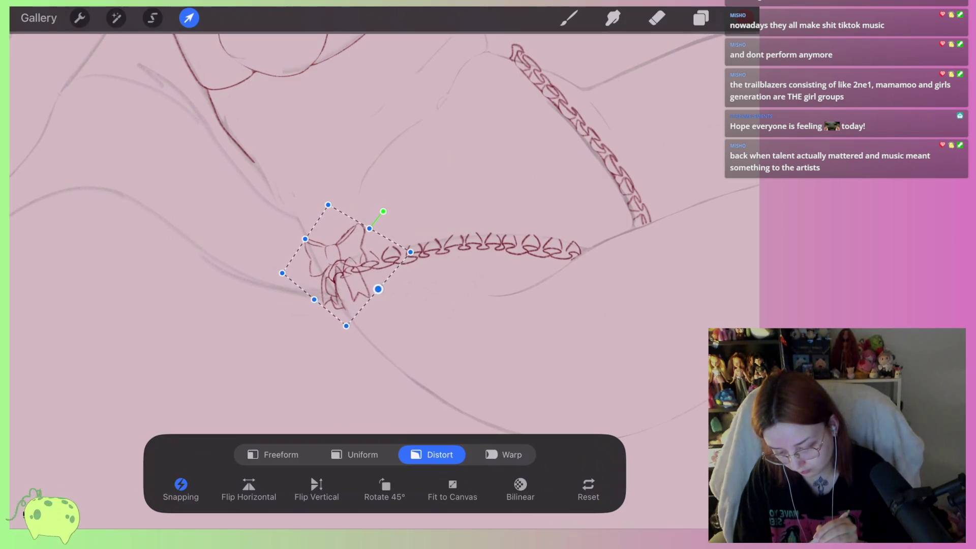
pyautogui.click(657, 17)
pyautogui.scroll(-3, 356, 229)
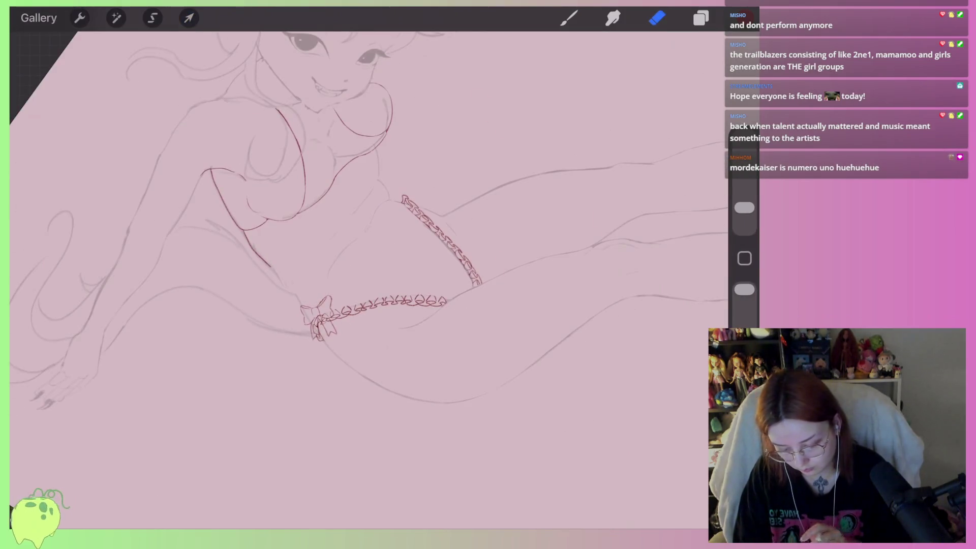
pyautogui.scroll(2, 355, 229)
# Lasso the finished bow and copy and paste it
pyautogui.click(152, 18)
pyautogui.moveTo(239, 287); pyautogui.dragTo(235, 280)
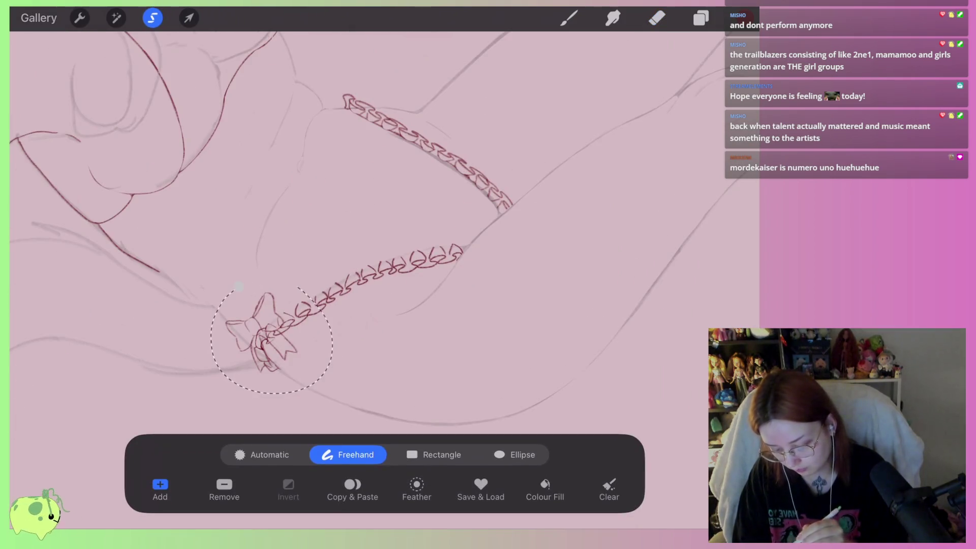
pyautogui.click(657, 18)
pyautogui.scroll(2, 356, 229)
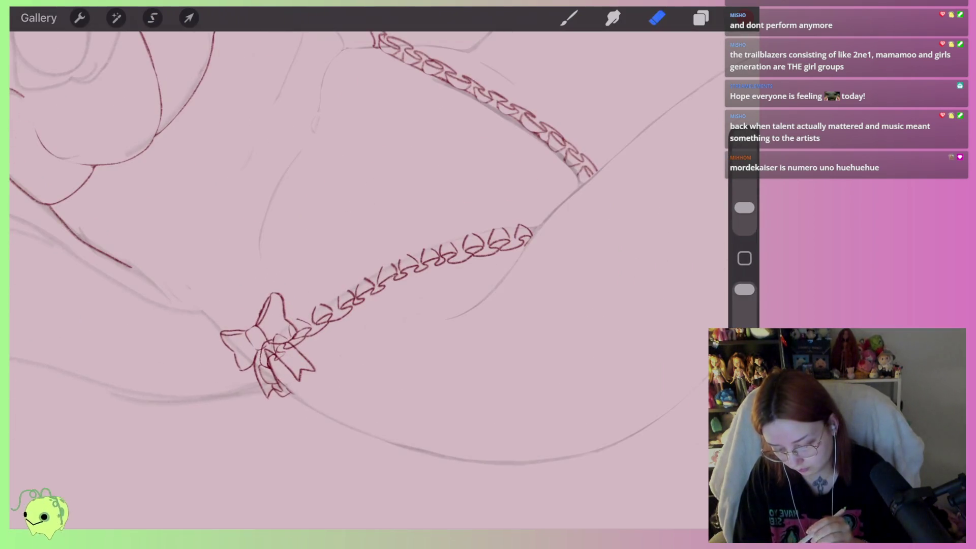
# Move the bow copy to the other strap, turn it around, and place it over the strap's end
pyautogui.click(188, 18)
pyautogui.moveTo(258, 381); pyautogui.dragTo(322, 153)
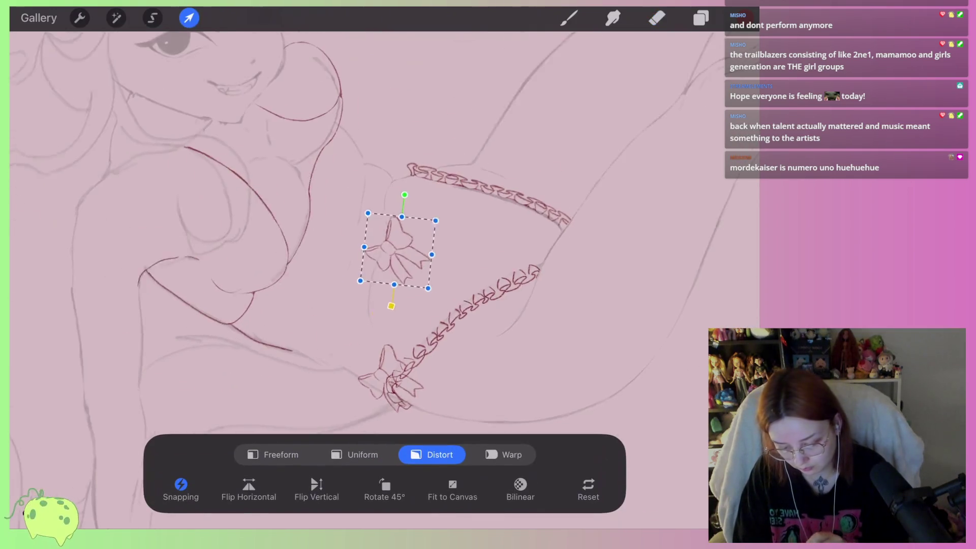
pyautogui.scroll(-2, 356, 310)
pyautogui.moveTo(316, 290); pyautogui.dragTo(407, 401)
pyautogui.scroll(3, 356, 330)
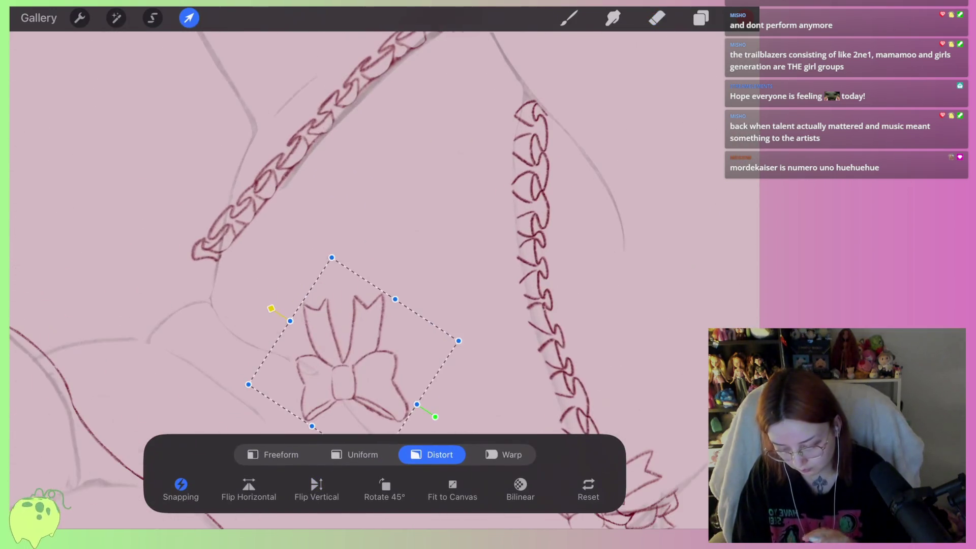
pyautogui.scroll(-2, 356, 305)
pyautogui.moveTo(223, 249); pyautogui.dragTo(325, 256)
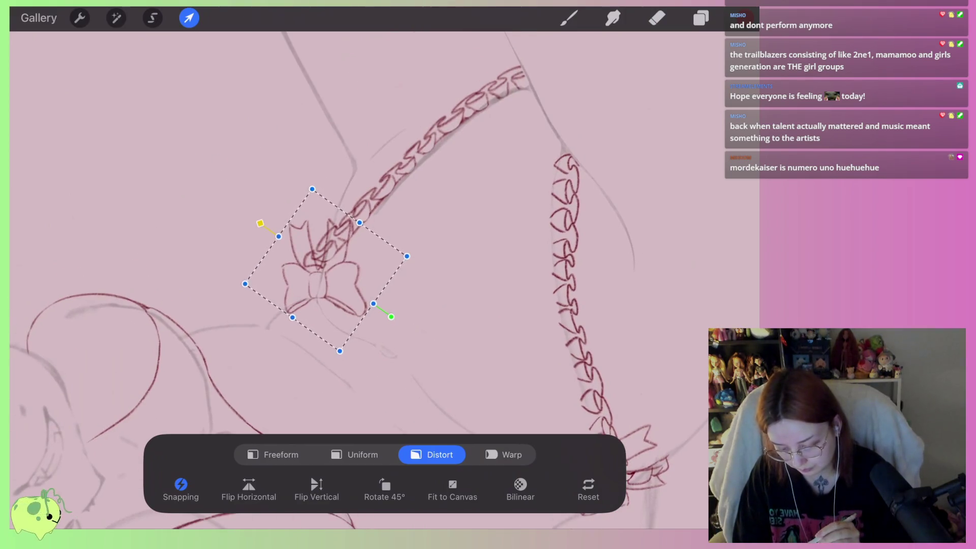
pyautogui.scroll(2, 325, 269)
pyautogui.scroll(-2, 325, 270)
pyautogui.scroll(3, 325, 269)
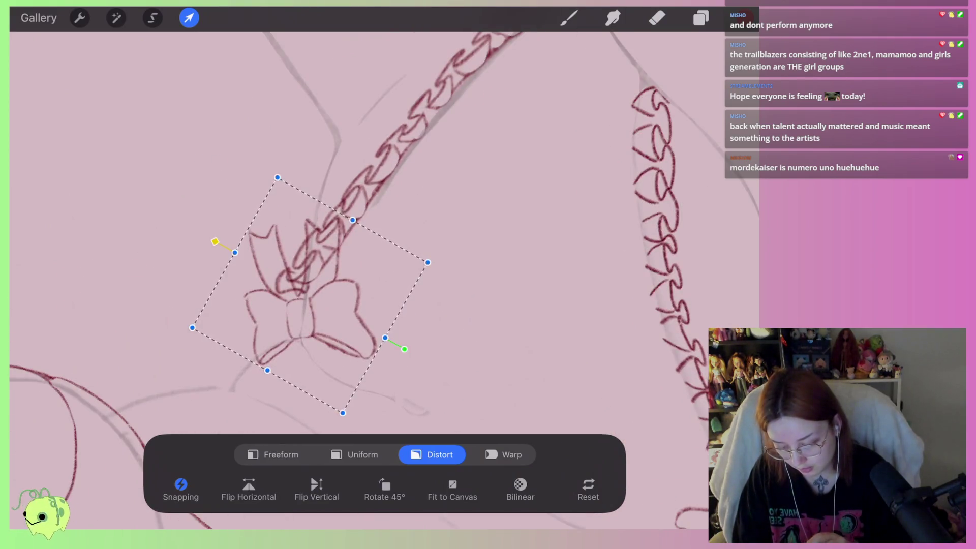
pyautogui.scroll(-1, 345, 239)
# Distort the copy's corners to match the strap, shrink it uniformly, and commit
pyautogui.moveTo(333, 151); pyautogui.dragTo(315, 189)
pyautogui.moveTo(426, 235); pyautogui.dragTo(426, 237)
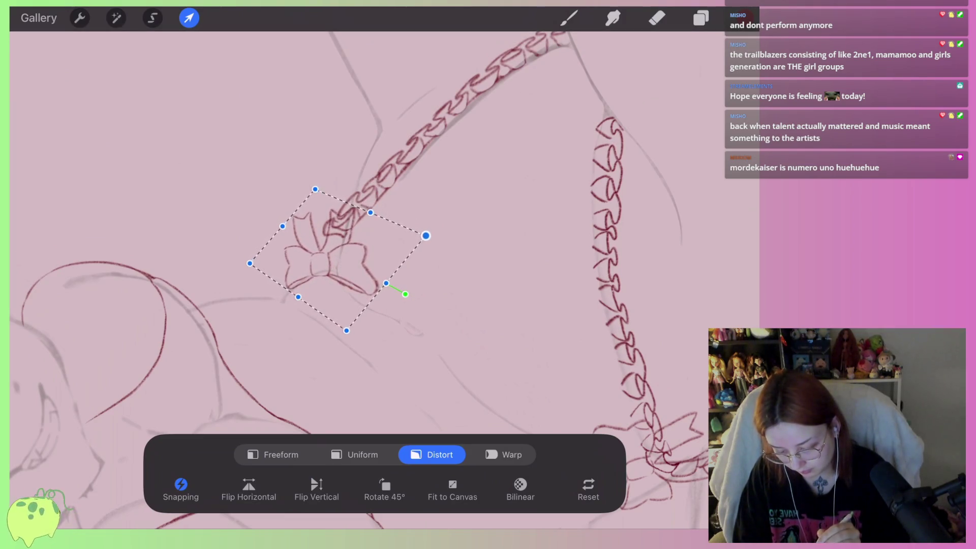
pyautogui.moveTo(250, 263); pyautogui.dragTo(267, 254)
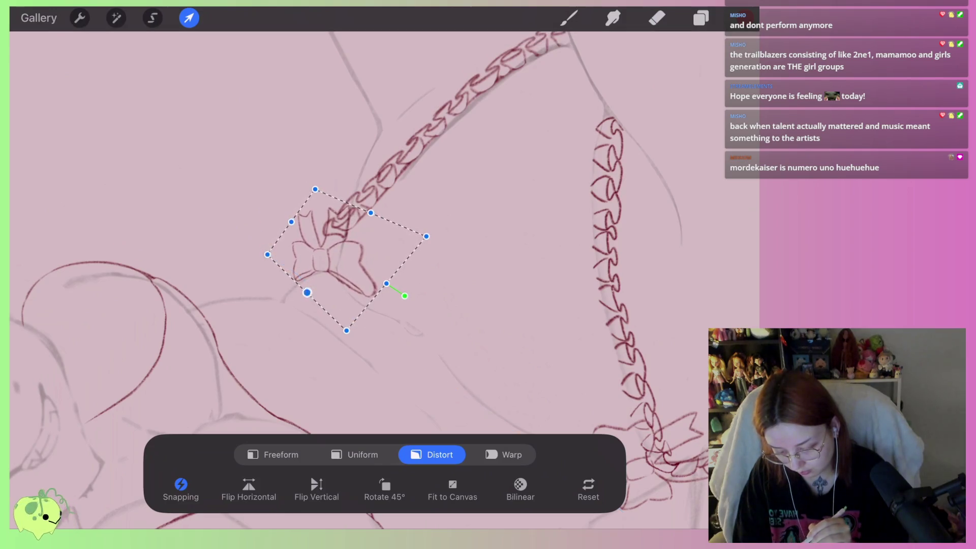
pyautogui.moveTo(426, 236); pyautogui.dragTo(413, 224)
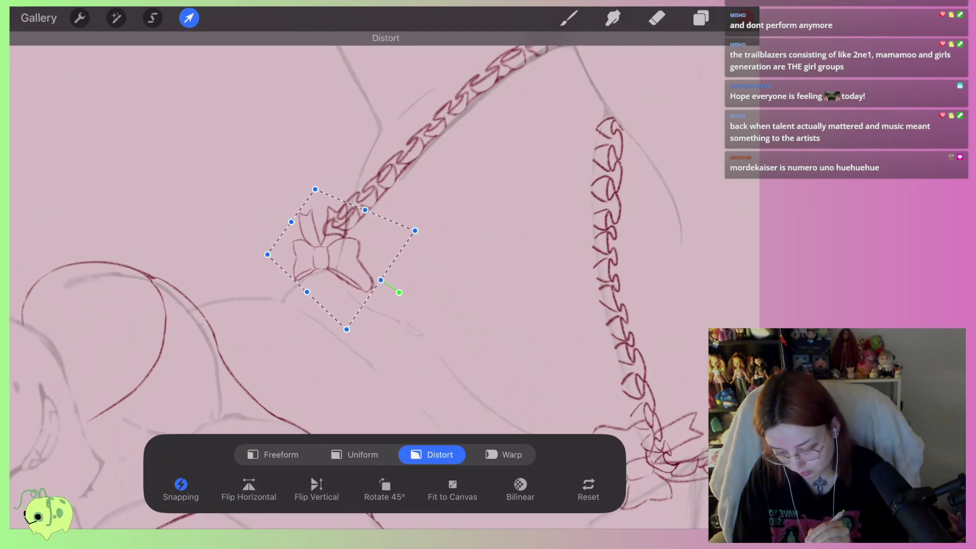
pyautogui.moveTo(336, 254); pyautogui.dragTo(343, 241)
pyautogui.click(363, 455)
pyautogui.moveTo(422, 218); pyautogui.dragTo(416, 226)
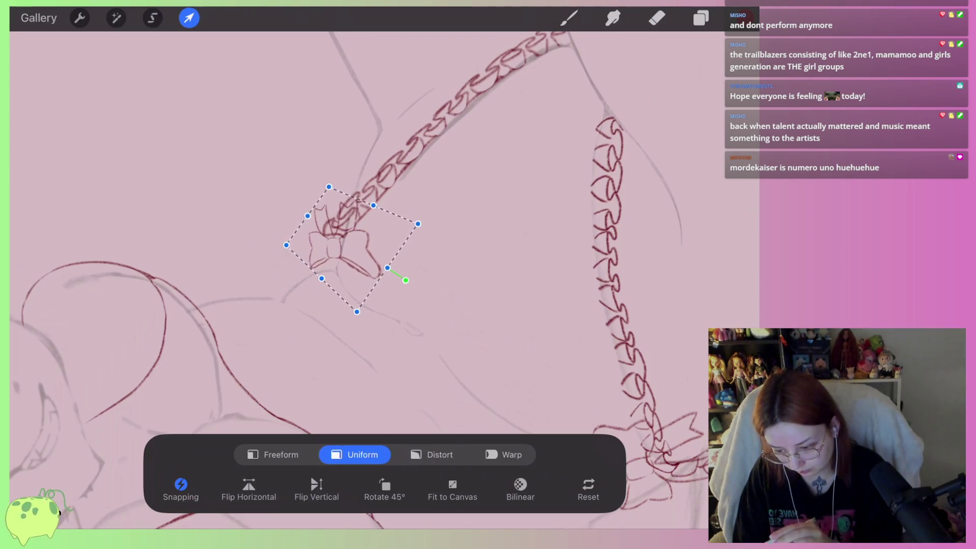
pyautogui.click(657, 18)
pyautogui.scroll(5, 346, 244)
pyautogui.scroll(2, 356, 229)
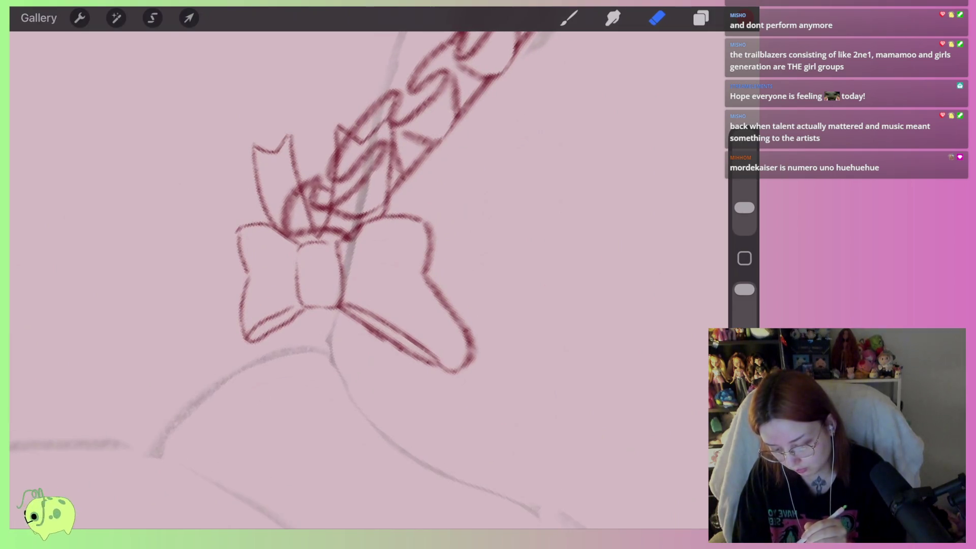
# Erase the copied bow's left loop and knot, then redraw the knot and left loop with the Brush
pyautogui.moveTo(254, 226)
pyautogui.mouseDown()
pyautogui.moveTo(276, 299)
pyautogui.moveTo(248, 347)
pyautogui.mouseUp()
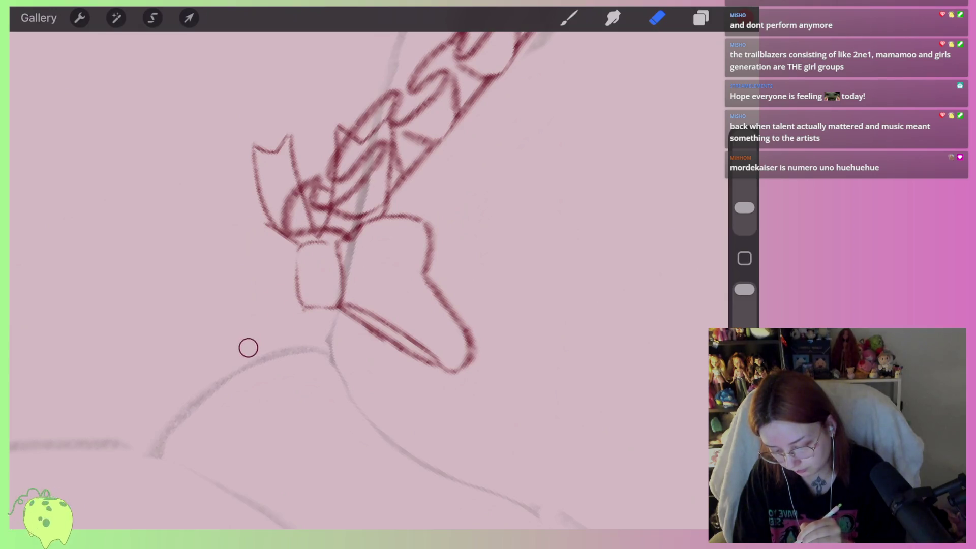
pyautogui.moveTo(285, 299)
pyautogui.mouseDown()
pyautogui.moveTo(337, 303)
pyautogui.moveTo(340, 244)
pyautogui.moveTo(301, 263)
pyautogui.moveTo(335, 313)
pyautogui.mouseUp()
pyautogui.click(569, 18)
pyautogui.moveTo(351, 232)
pyautogui.mouseDown()
pyautogui.moveTo(342, 304)
pyautogui.moveTo(264, 326)
pyautogui.moveTo(285, 236)
pyautogui.mouseUp()
pyautogui.hotkey('ctrl', 'z')
pyautogui.hotkey('ctrl', 'z')
pyautogui.moveTo(321, 314)
pyautogui.mouseDown()
pyautogui.moveTo(305, 339)
pyautogui.moveTo(252, 254)
pyautogui.moveTo(310, 233)
pyautogui.mouseUp()
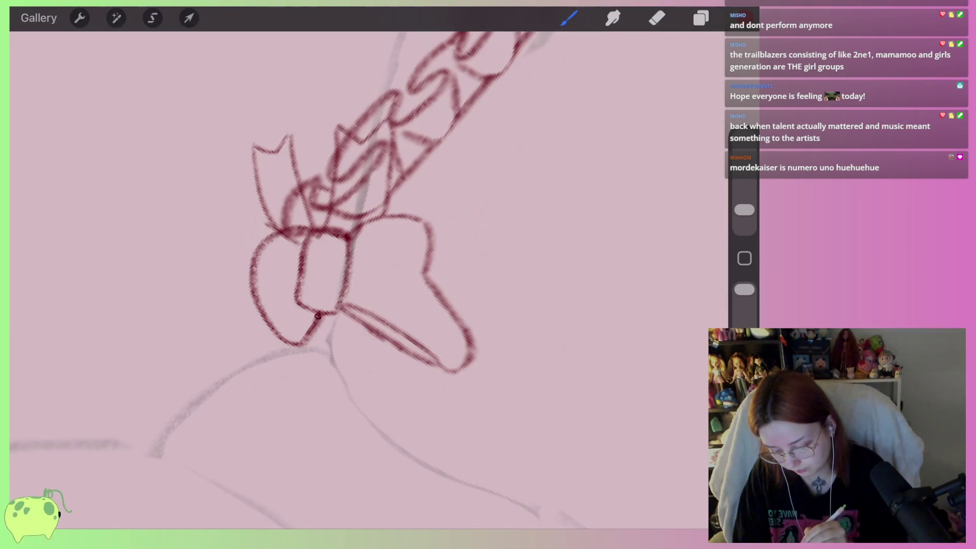
pyautogui.moveTo(319, 314)
pyautogui.mouseDown()
pyautogui.moveTo(249, 247)
pyautogui.moveTo(307, 231)
pyautogui.mouseUp()
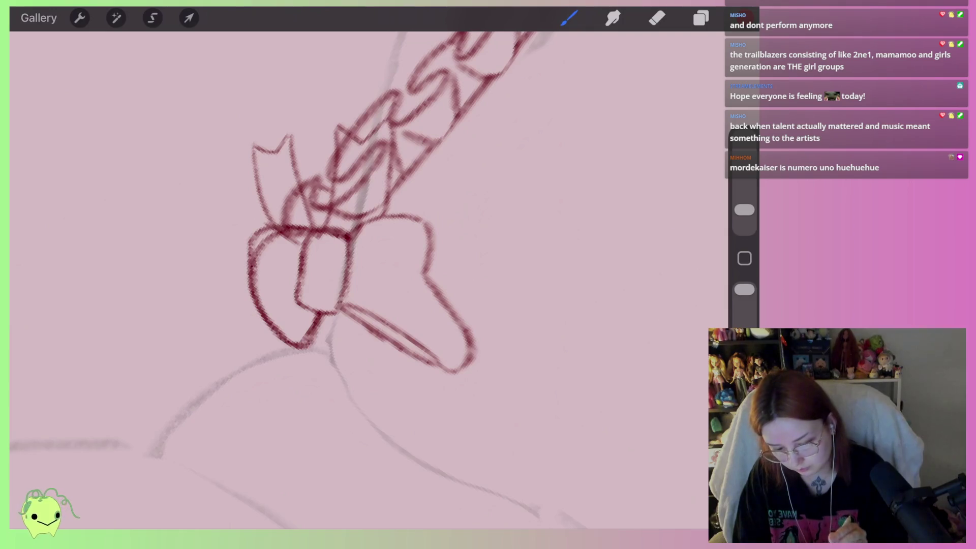
# Lighten the redrawn left loop with the Eraser
pyautogui.click(657, 18)
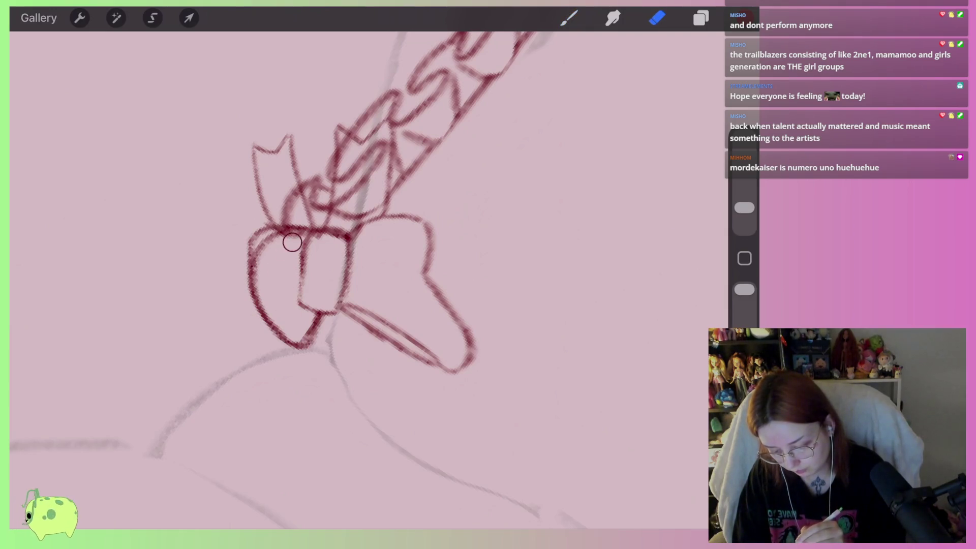
pyautogui.moveTo(293, 242)
pyautogui.mouseDown()
pyautogui.moveTo(261, 296)
pyautogui.moveTo(279, 330)
pyautogui.moveTo(313, 310)
pyautogui.moveTo(334, 240)
pyautogui.mouseUp()
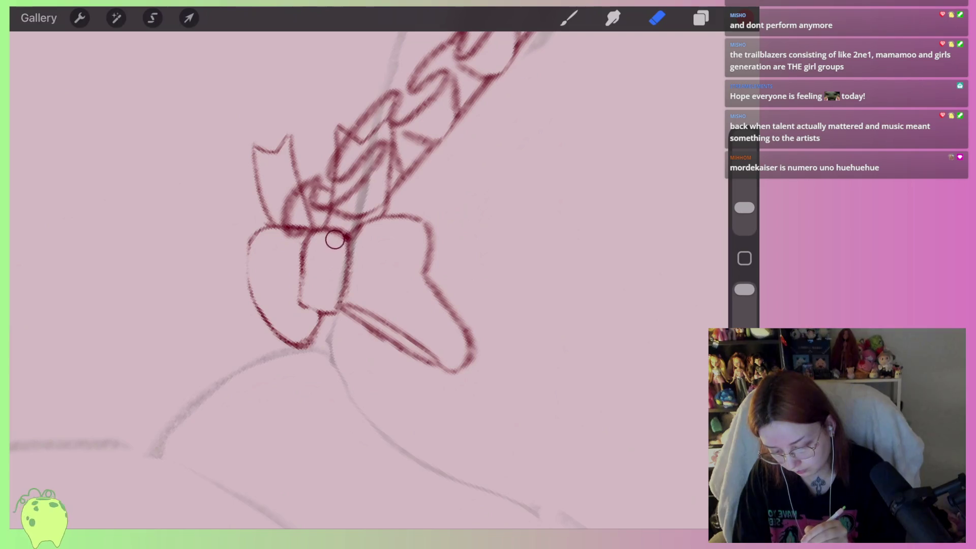
pyautogui.scroll(-5, 355, 254)
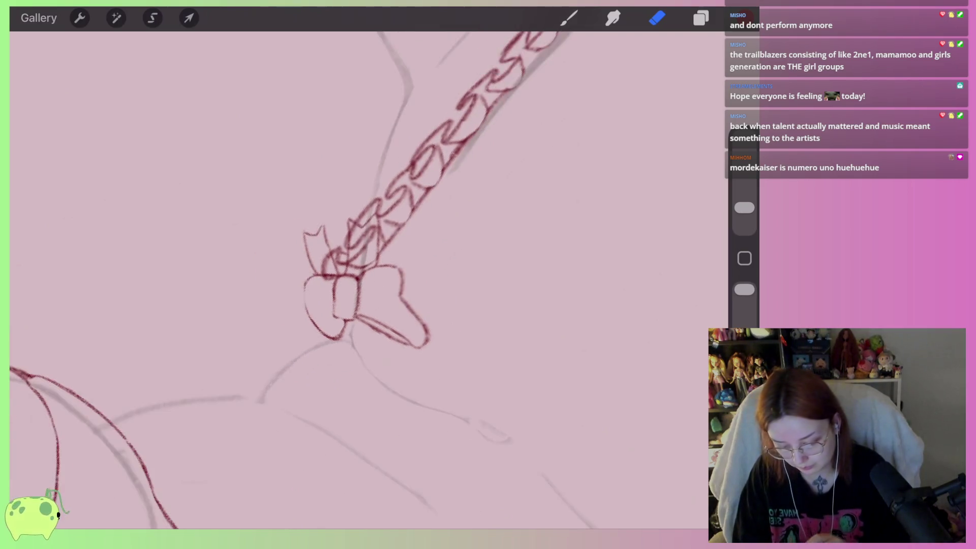
pyautogui.scroll(-3, 356, 254)
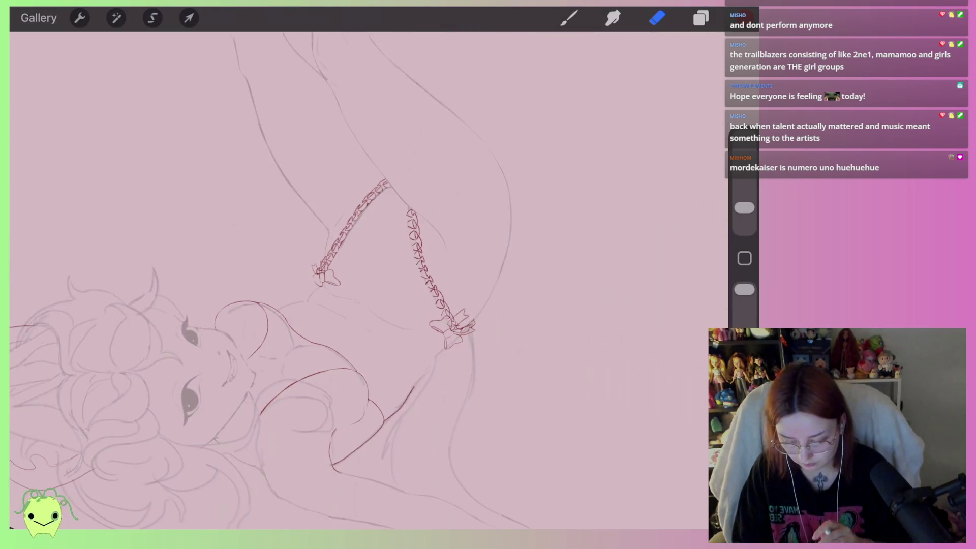
pyautogui.scroll(-3, 356, 254)
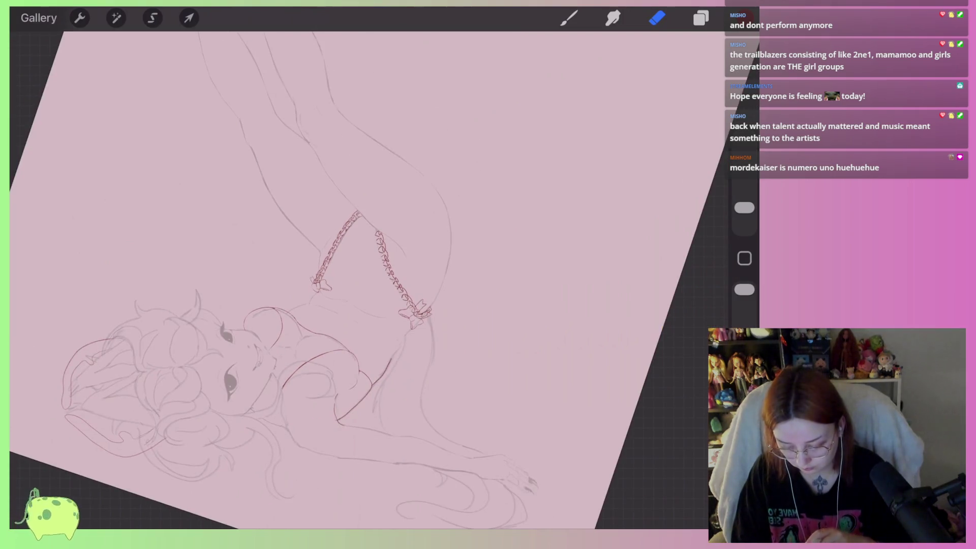
pyautogui.scroll(3, 325, 284)
pyautogui.scroll(3, 325, 284)
pyautogui.scroll(3, 326, 284)
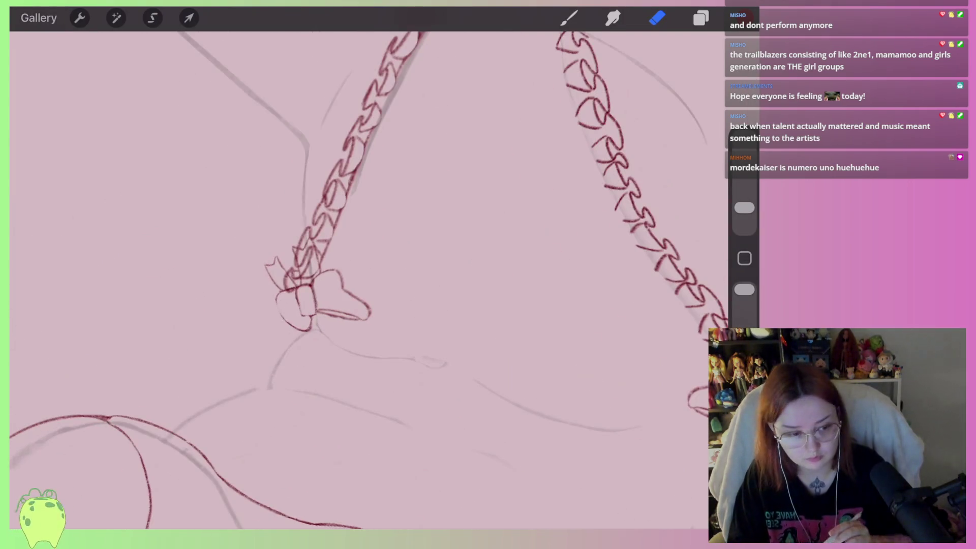
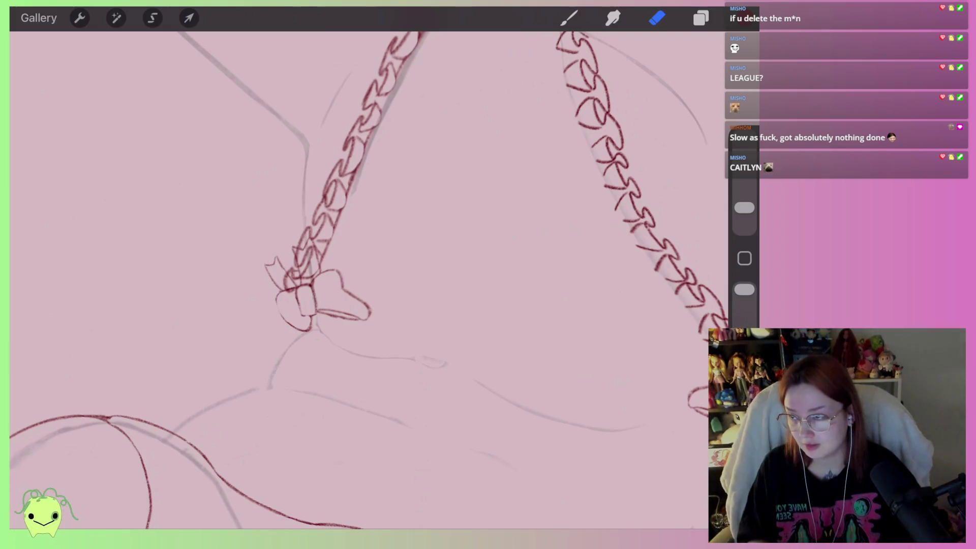
# Make Layer 2, the red chain layer, the active layer
pyautogui.scroll(3, 305, 305)
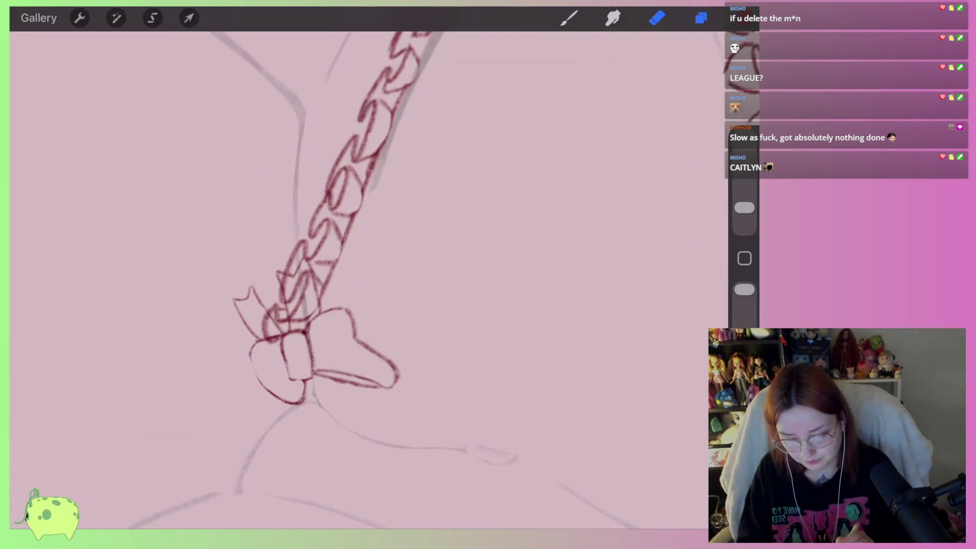
pyautogui.click(700, 18)
pyautogui.click(598, 100)
pyautogui.click(404, 294)
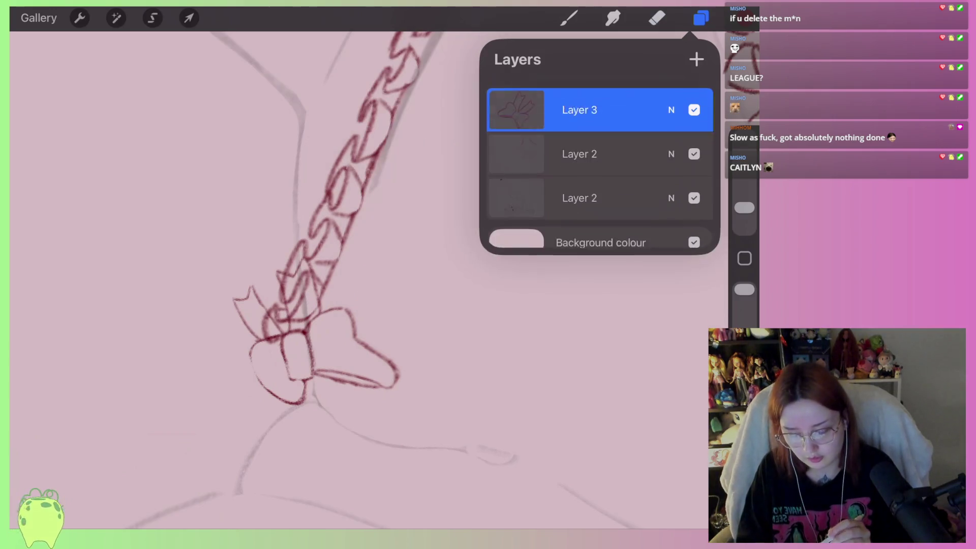
pyautogui.click(580, 145)
# Erase the chain lines overlapping the left bow and crossing the right bow's centre
pyautogui.click(657, 18)
pyautogui.scroll(2, 305, 254)
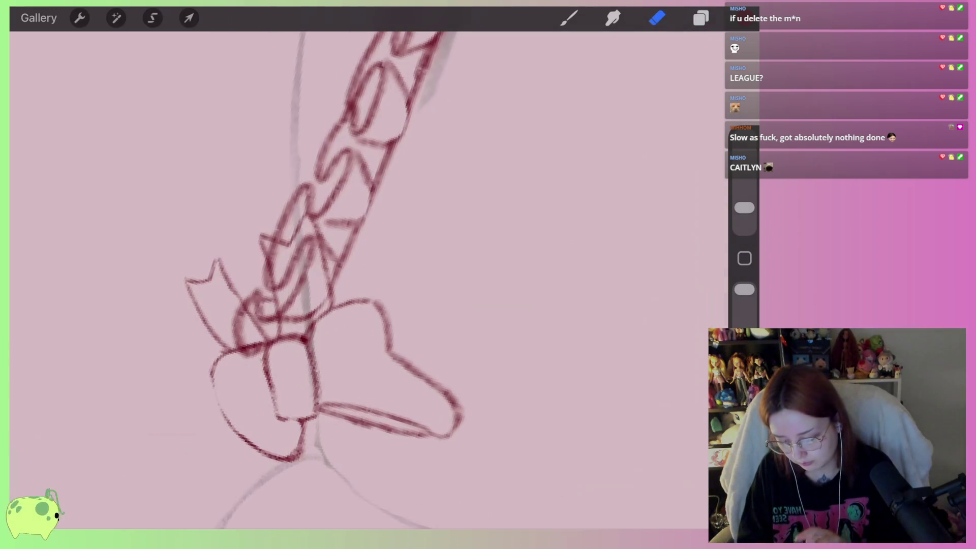
pyautogui.moveTo(307, 237)
pyautogui.mouseDown()
pyautogui.moveTo(279, 272)
pyautogui.moveTo(299, 264)
pyautogui.moveTo(288, 309)
pyautogui.moveTo(312, 305)
pyautogui.moveTo(294, 354)
pyautogui.moveTo(233, 305)
pyautogui.moveTo(231, 320)
pyautogui.moveTo(303, 344)
pyautogui.moveTo(286, 275)
pyautogui.mouseUp()
pyautogui.scroll(-5, 285, 275)
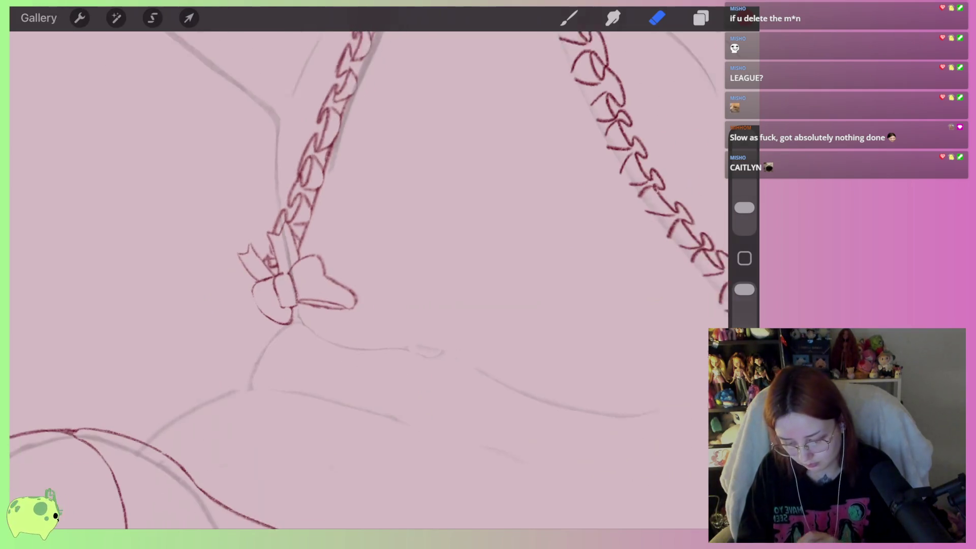
pyautogui.scroll(-3, 356, 280)
pyautogui.scroll(8, 577, 315)
pyautogui.scroll(1, 406, 275)
pyautogui.moveTo(384, 236)
pyautogui.mouseDown()
pyautogui.moveTo(376, 260)
pyautogui.moveTo(414, 243)
pyautogui.moveTo(415, 276)
pyautogui.moveTo(403, 257)
pyautogui.moveTo(355, 311)
pyautogui.moveTo(316, 273)
pyautogui.moveTo(399, 331)
pyautogui.moveTo(435, 327)
pyautogui.moveTo(441, 308)
pyautogui.moveTo(477, 290)
pyautogui.moveTo(509, 253)
pyautogui.mouseUp()
pyautogui.click(569, 17)
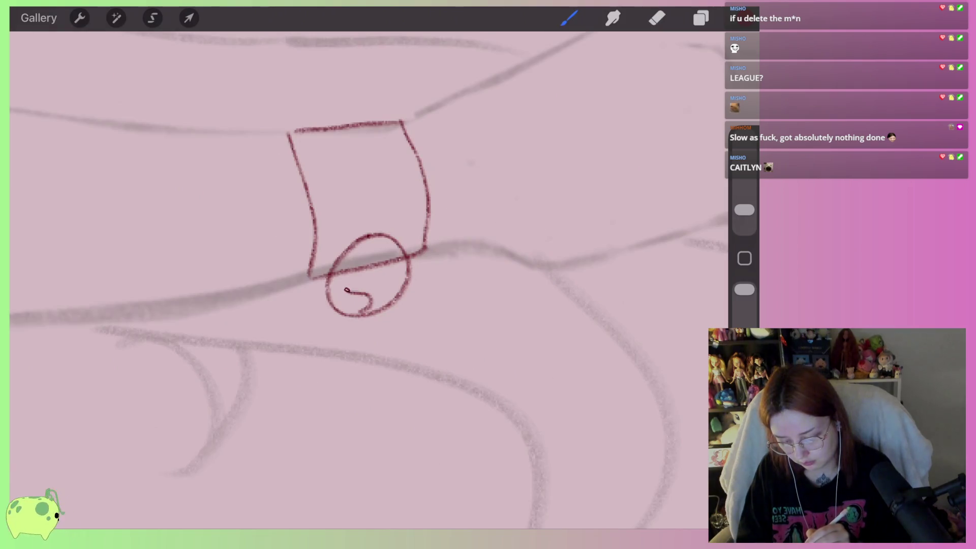
# Try a swirl inside the circle under the cuff, then undo both the swirl and the circle
pyautogui.moveTo(356, 297); pyautogui.dragTo(377, 311)
pyautogui.hotkey('ctrl', 'z')
pyautogui.hotkey('ctrl', 'z')
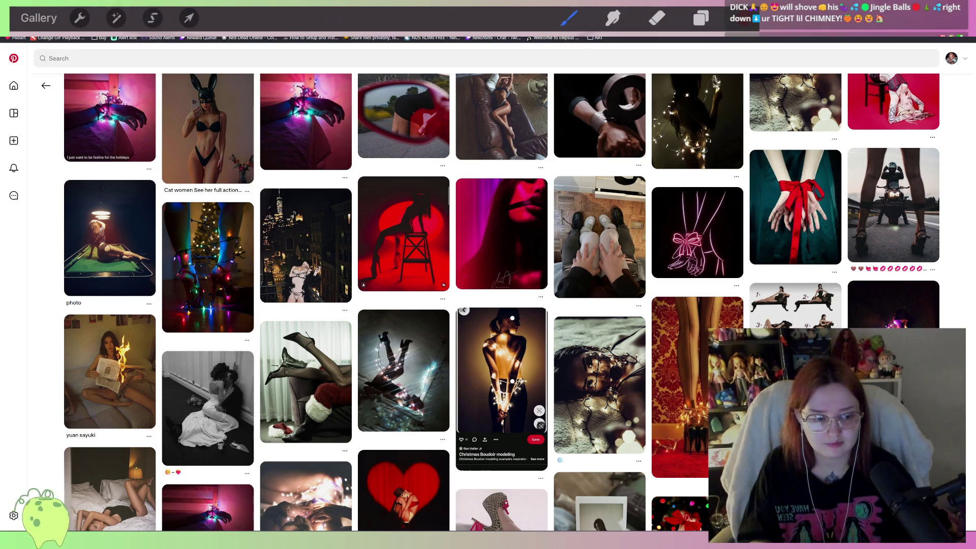
pyautogui.scroll(2, 796, 280)
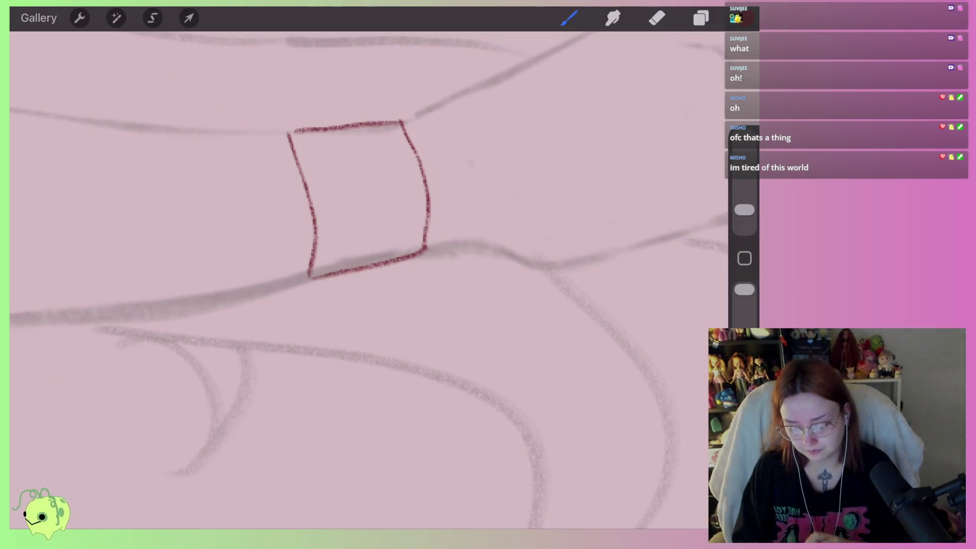
# Draw the bell's ellipse over the cuff's bottom edge with a curved rim band across it
pyautogui.scroll(3, 371, 203)
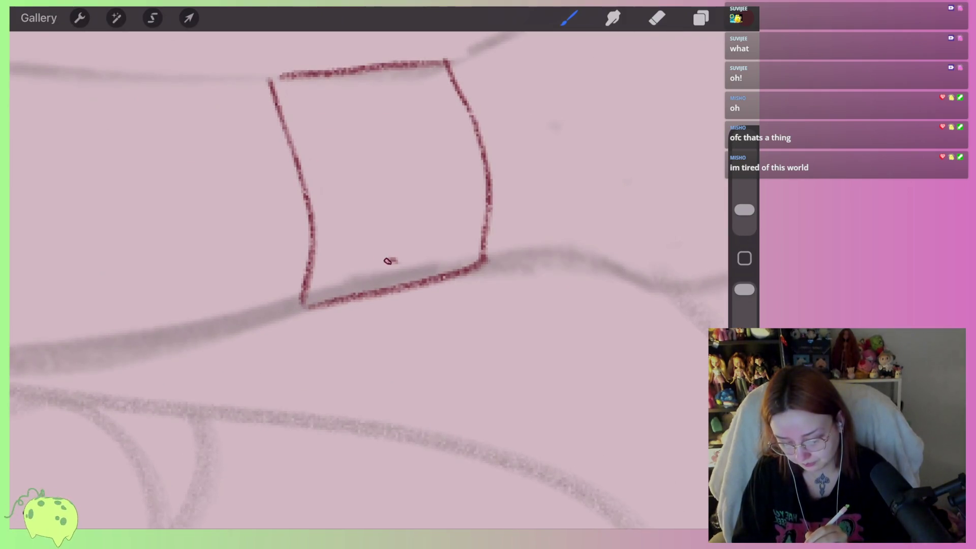
pyautogui.moveTo(388, 261); pyautogui.dragTo(389, 254)
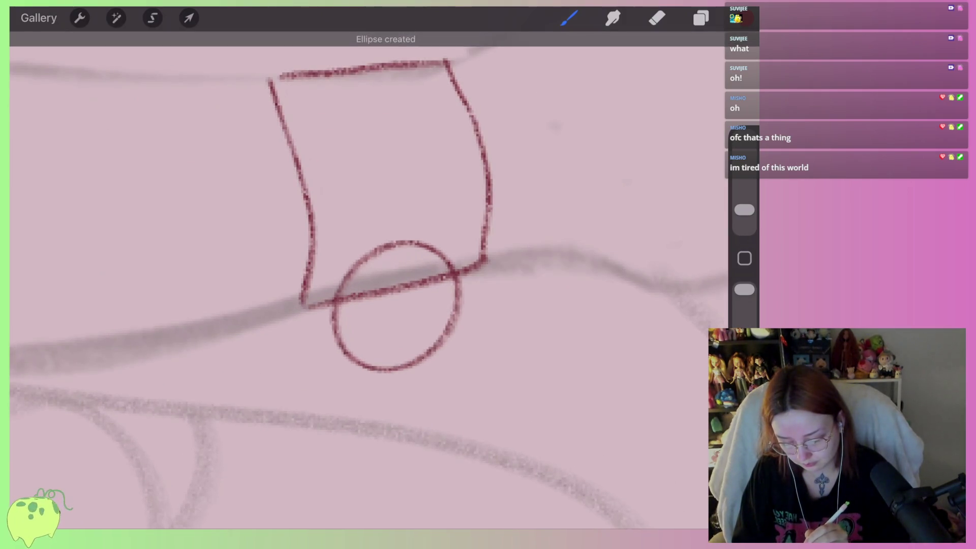
pyautogui.scroll(2, 397, 280)
pyautogui.moveTo(304, 351)
pyautogui.mouseDown()
pyautogui.moveTo(497, 306)
pyautogui.moveTo(297, 360)
pyautogui.mouseUp()
# Resize the eraser and remove the overlapping lines inside the bell
pyautogui.click(656, 18)
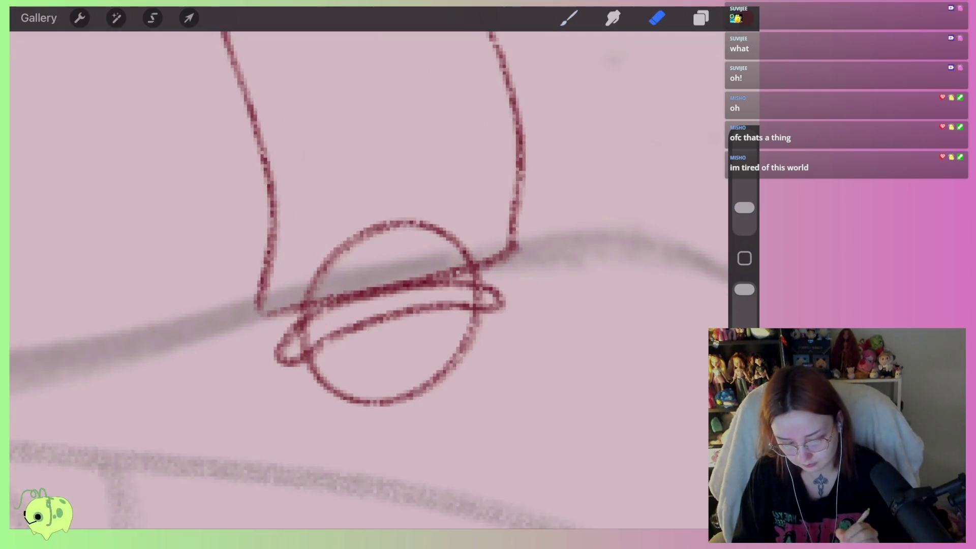
pyautogui.moveTo(744, 209); pyautogui.dragTo(745, 213)
pyautogui.scroll(2, 386, 305)
pyautogui.moveTo(336, 295)
pyautogui.mouseDown()
pyautogui.moveTo(255, 355)
pyautogui.moveTo(388, 276)
pyautogui.moveTo(522, 284)
pyautogui.moveTo(354, 305)
pyautogui.moveTo(285, 351)
pyautogui.mouseUp()
pyautogui.moveTo(292, 283)
pyautogui.mouseDown()
pyautogui.moveTo(376, 202)
pyautogui.moveTo(484, 240)
pyautogui.moveTo(314, 271)
pyautogui.moveTo(362, 211)
pyautogui.moveTo(467, 221)
pyautogui.mouseUp()
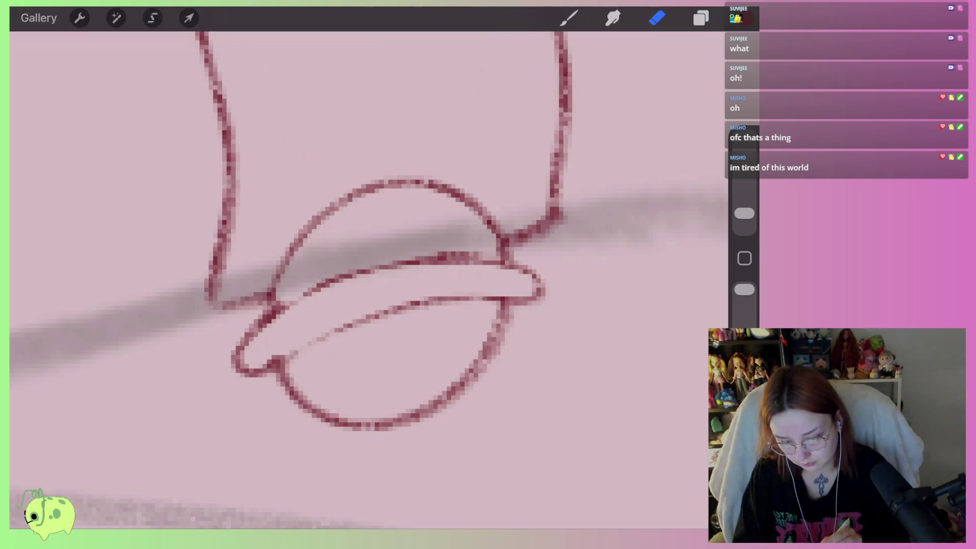
pyautogui.click(569, 18)
# Paint a triangular dark red slit inside the bell, redoing the first attempt
pyautogui.moveTo(377, 394)
pyautogui.mouseDown()
pyautogui.moveTo(338, 384)
pyautogui.moveTo(450, 340)
pyautogui.moveTo(388, 413)
pyautogui.moveTo(391, 381)
pyautogui.moveTo(330, 381)
pyautogui.moveTo(447, 344)
pyautogui.moveTo(325, 381)
pyautogui.moveTo(394, 412)
pyautogui.moveTo(389, 419)
pyautogui.moveTo(450, 338)
pyautogui.mouseUp()
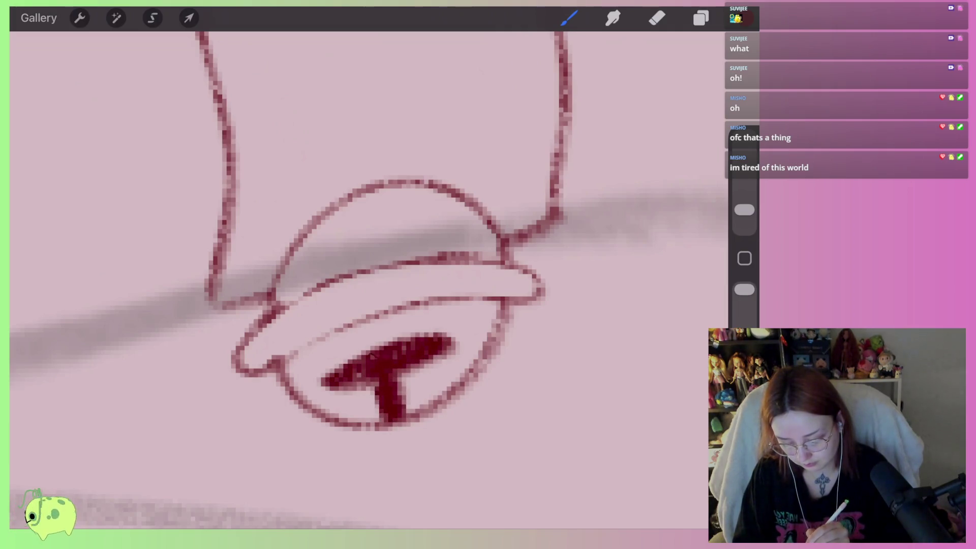
pyautogui.moveTo(376, 356); pyautogui.dragTo(318, 389)
pyautogui.scroll(5, 384, 280)
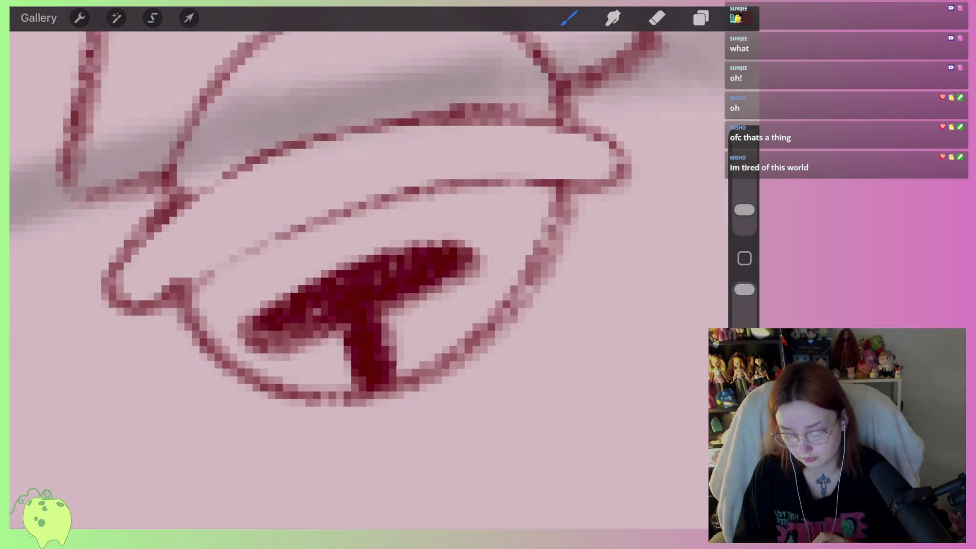
pyautogui.hotkey('ctrl', 'z')
pyautogui.hotkey('ctrl', 'z')
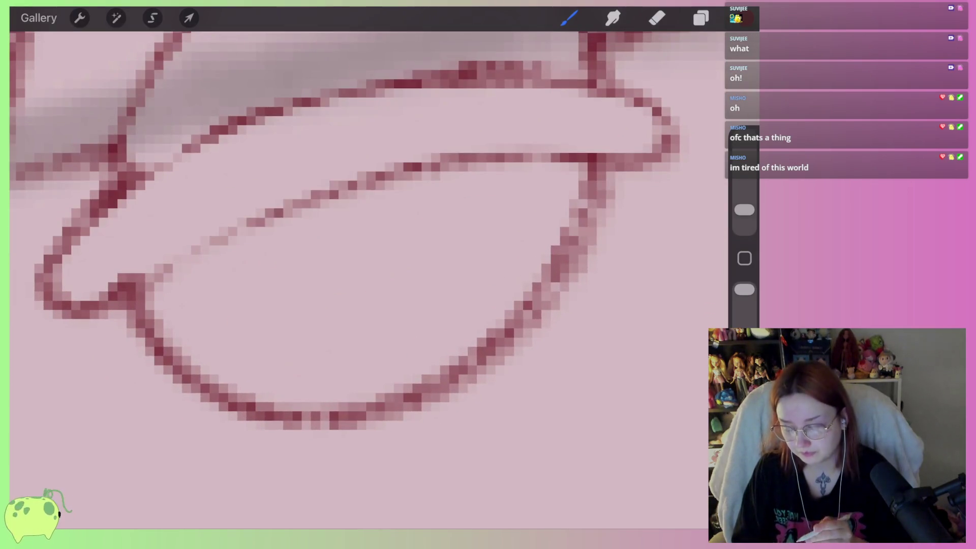
pyautogui.moveTo(389, 225)
pyautogui.mouseDown()
pyautogui.moveTo(400, 348)
pyautogui.moveTo(368, 307)
pyautogui.moveTo(403, 374)
pyautogui.moveTo(397, 401)
pyautogui.moveTo(427, 244)
pyautogui.moveTo(274, 282)
pyautogui.moveTo(366, 331)
pyautogui.mouseUp()
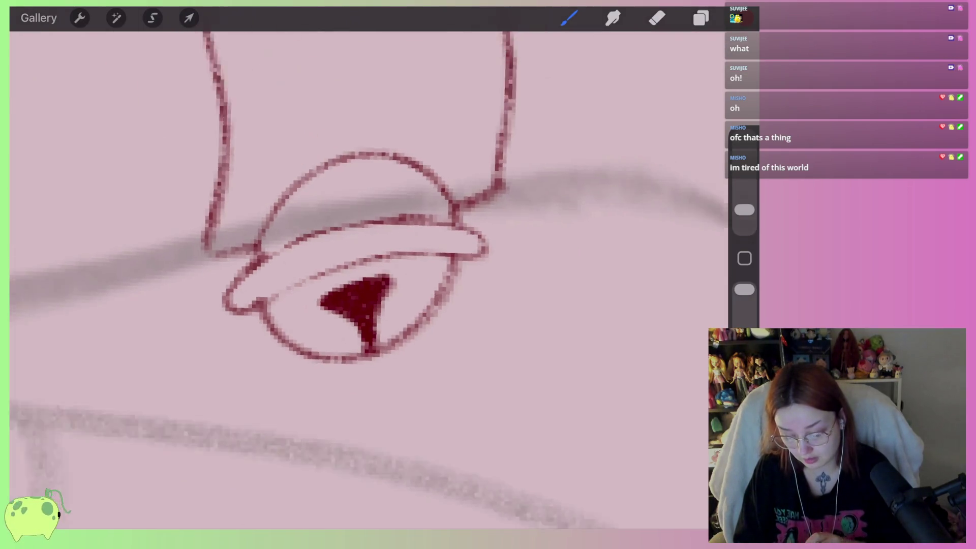
pyautogui.scroll(-10, 356, 305)
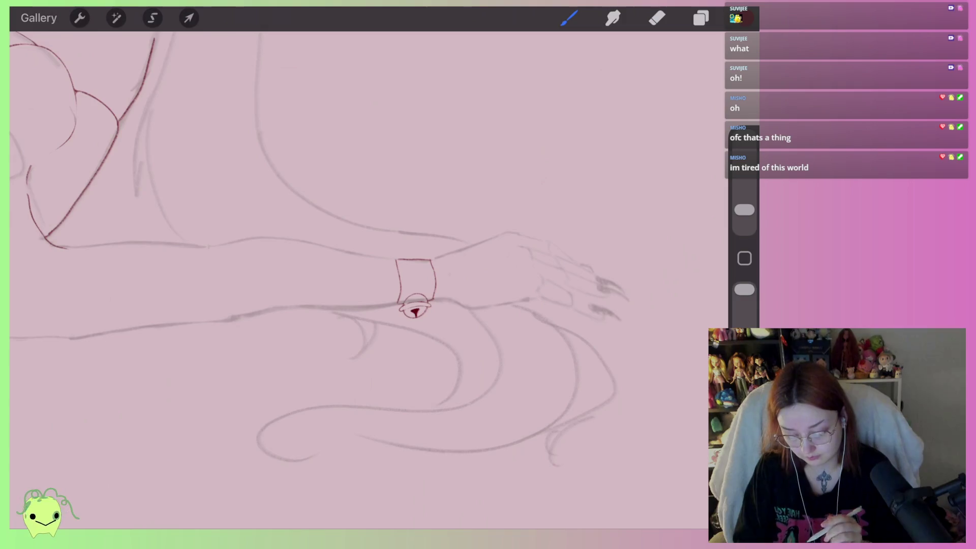
pyautogui.scroll(-5, 356, 280)
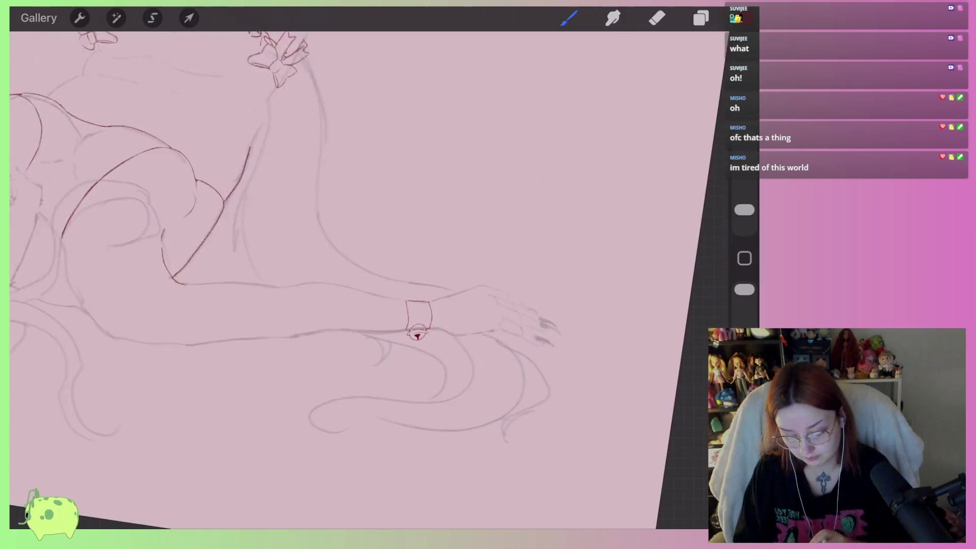
# Draw a clean rectangular hanger on top of the bell
pyautogui.scroll(-5, 356, 280)
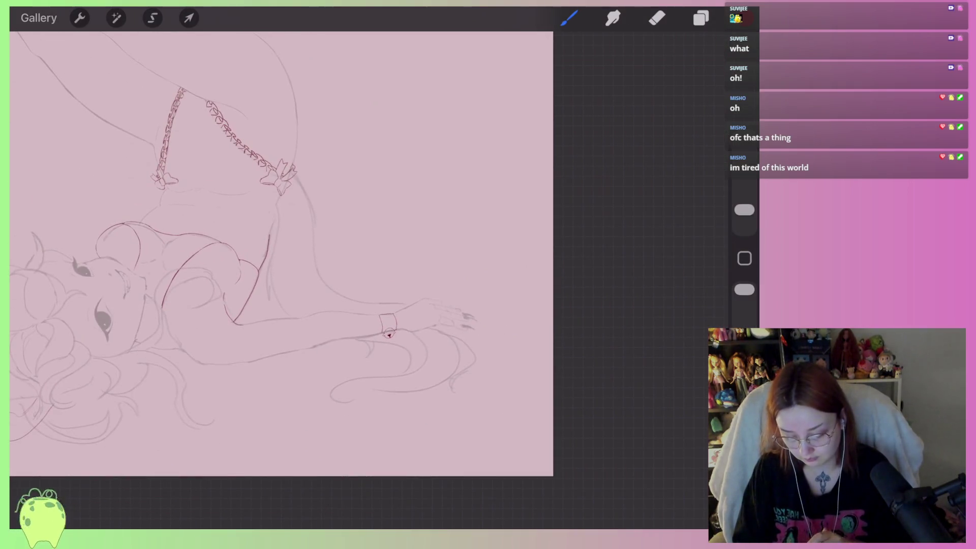
pyautogui.scroll(10, 389, 333)
pyautogui.scroll(1, 399, 289)
pyautogui.scroll(3, 400, 289)
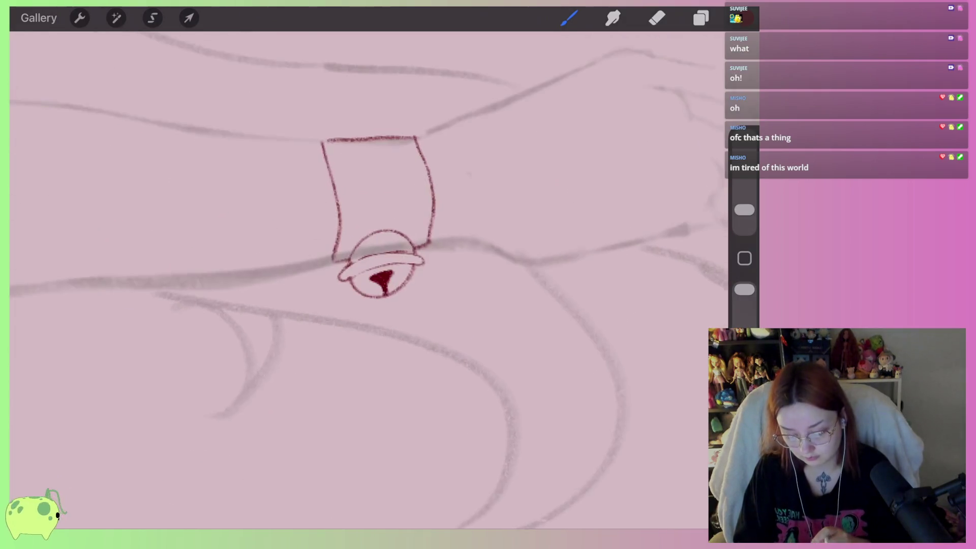
pyautogui.scroll(3, 399, 289)
pyautogui.scroll(3, 399, 290)
pyautogui.moveTo(344, 267)
pyautogui.mouseDown()
pyautogui.moveTo(344, 237)
pyautogui.moveTo(362, 261)
pyautogui.moveTo(333, 223)
pyautogui.moveTo(379, 264)
pyautogui.moveTo(380, 223)
pyautogui.moveTo(389, 265)
pyautogui.mouseUp()
pyautogui.scroll(2, 369, 280)
pyautogui.hotkey('ctrl', 'z')
pyautogui.hotkey('ctrl', 'z')
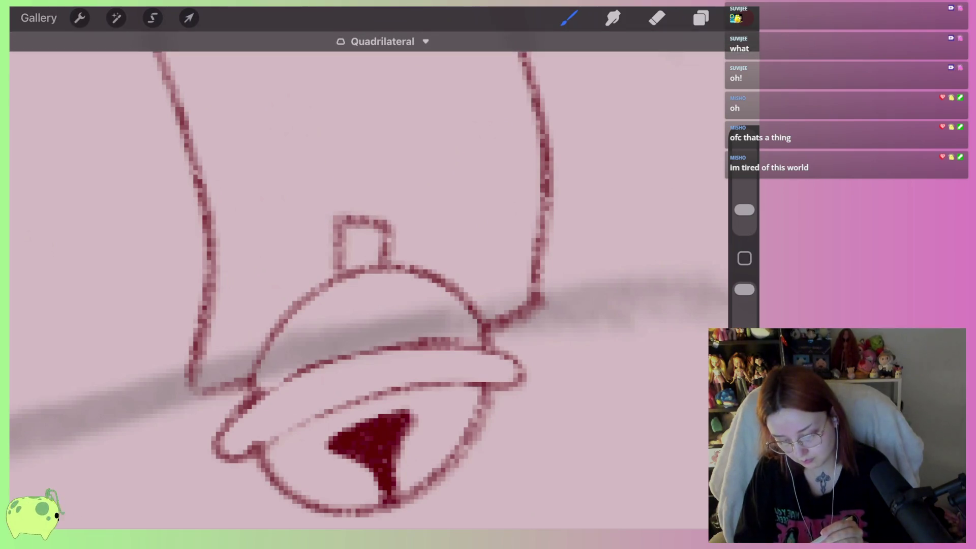
pyautogui.press('e')
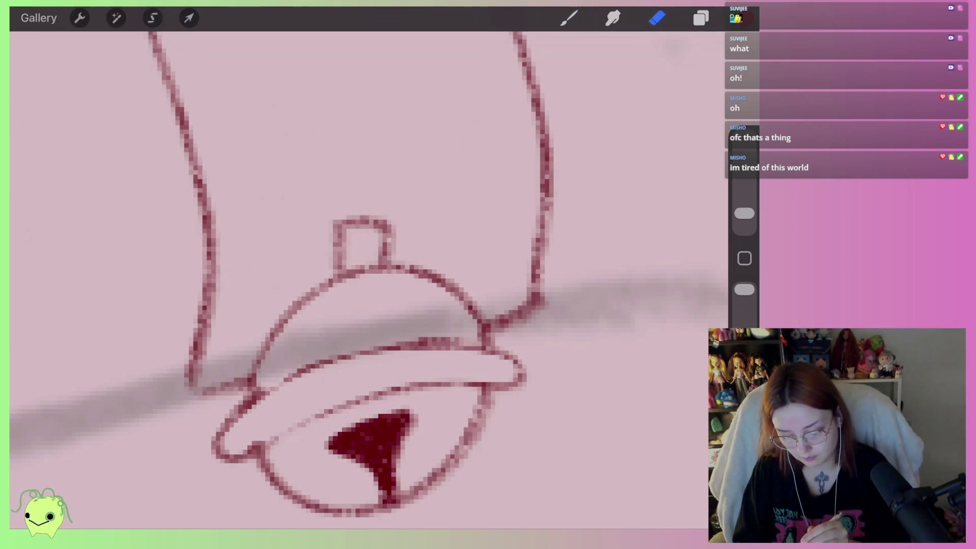
pyautogui.scroll(-5, 369, 280)
pyautogui.press('b')
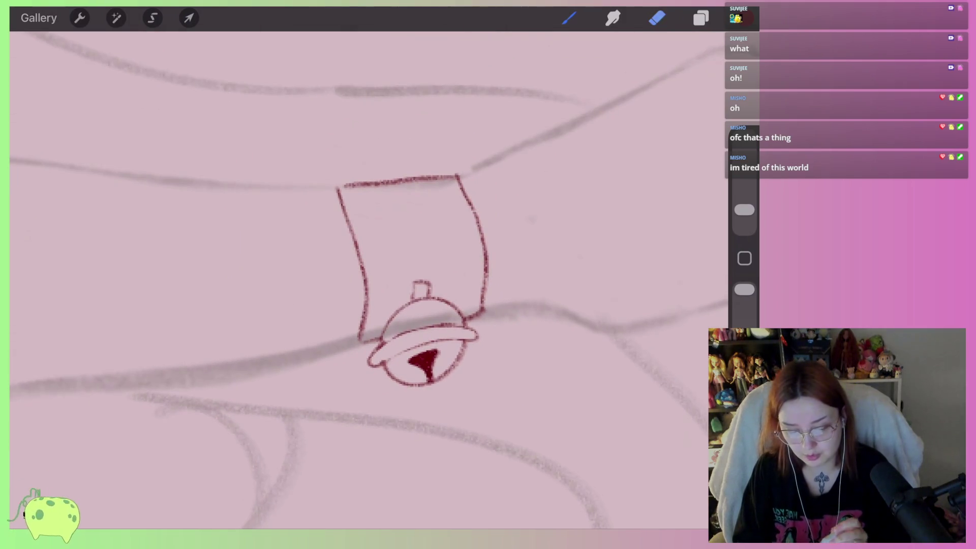
# Select the Technical Pen brush from the Recent brushes
pyautogui.click(568, 18)
pyautogui.scroll(2, 620, 254)
pyautogui.scroll(5, 483, 305)
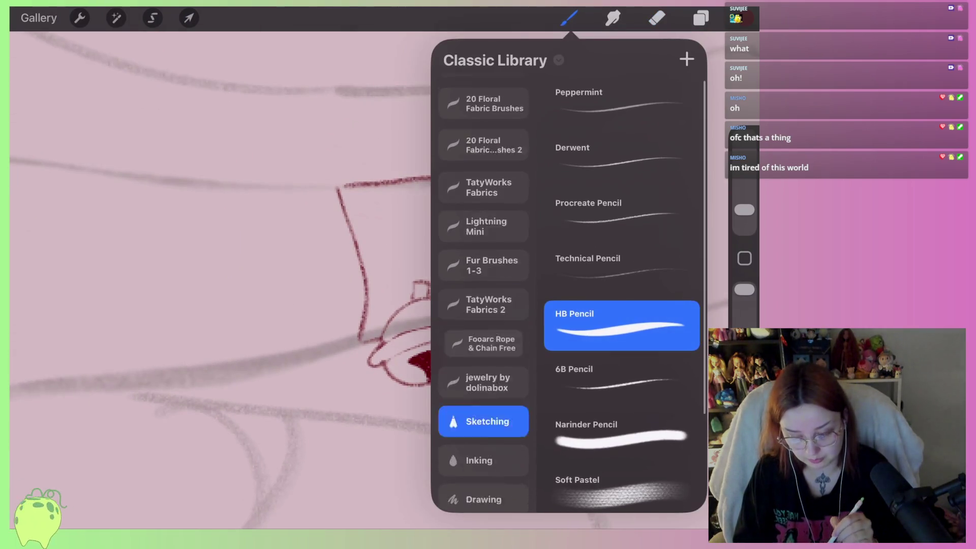
pyautogui.click(483, 94)
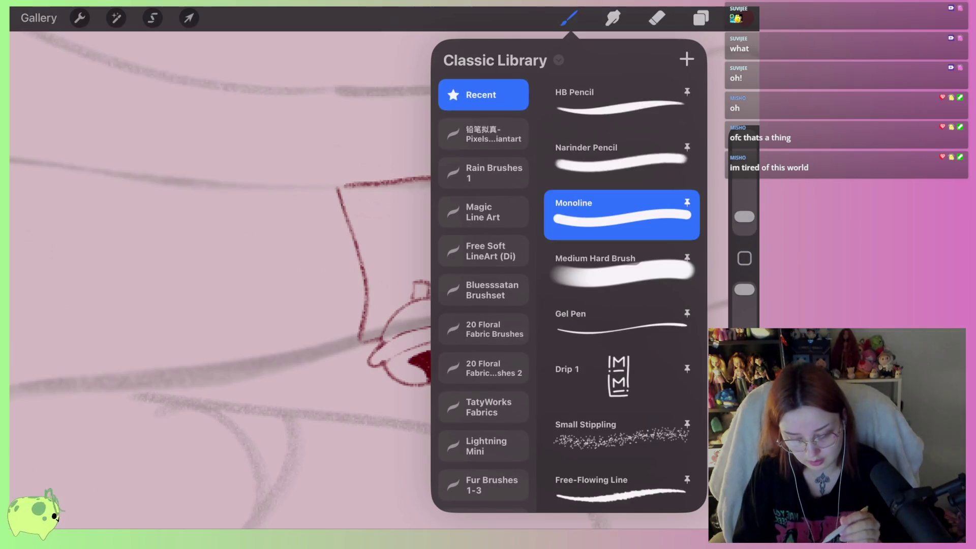
pyautogui.scroll(-5, 620, 305)
pyautogui.click(620, 325)
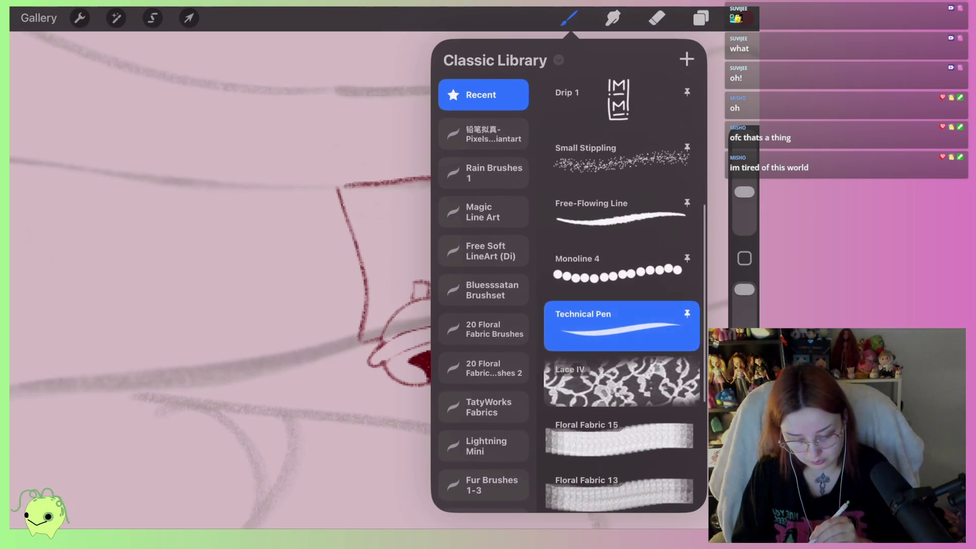
pyautogui.click(203, 254)
# Make the brush smaller, undoing the trial red strokes left of the cuff
pyautogui.moveTo(287, 292); pyautogui.dragTo(323, 333)
pyautogui.scroll(3, 407, 279)
pyautogui.hotkey('ctrl', 'z')
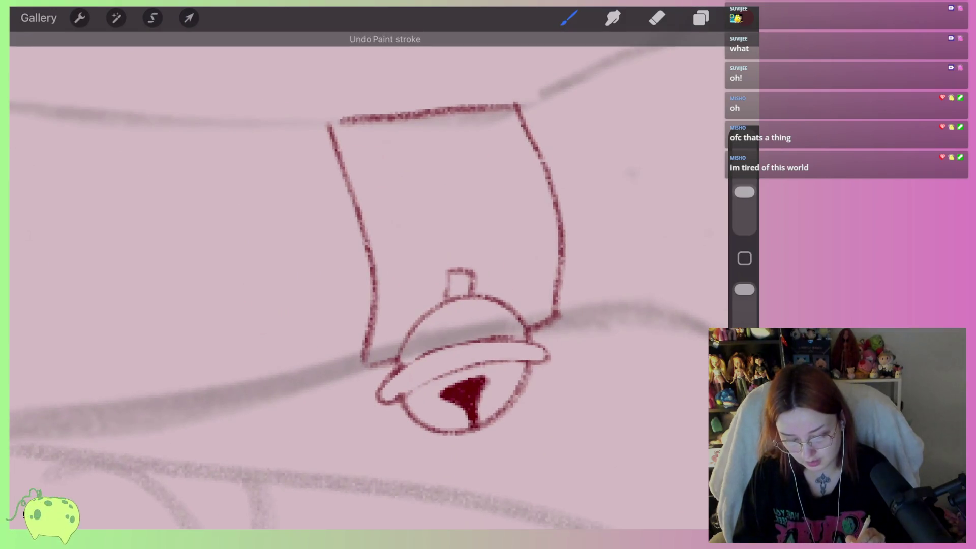
pyautogui.moveTo(744, 192); pyautogui.dragTo(744, 206)
pyautogui.moveTo(327, 215); pyautogui.dragTo(332, 359)
pyautogui.scroll(2, 406, 280)
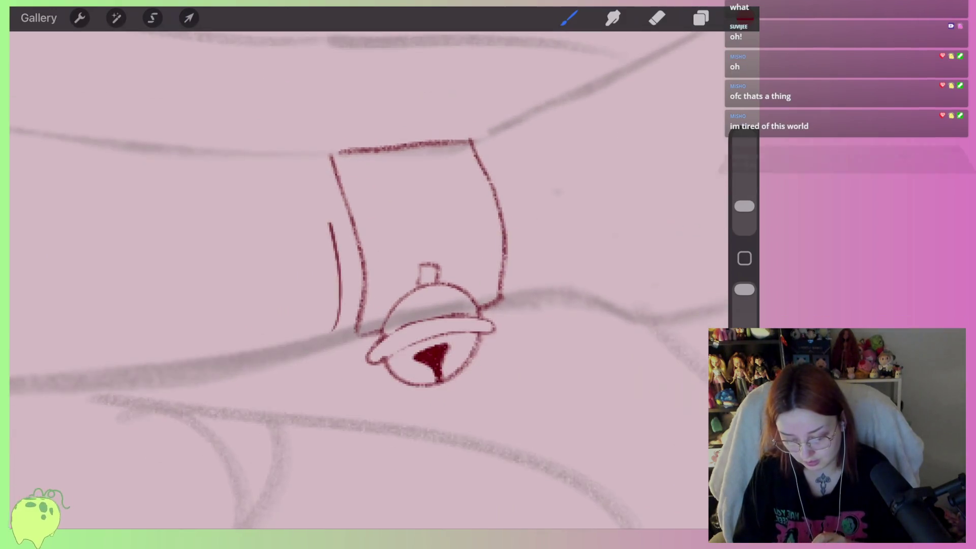
pyautogui.hotkey('ctrl', 'z')
# Retrace the hanger on top of the bell and zoom back out
pyautogui.moveTo(403, 254)
pyautogui.mouseDown()
pyautogui.moveTo(399, 293)
pyautogui.moveTo(437, 282)
pyautogui.mouseUp()
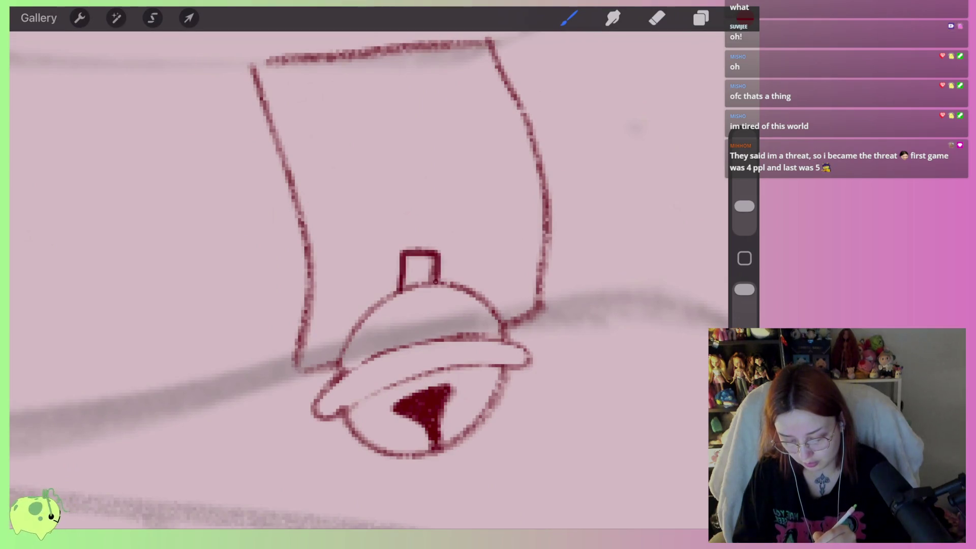
pyautogui.scroll(-5, 457, 285)
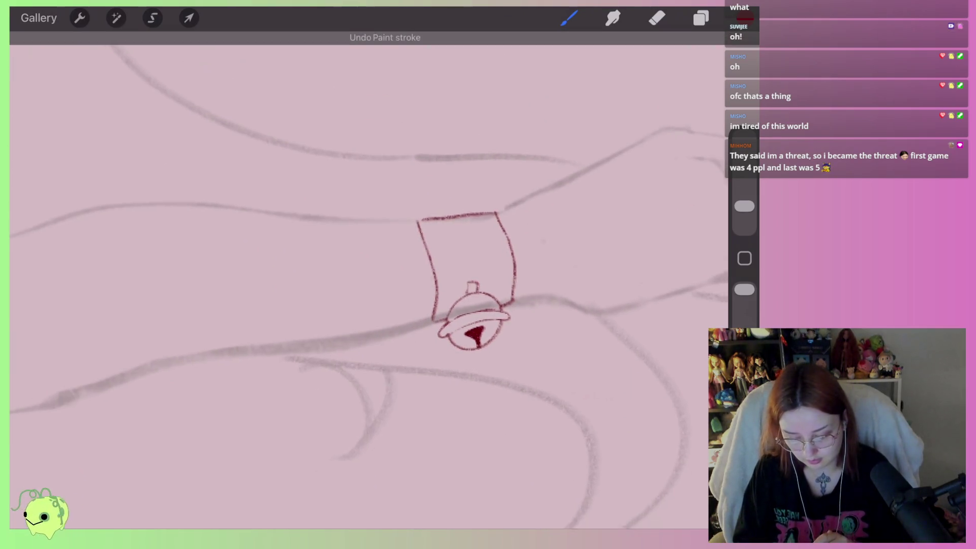
pyautogui.scroll(-5, 366, 234)
pyautogui.scroll(-3, 366, 234)
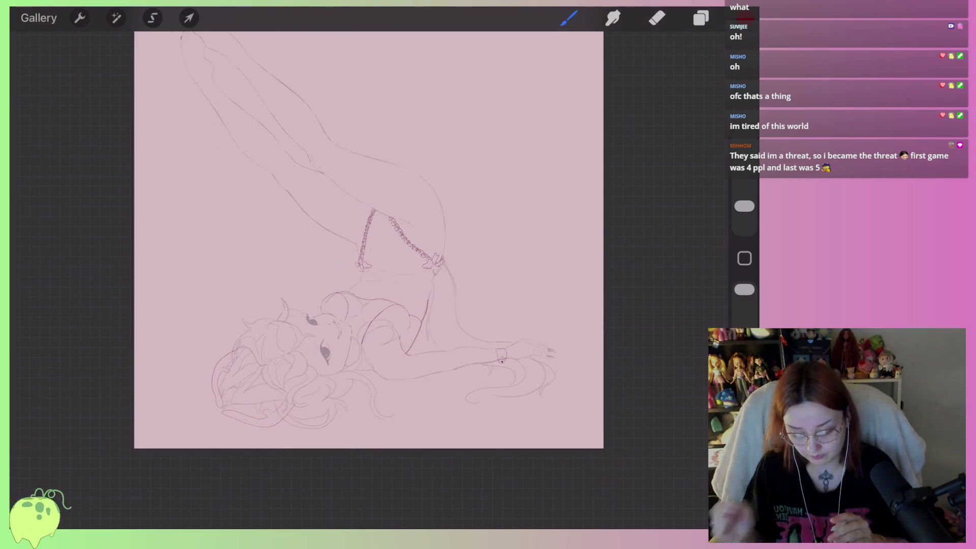
pyautogui.scroll(5, 500, 358)
pyautogui.scroll(3, 464, 246)
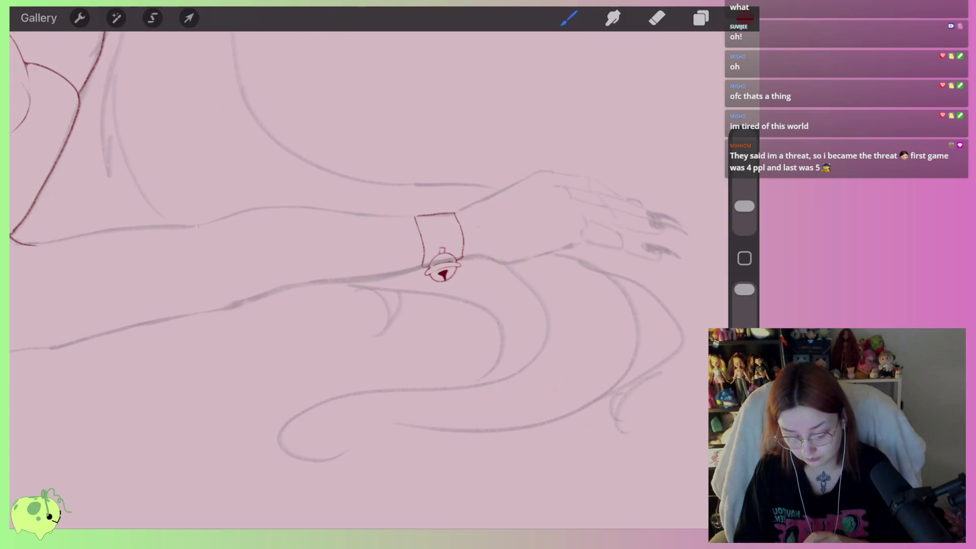
pyautogui.scroll(-5, 442, 265)
pyautogui.scroll(2, 483, 320)
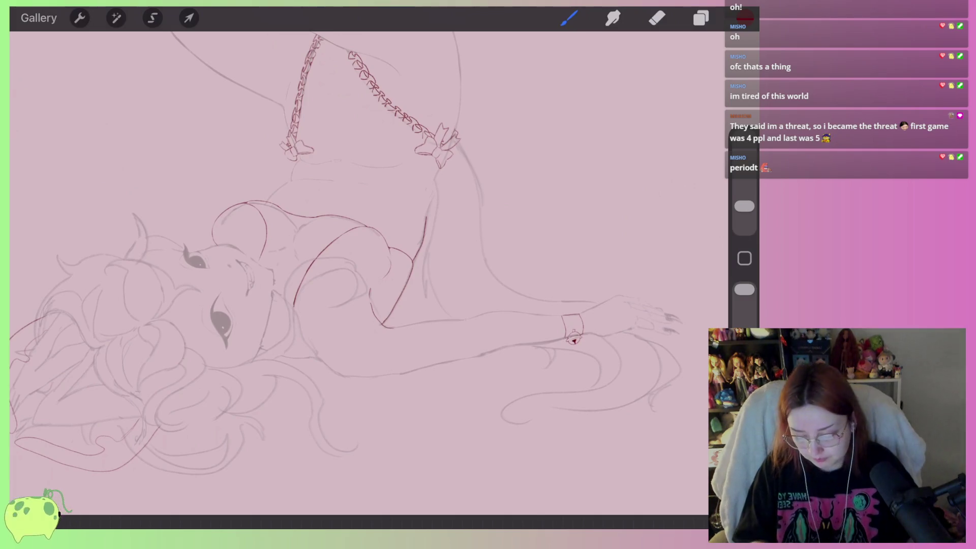
pyautogui.scroll(2, 355, 274)
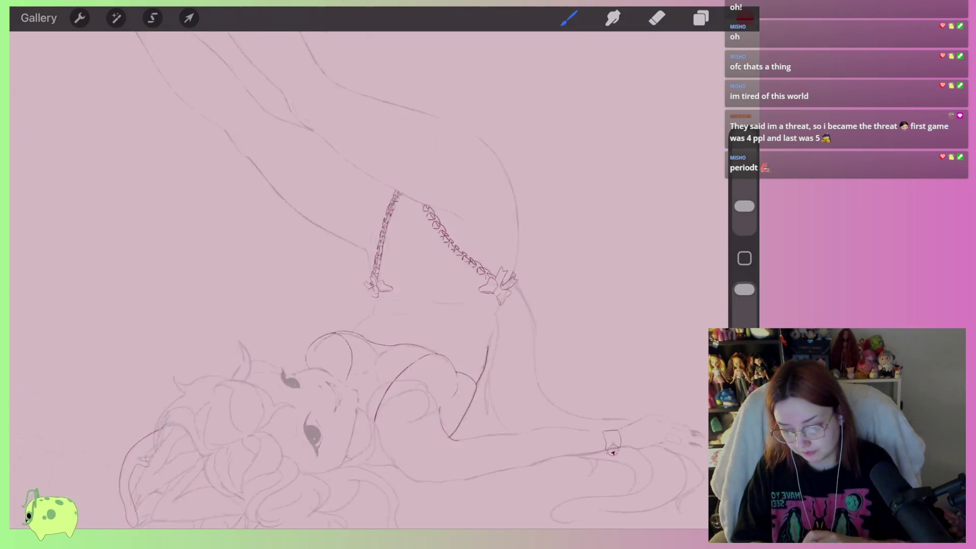
pyautogui.scroll(5, 356, 274)
pyautogui.scroll(-5, 356, 274)
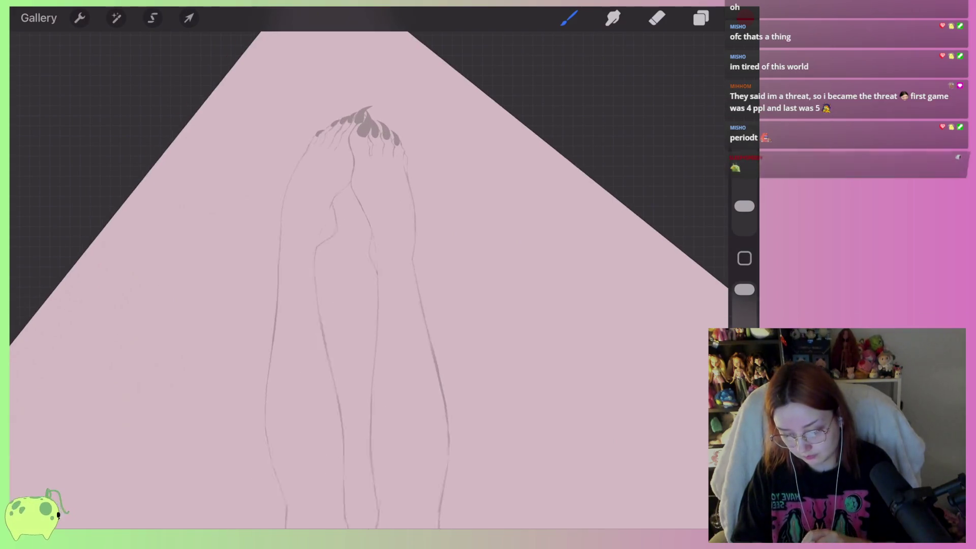
pyautogui.scroll(-5, 356, 275)
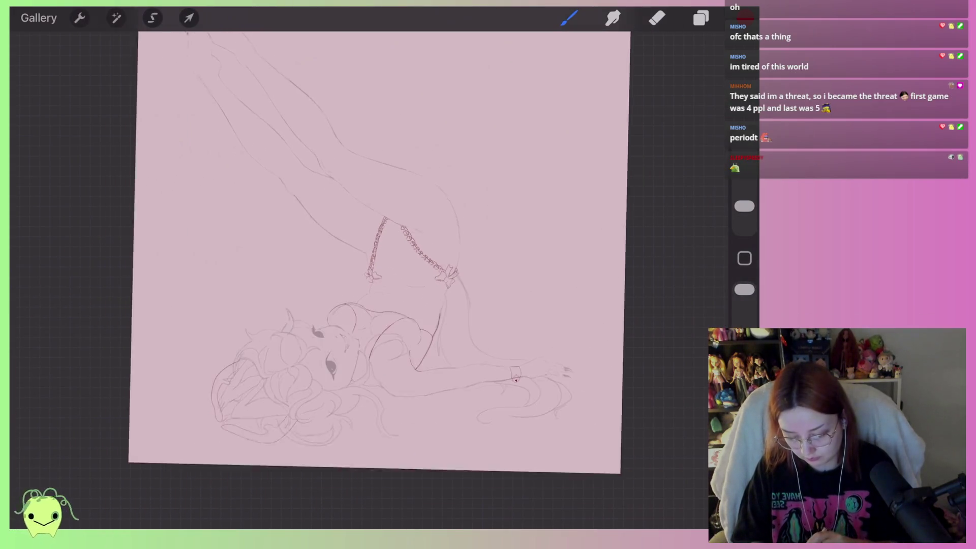
pyautogui.scroll(3, 356, 274)
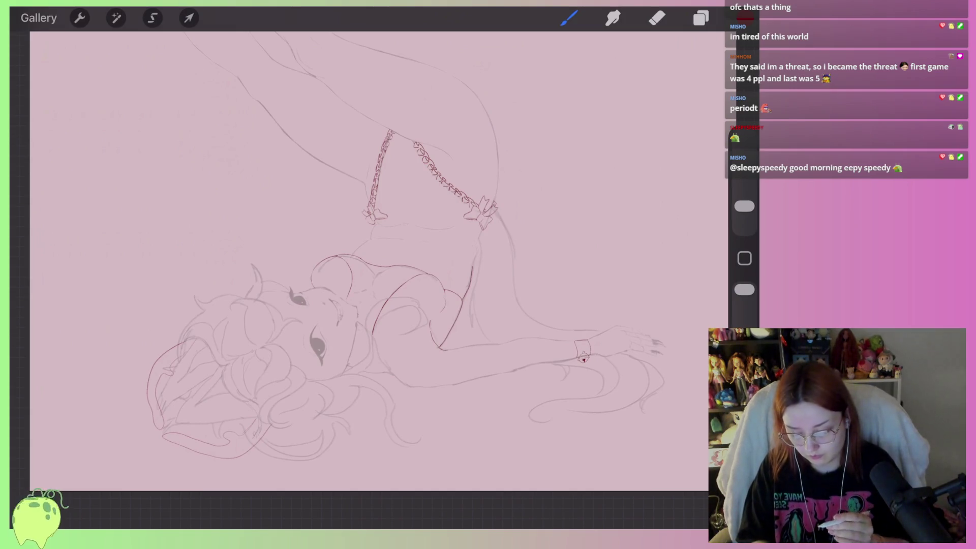
pyautogui.scroll(5, 366, 254)
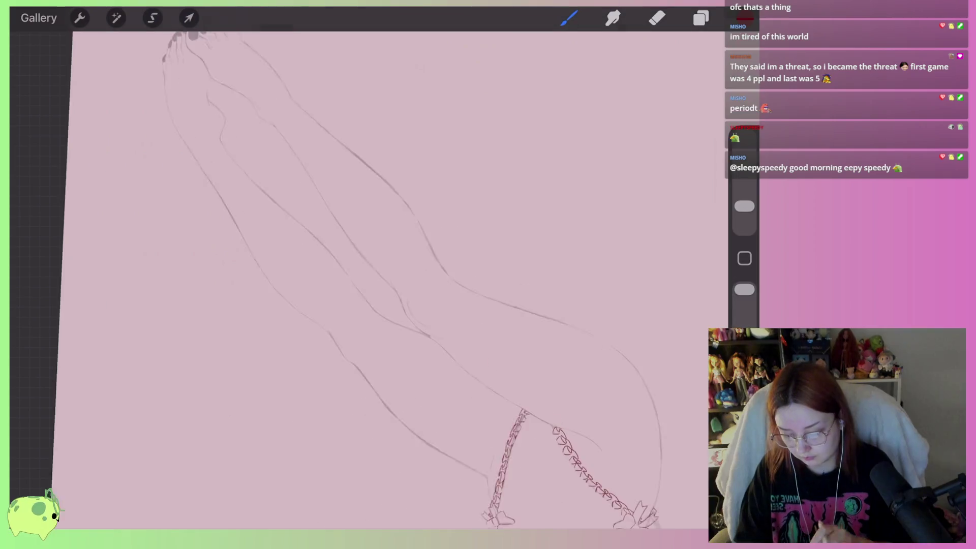
# Switch to the HB Pencil brush
pyautogui.scroll(2, 365, 255)
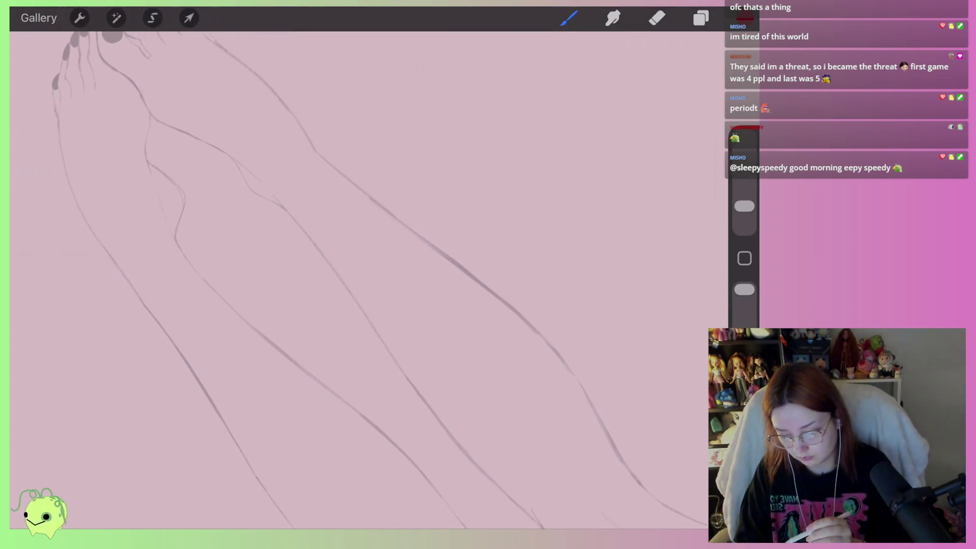
pyautogui.scroll(2, 366, 254)
pyautogui.scroll(2, 366, 254)
pyautogui.scroll(2, 366, 254)
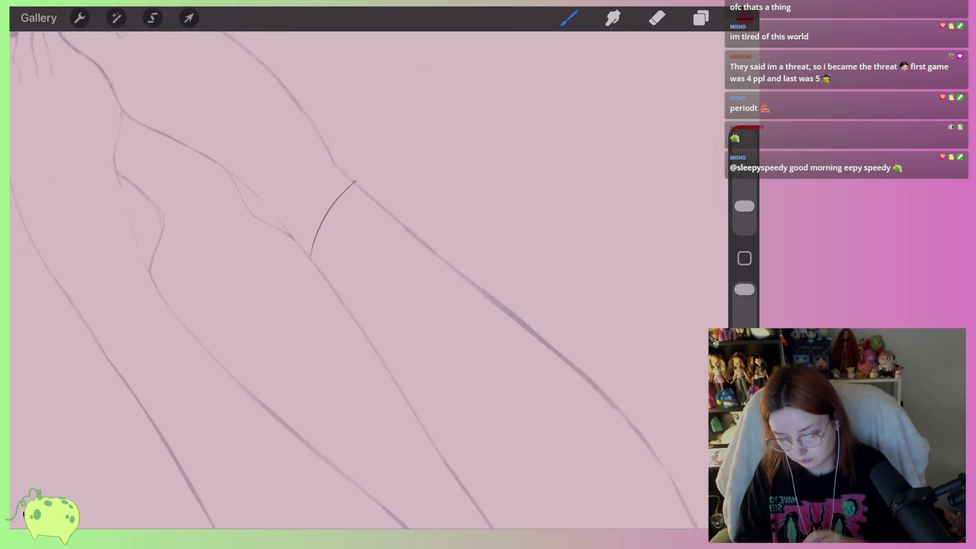
pyautogui.scroll(2, 366, 254)
pyautogui.click(569, 18)
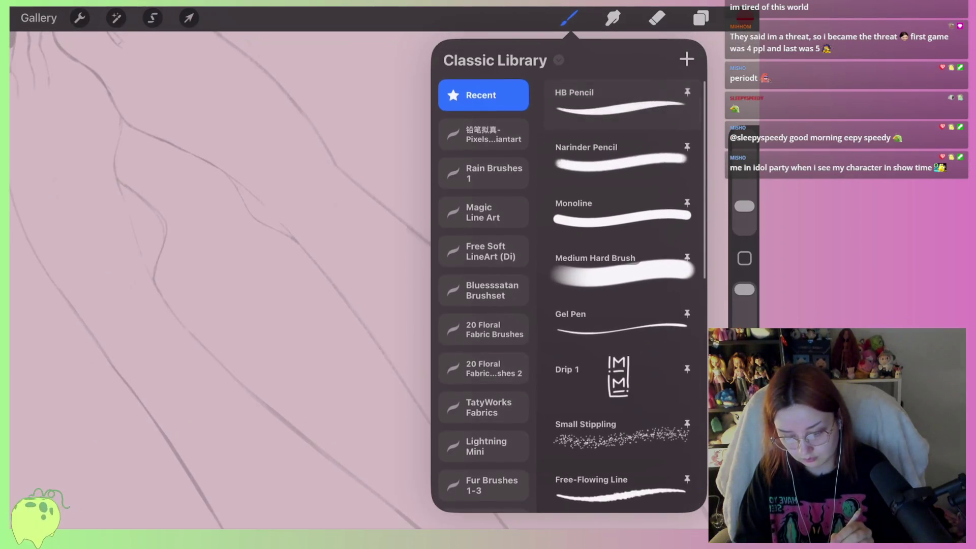
pyautogui.click(620, 135)
pyautogui.click(569, 18)
# Draw the red edges of two bands around the leg, redrawing the lower edge as a cleaner arc
pyautogui.hscroll(2, 366, 254)
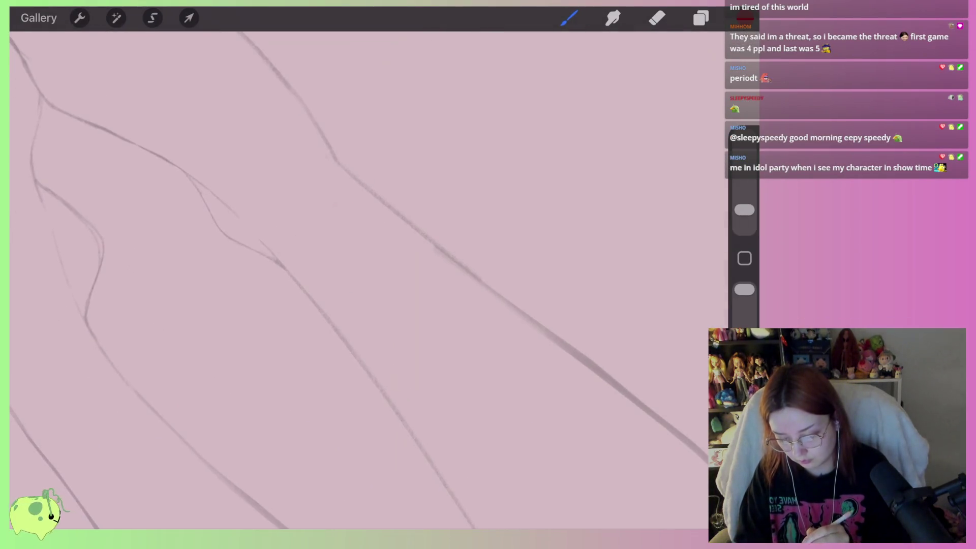
pyautogui.moveTo(371, 190); pyautogui.dragTo(297, 279)
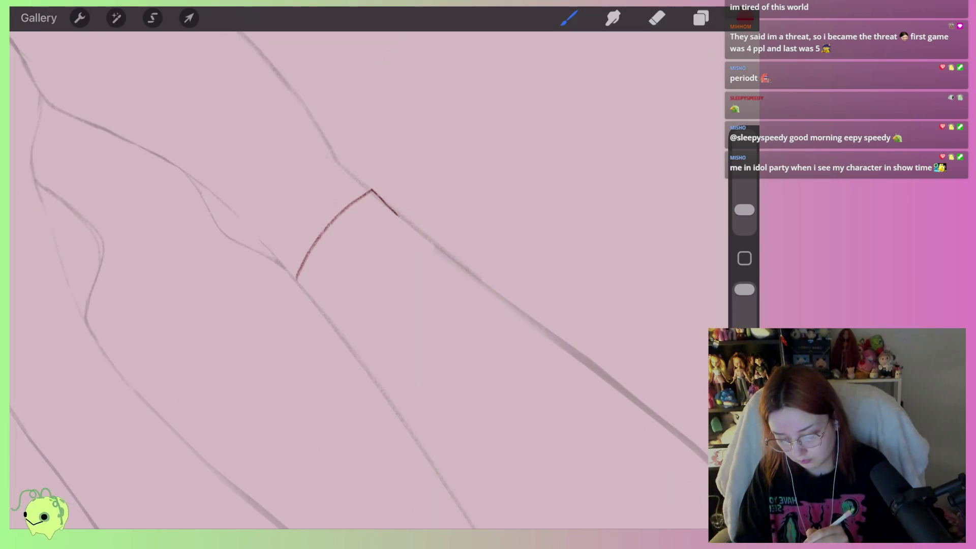
pyautogui.moveTo(384, 248); pyautogui.dragTo(332, 325)
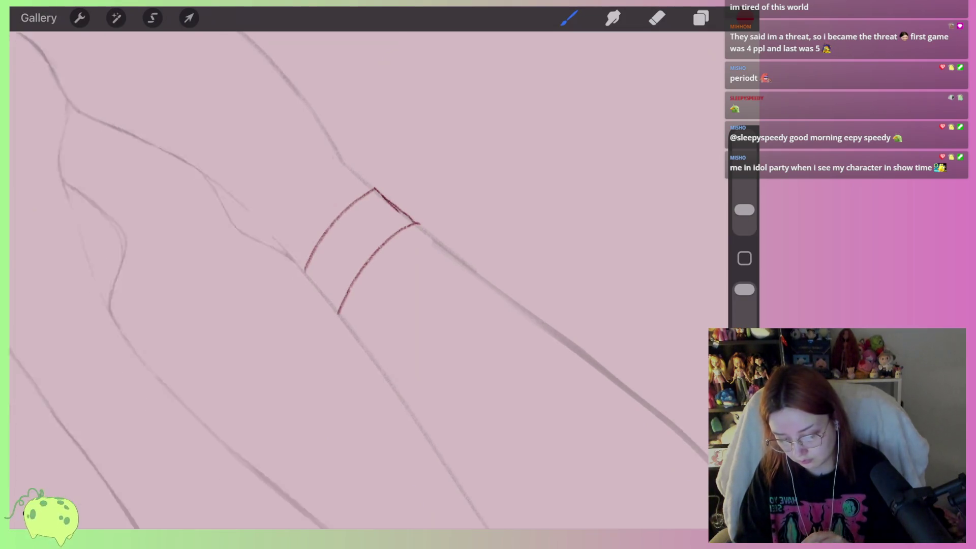
pyautogui.scroll(-2, 366, 254)
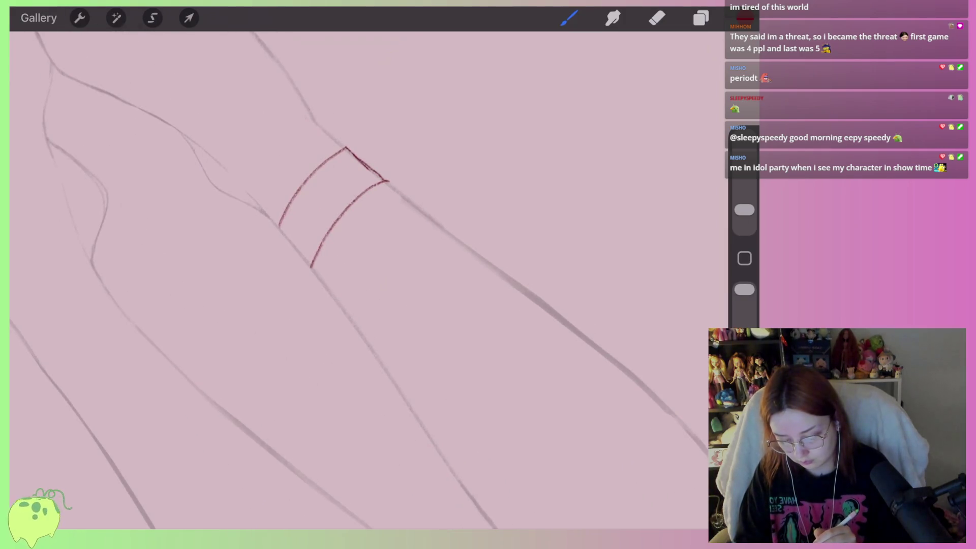
pyautogui.moveTo(380, 352); pyautogui.dragTo(483, 266)
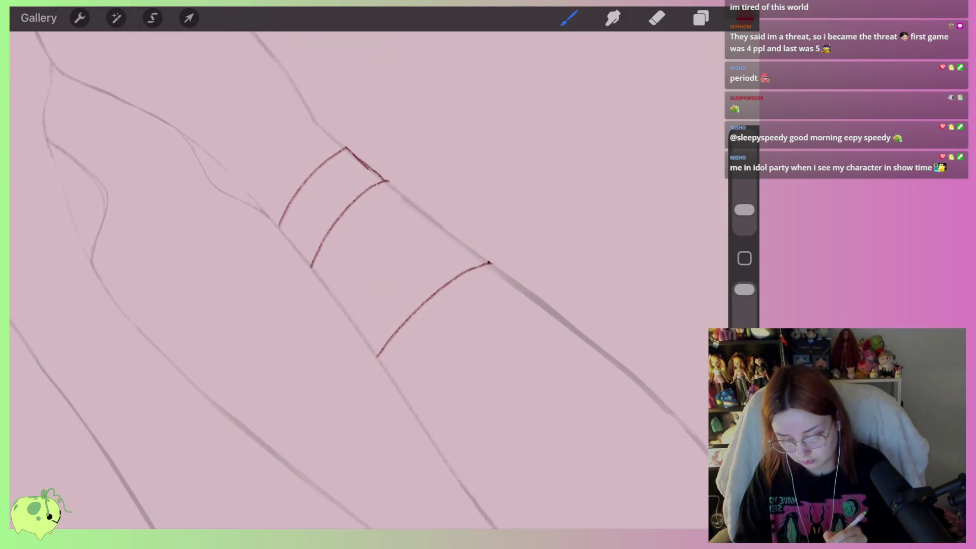
pyautogui.hotkey('ctrl', 'z')
pyautogui.moveTo(491, 263)
pyautogui.mouseDown()
pyautogui.moveTo(522, 294)
pyautogui.moveTo(415, 407)
pyautogui.mouseUp()
pyautogui.hotkey('ctrl', 'z')
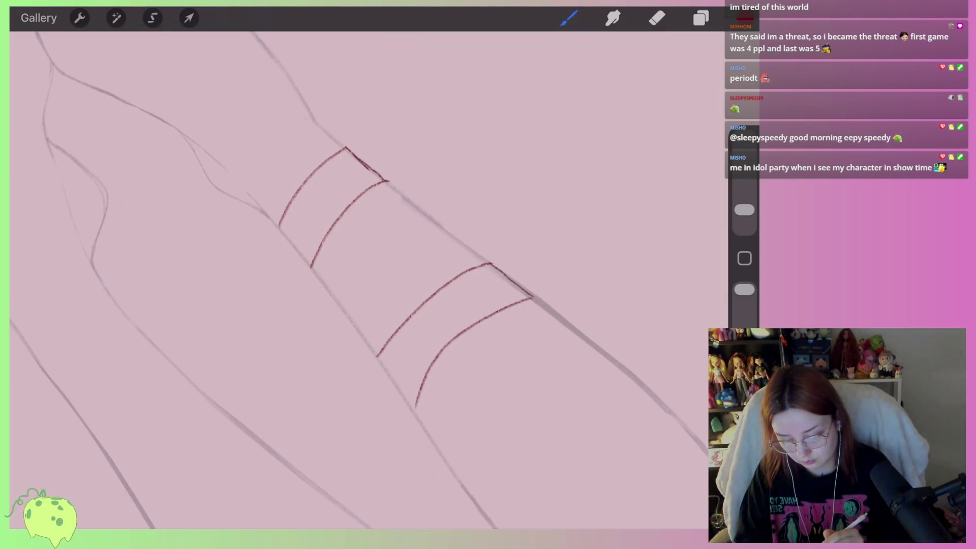
pyautogui.scroll(-3, 356, 254)
pyautogui.hotkey('ctrl', 'z')
pyautogui.moveTo(300, 290)
pyautogui.mouseDown()
pyautogui.moveTo(323, 339)
pyautogui.moveTo(468, 258)
pyautogui.mouseUp()
pyautogui.hotkey('ctrl', 'z')
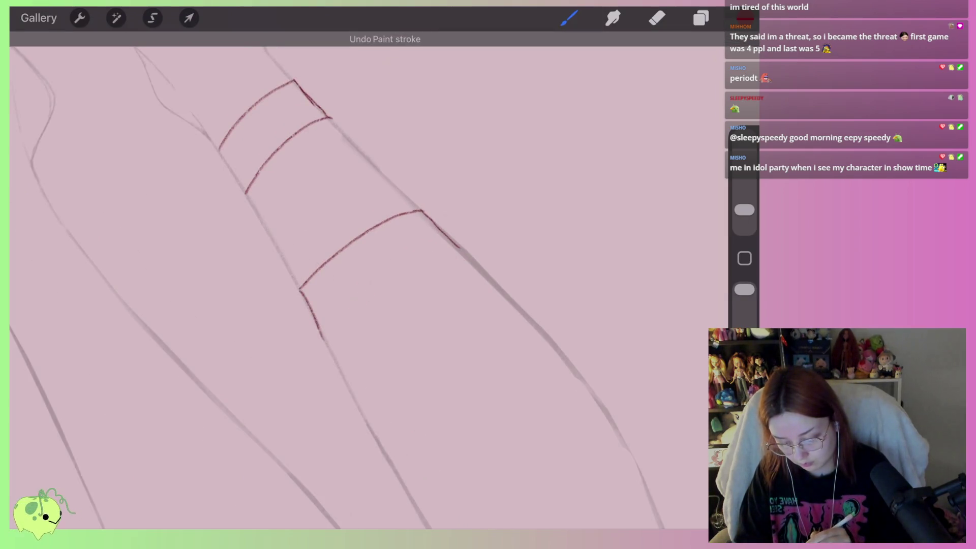
pyautogui.moveTo(331, 351); pyautogui.dragTo(475, 255)
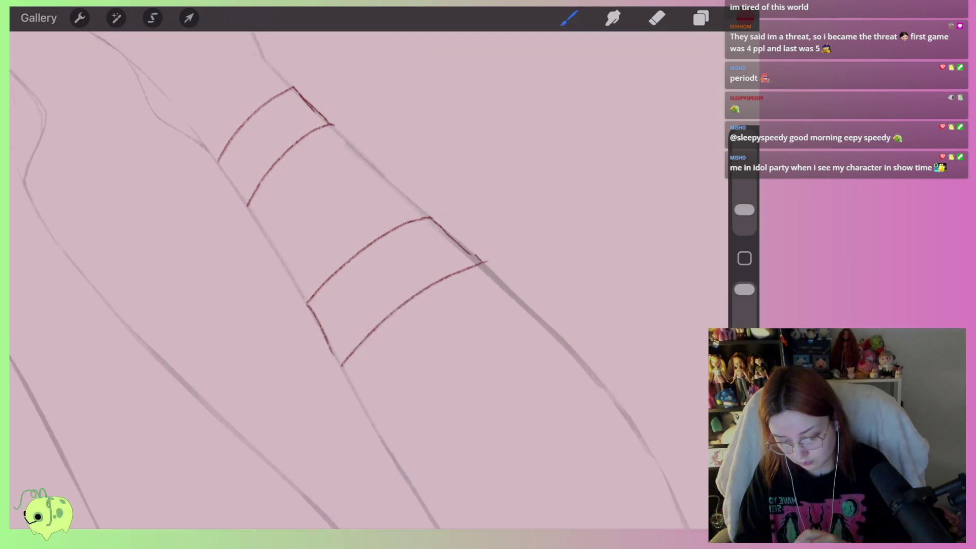
# Add two crisscrossing diagonal red straps between the bands across the leg
pyautogui.moveTo(308, 353); pyautogui.dragTo(497, 219)
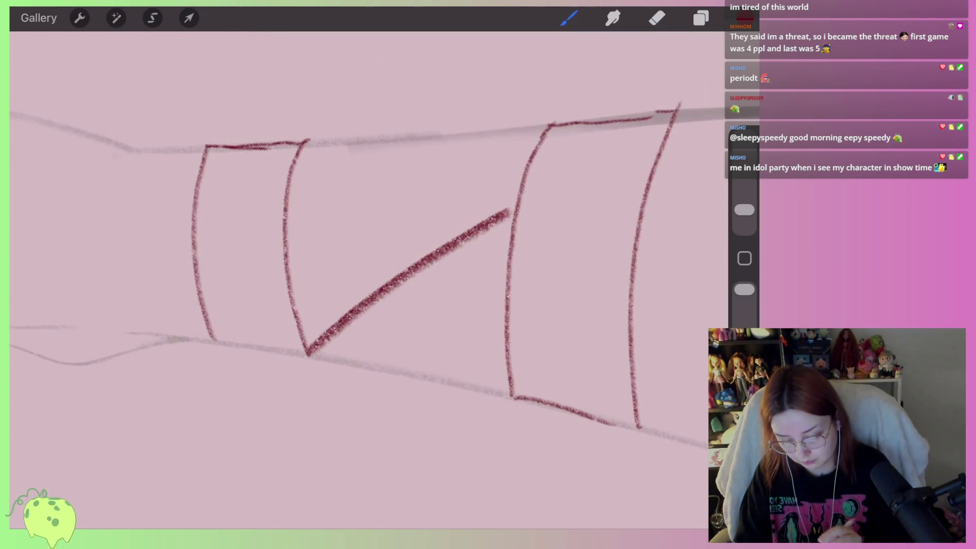
pyautogui.hotkey('ctrl', 'z')
pyautogui.moveTo(285, 246)
pyautogui.mouseDown()
pyautogui.moveTo(521, 131)
pyautogui.moveTo(425, 172)
pyautogui.moveTo(305, 245)
pyautogui.mouseUp()
pyautogui.hotkey('ctrl', 'z')
pyautogui.hotkey('ctrl', 'z')
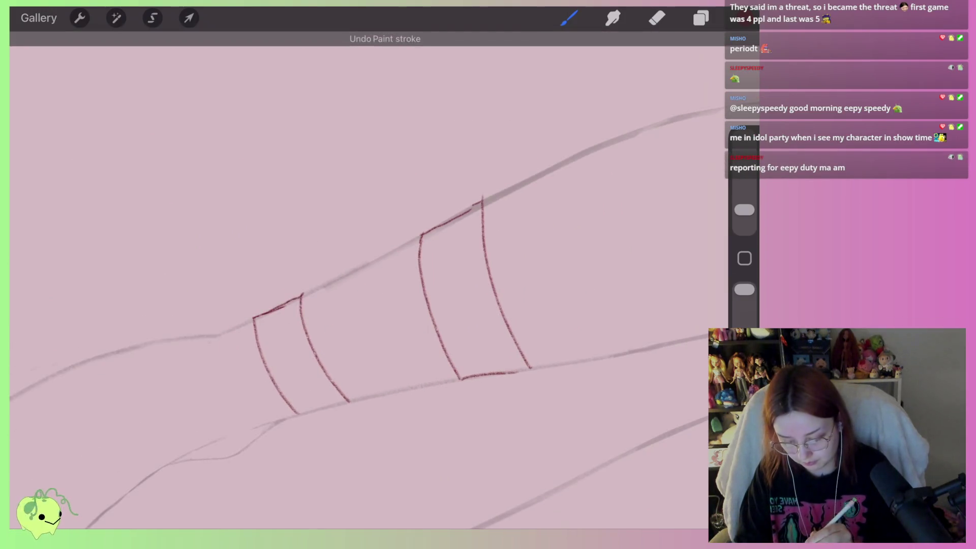
pyautogui.moveTo(421, 236); pyautogui.dragTo(342, 356)
pyautogui.scroll(3, 387, 284)
pyautogui.hotkey('ctrl', 'z')
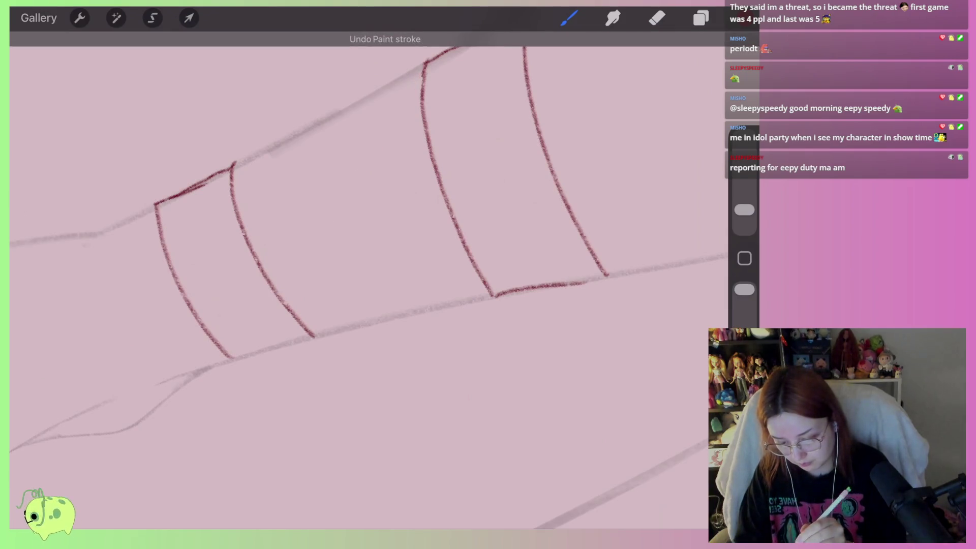
pyautogui.moveTo(394, 102); pyautogui.dragTo(298, 273)
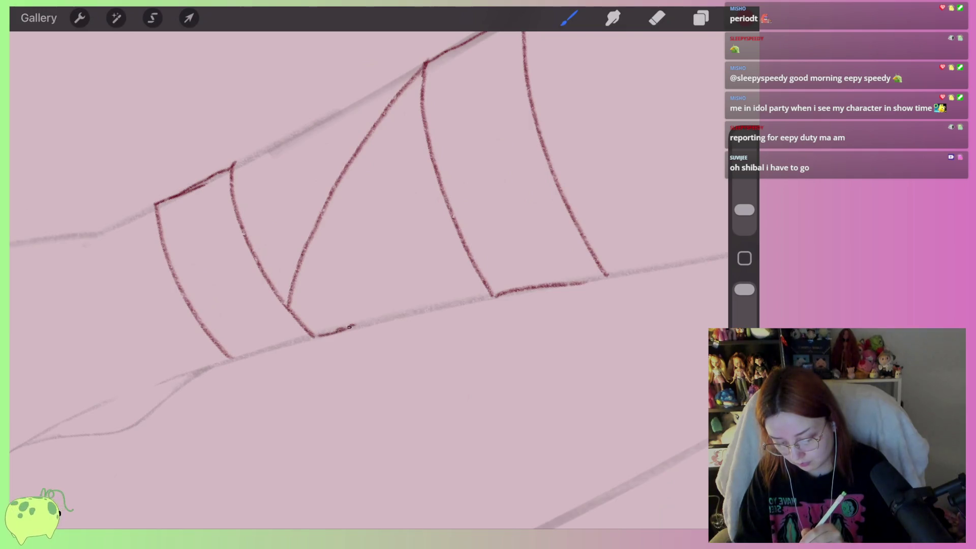
pyautogui.moveTo(366, 311); pyautogui.dragTo(429, 159)
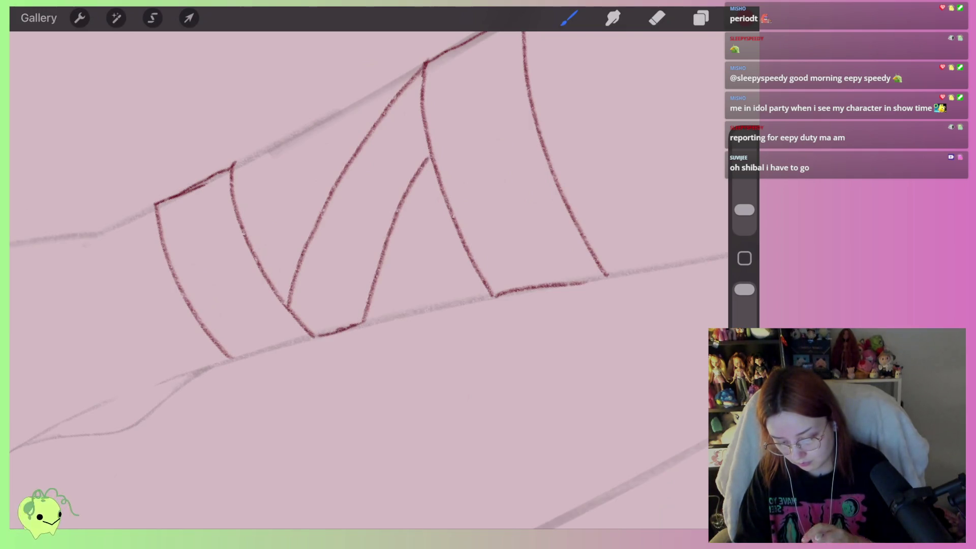
pyautogui.scroll(-5, 366, 274)
pyautogui.scroll(5, 366, 275)
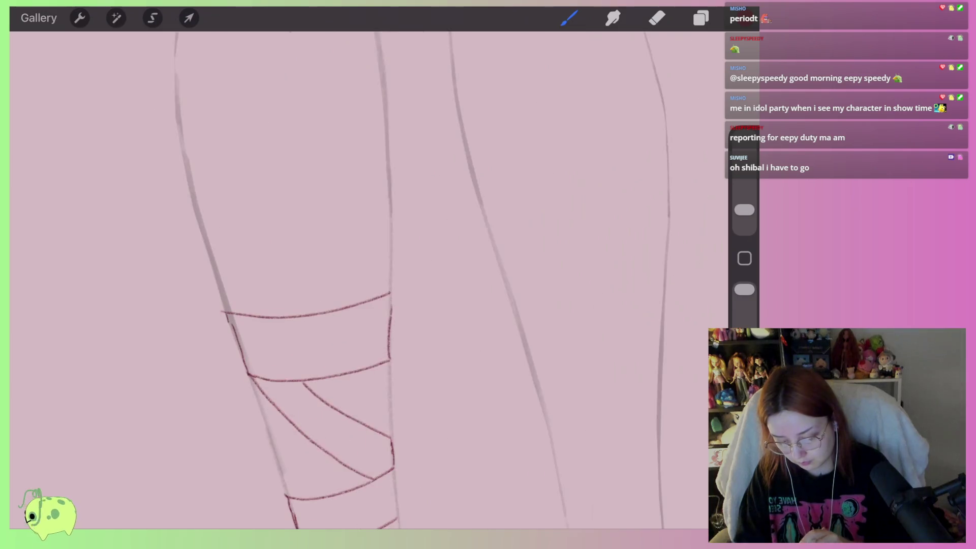
pyautogui.scroll(2, 269, 280)
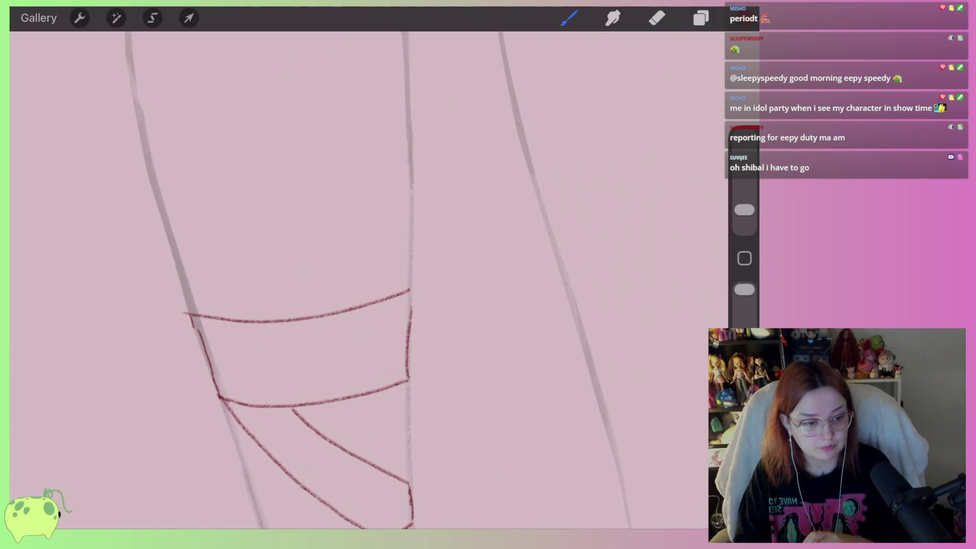
pyautogui.scroll(-5, 366, 275)
pyautogui.scroll(-3, 366, 274)
pyautogui.scroll(5, 365, 275)
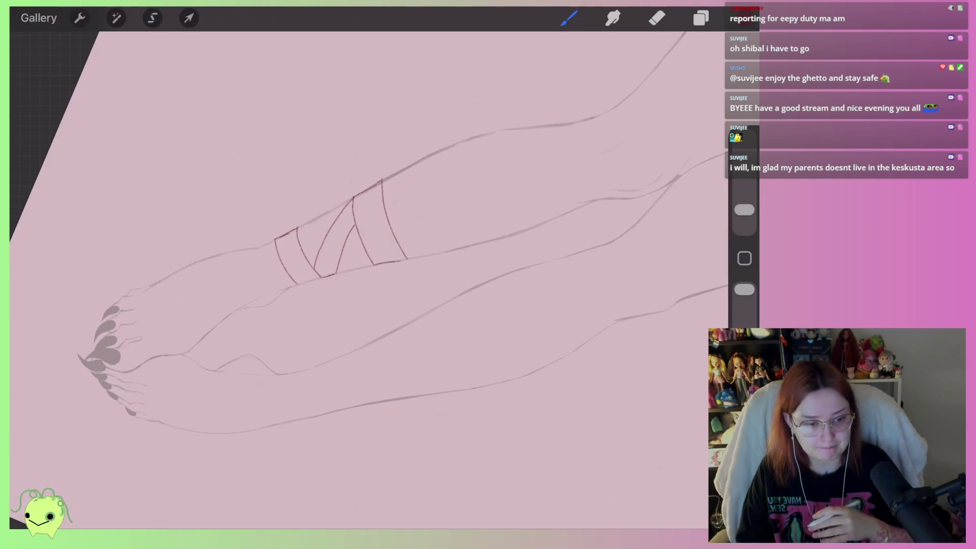
# Draw a new curved red band edge further along the raised leg
pyautogui.scroll(3, 173, 330)
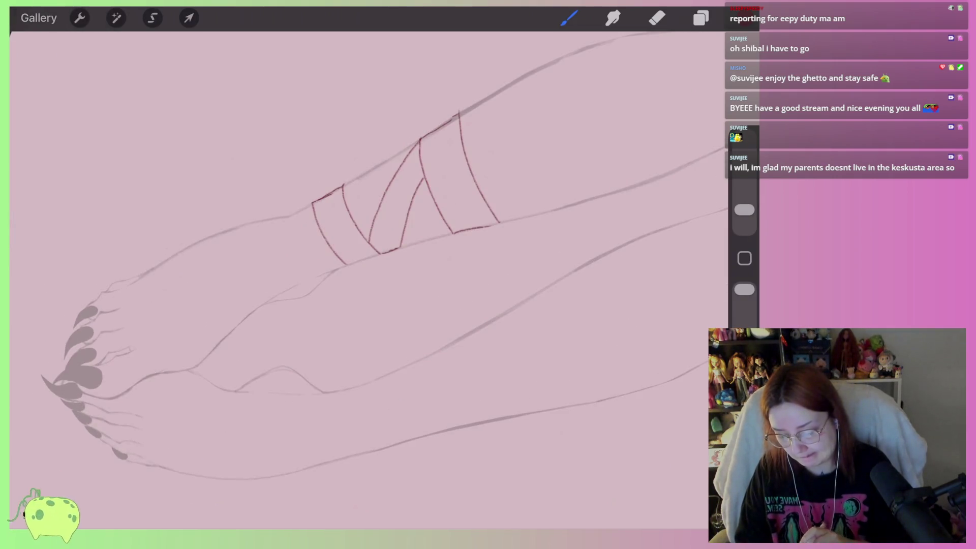
pyautogui.scroll(-3, 356, 254)
pyautogui.scroll(3, 356, 254)
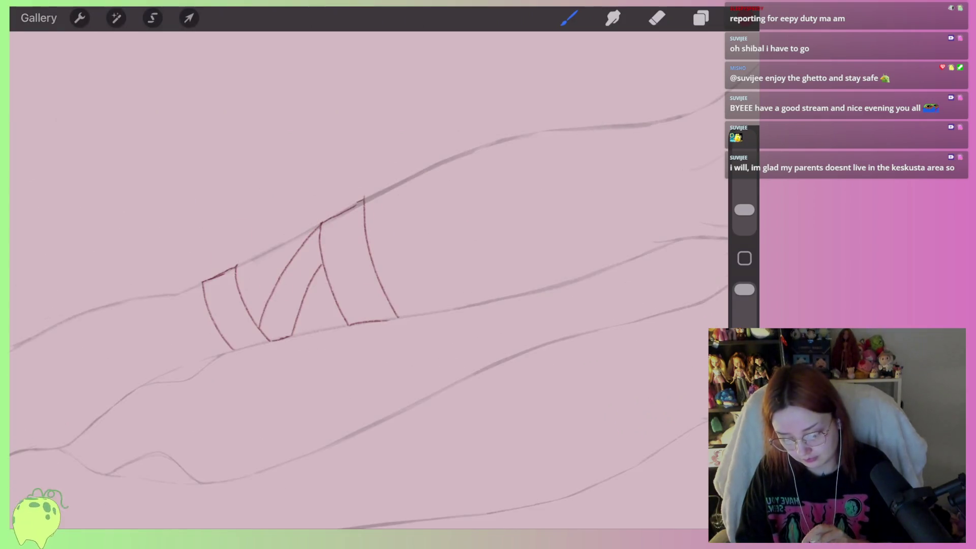
pyautogui.scroll(2, 285, 265)
pyautogui.scroll(-3, 356, 255)
pyautogui.scroll(3, 356, 255)
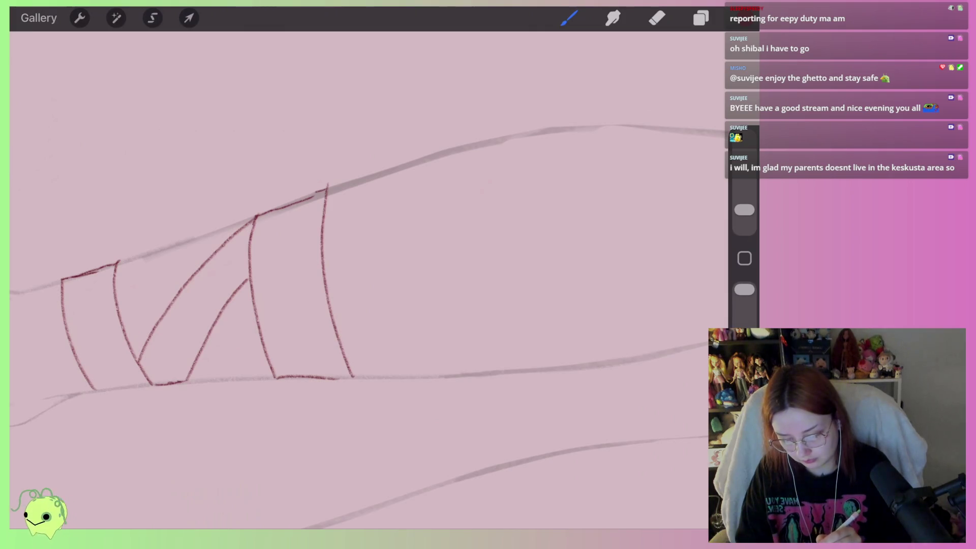
pyautogui.moveTo(497, 138); pyautogui.dragTo(521, 322)
pyautogui.scroll(-2, 355, 254)
pyautogui.scroll(2, 356, 254)
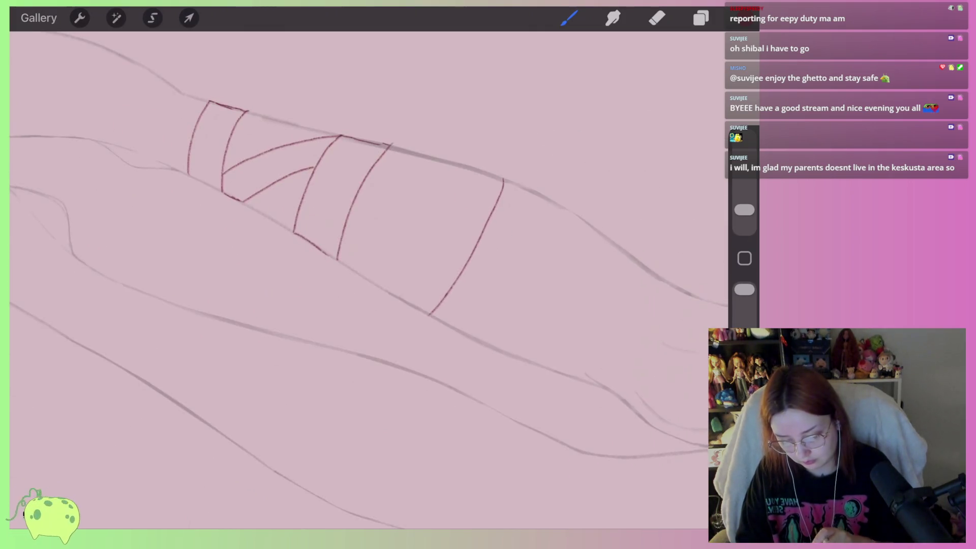
pyautogui.scroll(2, 356, 254)
pyautogui.scroll(2, 355, 255)
pyautogui.hotkey('ctrl', 'z')
pyautogui.moveTo(473, 194); pyautogui.dragTo(334, 321)
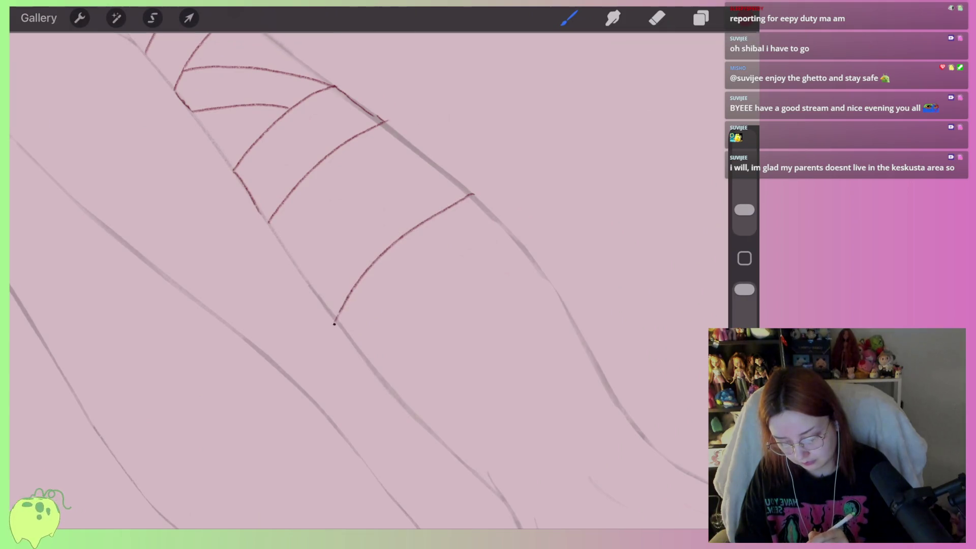
# Add crossing red wrap lines and a diagonal strap reaching the band's top edge
pyautogui.moveTo(375, 371); pyautogui.dragTo(481, 264)
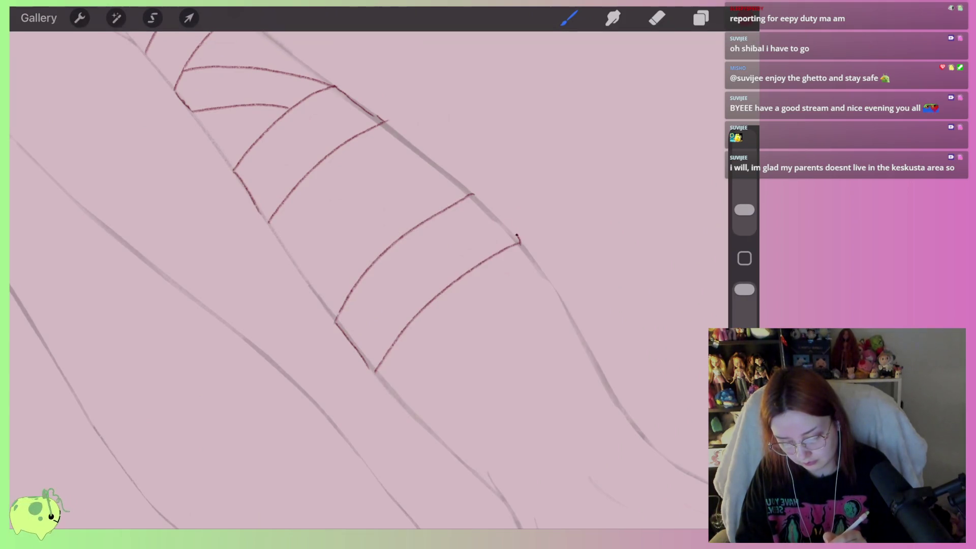
pyautogui.scroll(-2, 356, 255)
pyautogui.scroll(2, 356, 254)
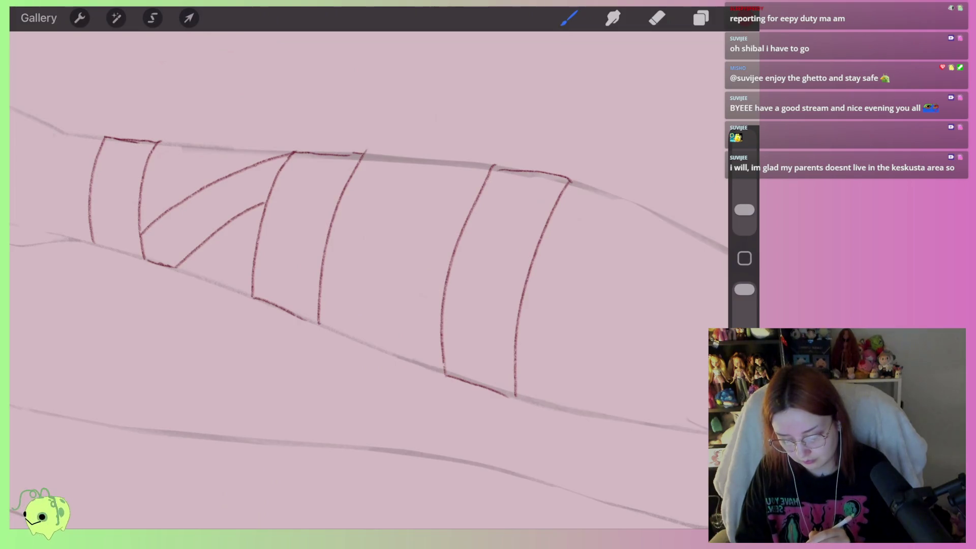
pyautogui.moveTo(319, 323); pyautogui.dragTo(432, 253)
pyautogui.moveTo(390, 197); pyautogui.dragTo(492, 166)
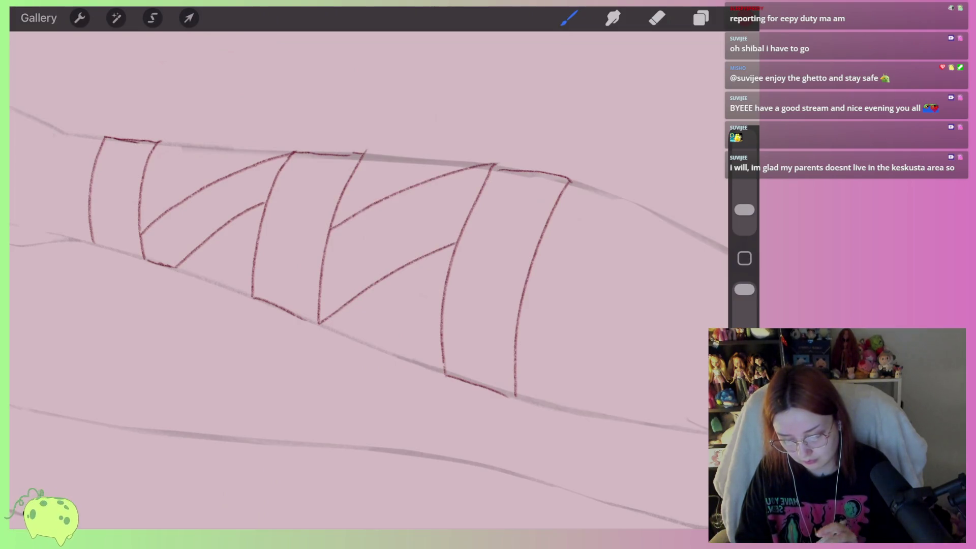
pyautogui.scroll(-5, 355, 254)
pyautogui.scroll(5, 356, 203)
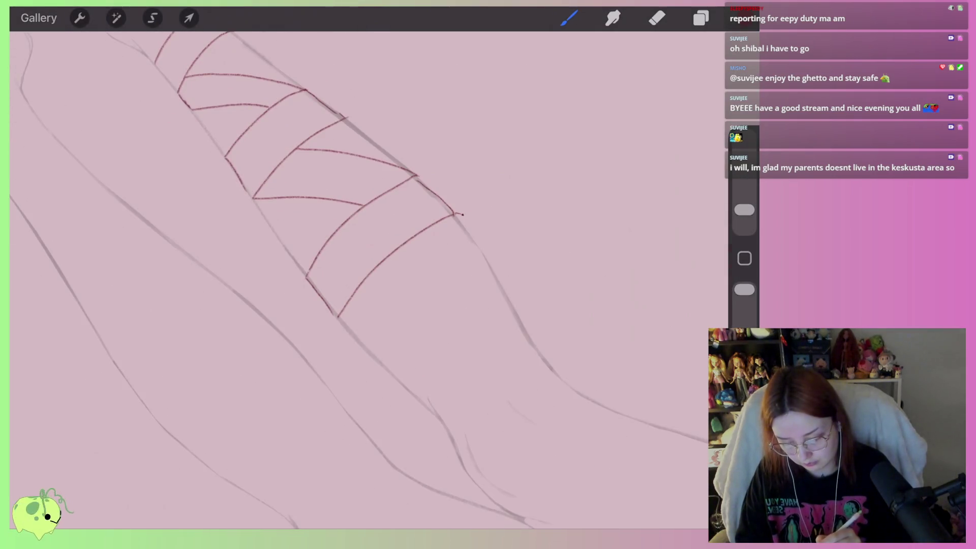
# Draw a ribbon curling down from the band's end with an inner curve down-left
pyautogui.moveTo(460, 213); pyautogui.dragTo(283, 488)
pyautogui.scroll(-2, 356, 254)
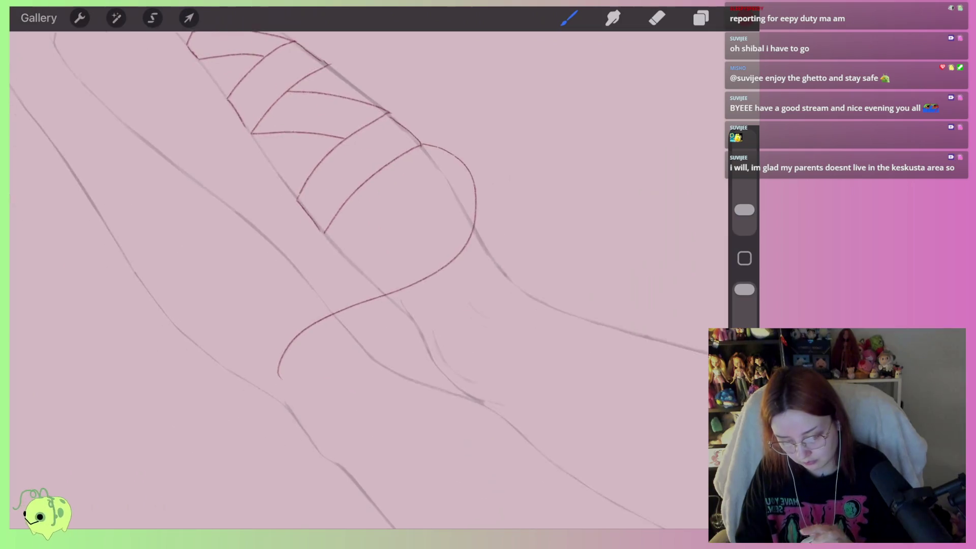
pyautogui.scroll(1, 315, 229)
pyautogui.moveTo(333, 289); pyautogui.dragTo(249, 366)
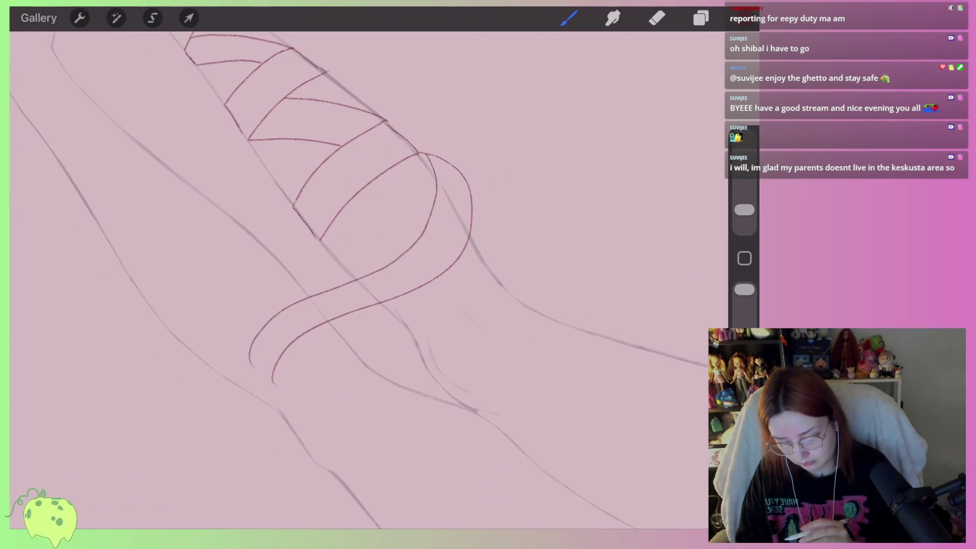
pyautogui.scroll(-3, 356, 254)
pyautogui.scroll(-5, 356, 254)
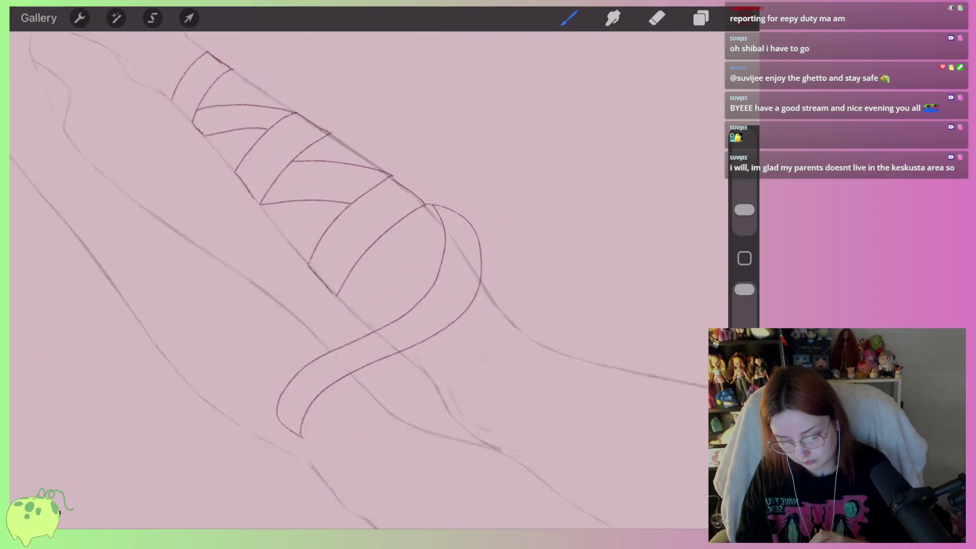
pyautogui.scroll(2, 356, 255)
pyautogui.scroll(-3, 427, 279)
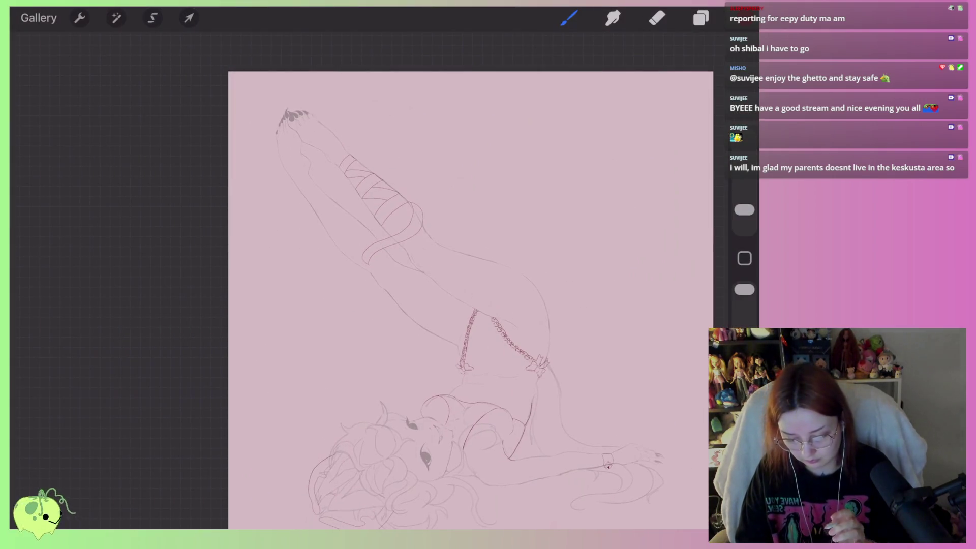
# Enlarge the eraser and wipe out the upper wrap lines, diagonal strap and ribbon curves
pyautogui.scroll(-3, 452, 278)
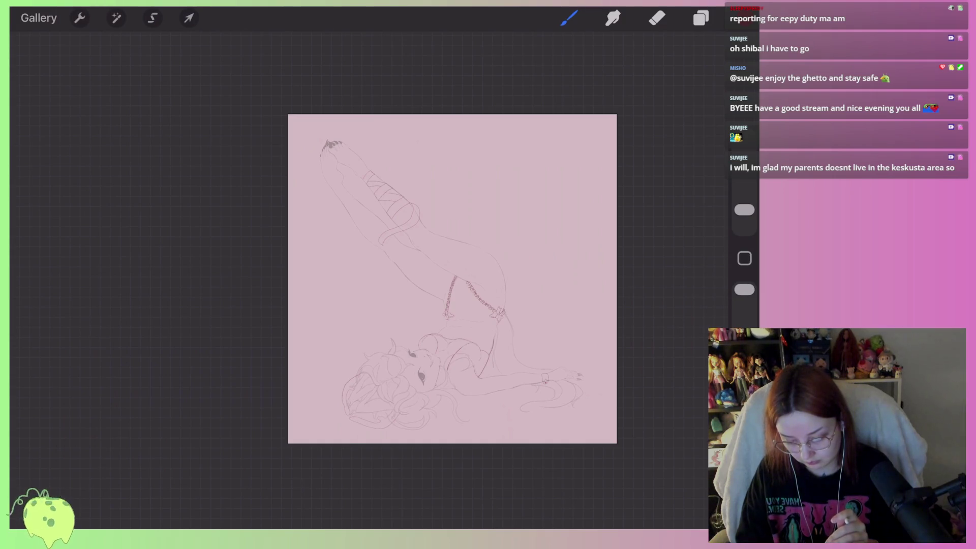
pyautogui.scroll(3, 386, 214)
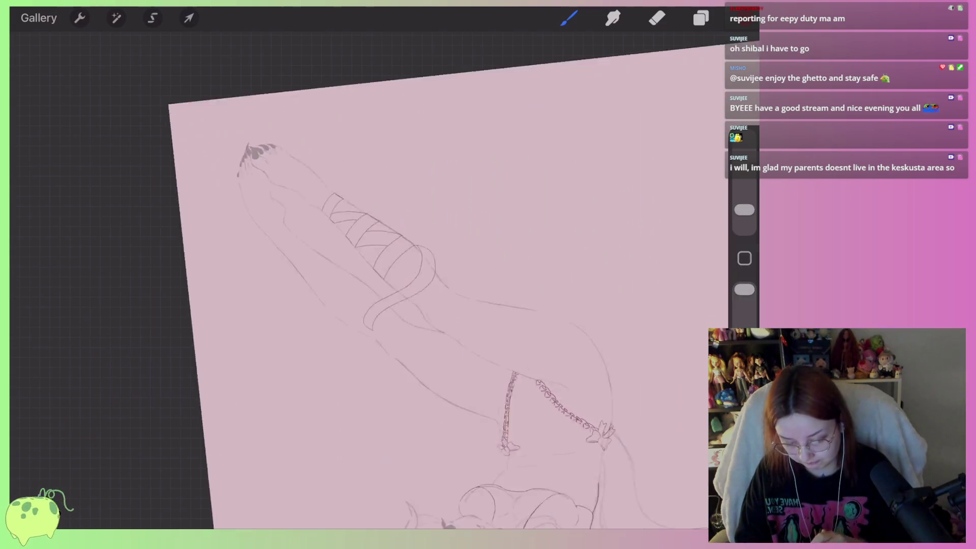
pyautogui.scroll(3, 386, 214)
pyautogui.click(657, 18)
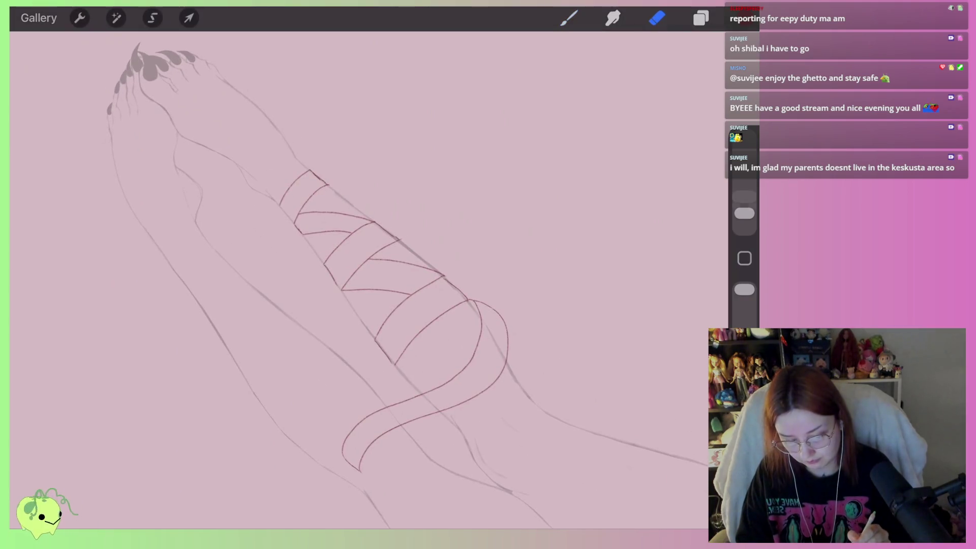
pyautogui.moveTo(744, 199); pyautogui.dragTo(744, 181)
pyautogui.moveTo(289, 190)
pyautogui.mouseDown()
pyautogui.moveTo(316, 213)
pyautogui.moveTo(305, 250)
pyautogui.mouseUp()
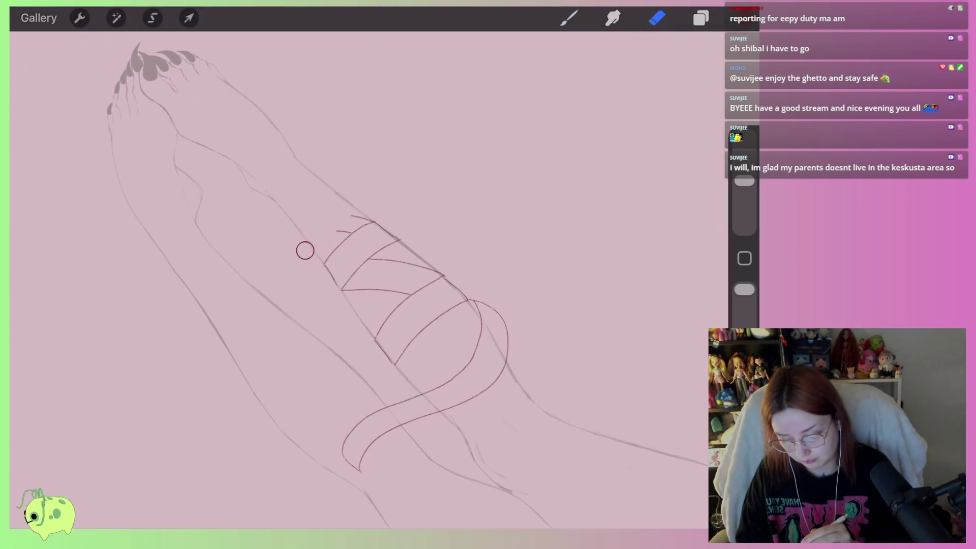
pyautogui.moveTo(376, 193); pyautogui.dragTo(305, 288)
pyautogui.moveTo(420, 211)
pyautogui.mouseDown()
pyautogui.moveTo(322, 303)
pyautogui.moveTo(466, 265)
pyautogui.mouseUp()
pyautogui.moveTo(402, 304)
pyautogui.mouseDown()
pyautogui.moveTo(374, 368)
pyautogui.moveTo(486, 307)
pyautogui.moveTo(450, 382)
pyautogui.moveTo(365, 490)
pyautogui.mouseUp()
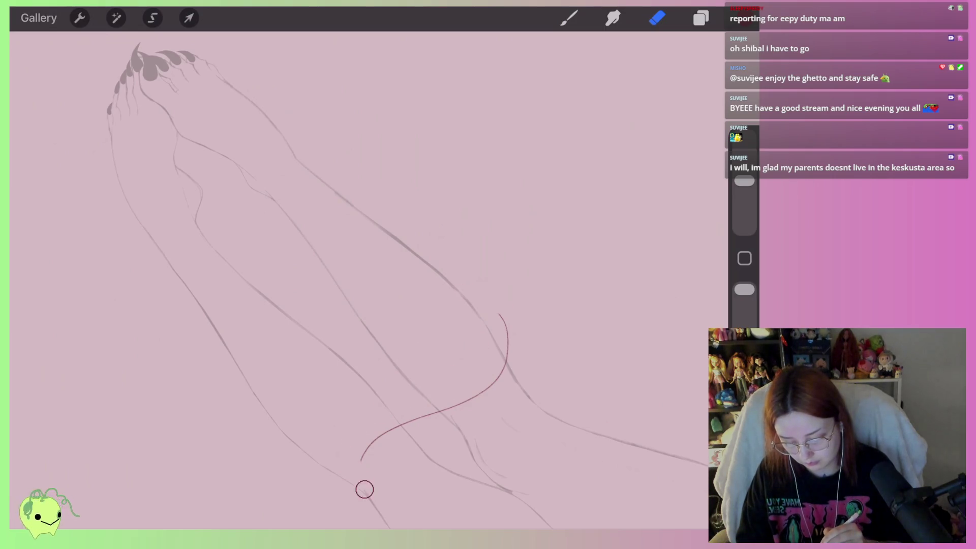
pyautogui.moveTo(383, 439); pyautogui.dragTo(501, 305)
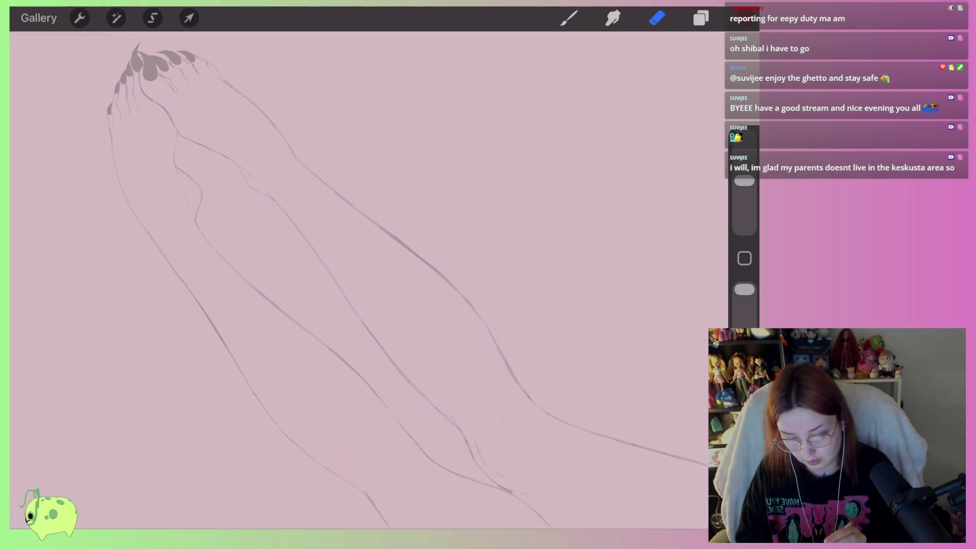
pyautogui.press('b')
pyautogui.scroll(-5, 458, 285)
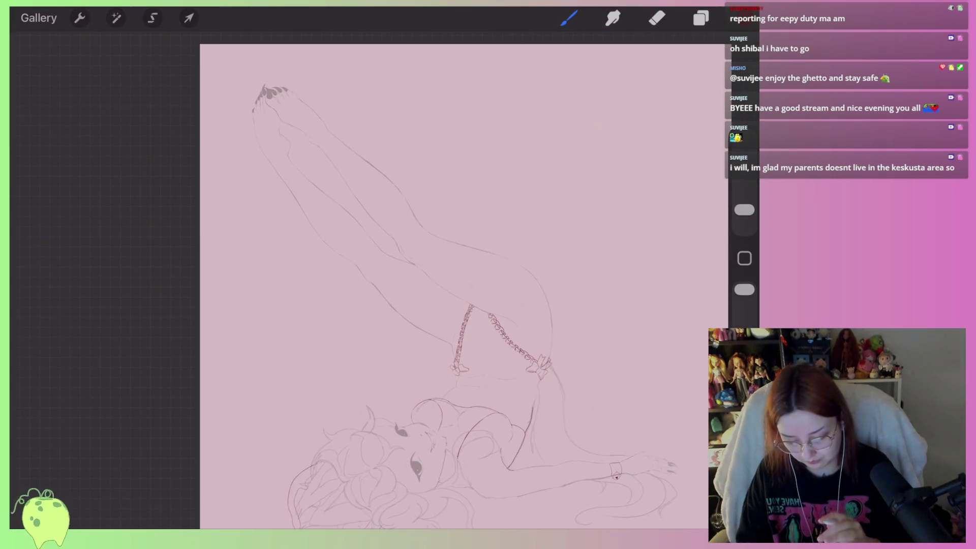
# Zoom in around the head and sketch a thin, angular hat outline above the reclining figure
pyautogui.scroll(-5, 458, 285)
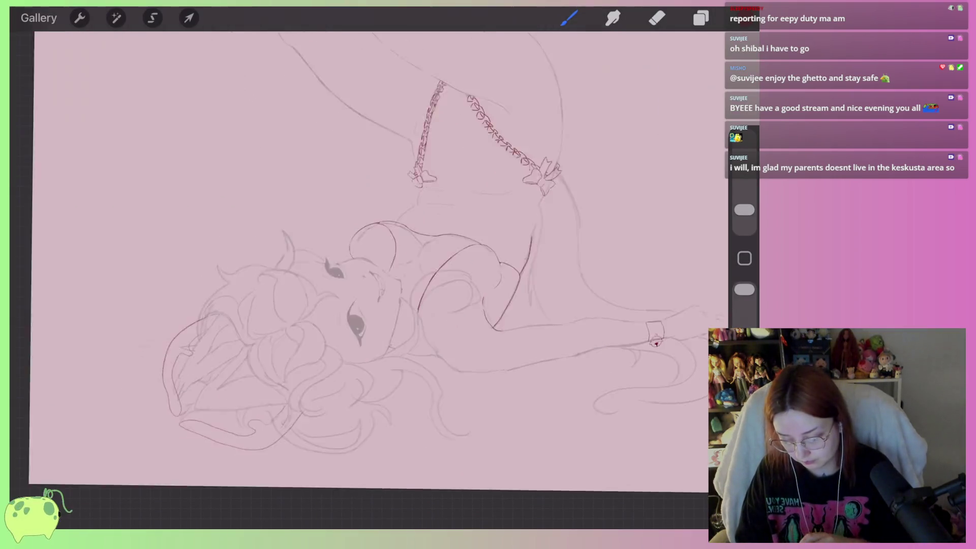
pyautogui.scroll(-2, 368, 261)
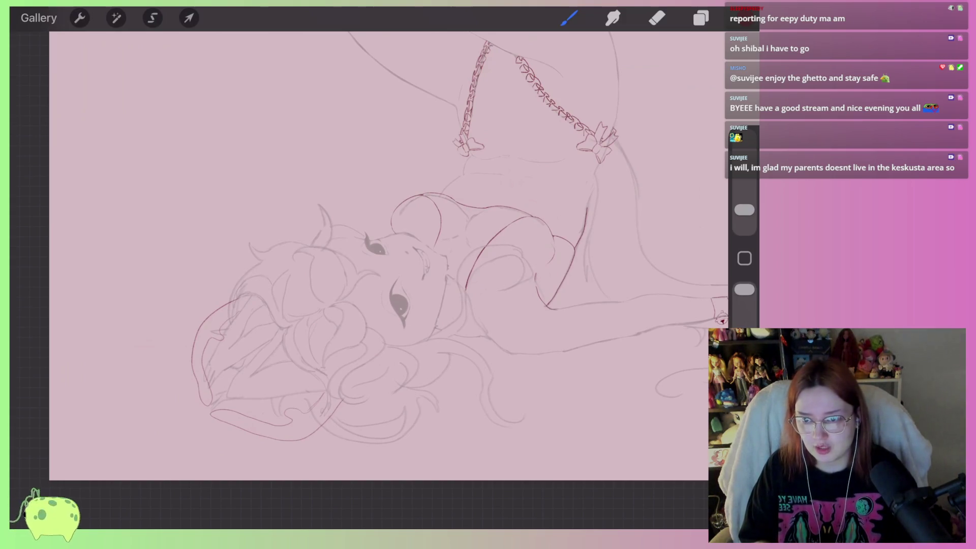
pyautogui.scroll(-5, 379, 244)
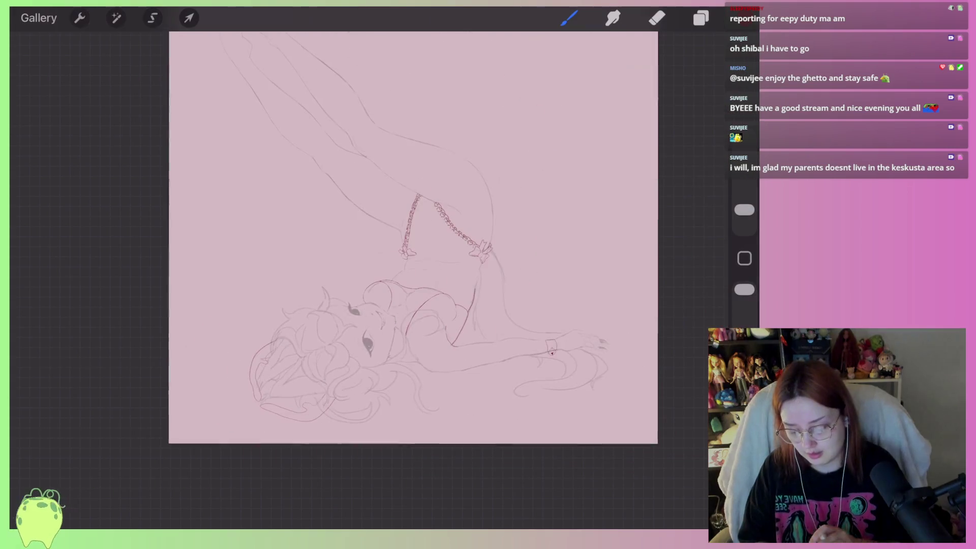
pyautogui.scroll(3, 409, 353)
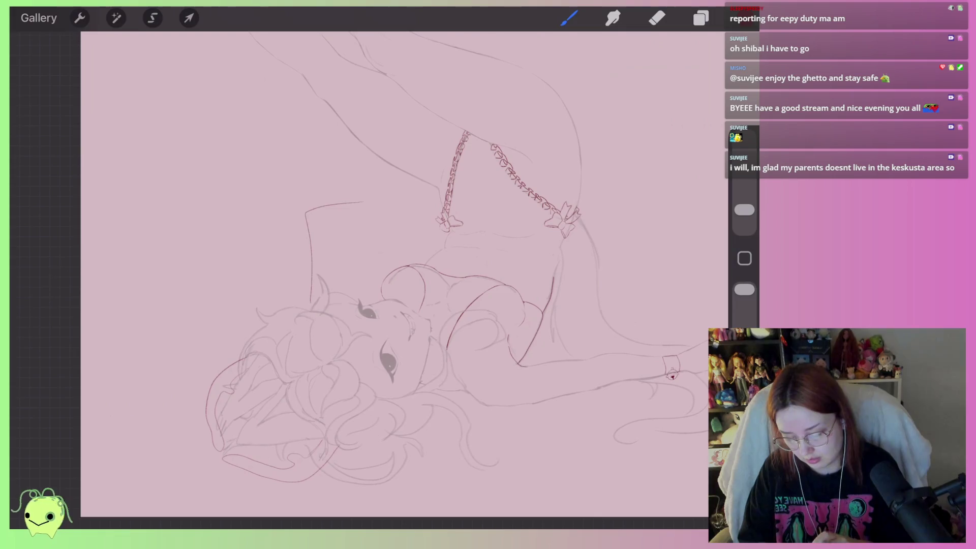
# Undo the old hat outline and redraw the hat strokes above the head
pyautogui.hotkey('ctrl', 'z')
pyautogui.moveTo(289, 249)
pyautogui.mouseDown()
pyautogui.moveTo(325, 317)
pyautogui.moveTo(354, 213)
pyautogui.mouseUp()
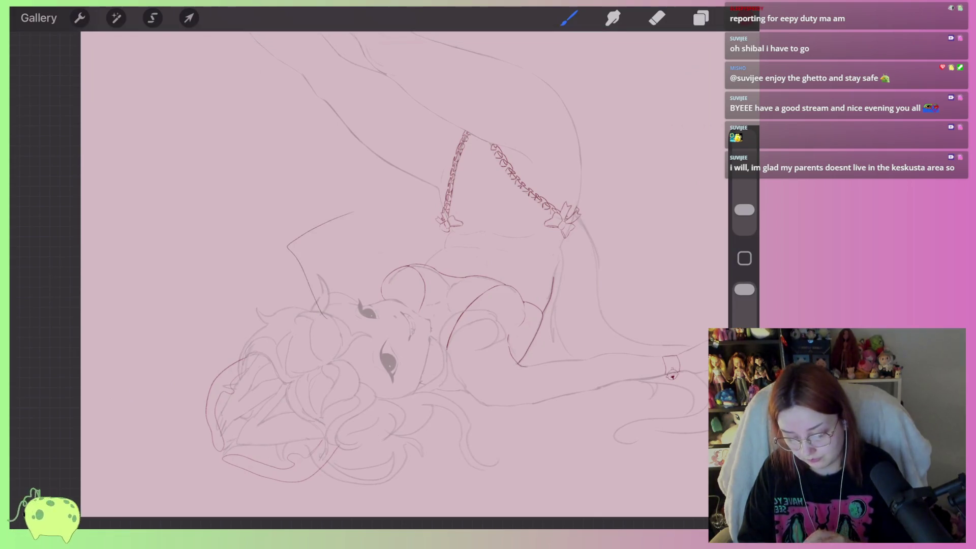
pyautogui.hotkey('ctrl', 'z')
pyautogui.hotkey('ctrl', 'z')
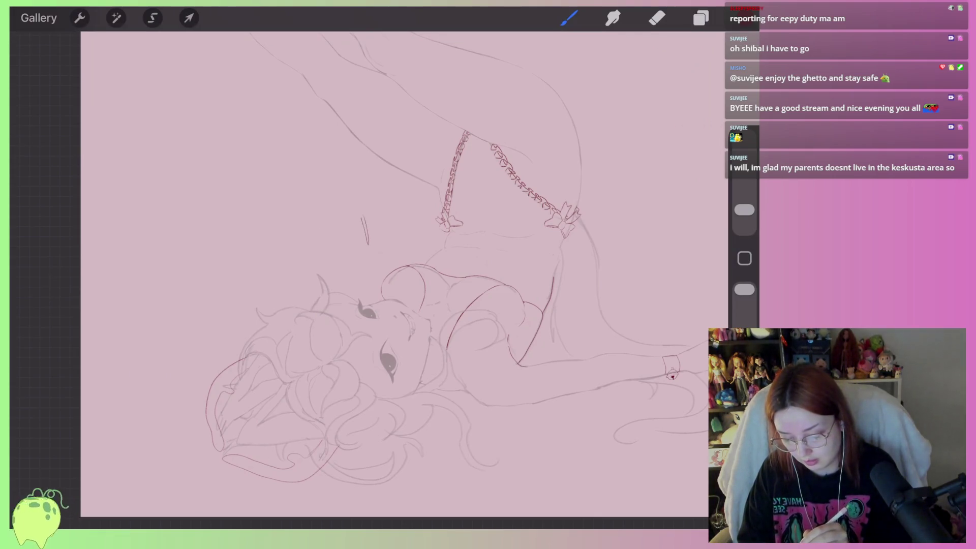
pyautogui.scroll(3, 376, 192)
pyautogui.hotkey('ctrl', 'z')
# Add a small teardrop bow on top of the hat, then switch to a larger Eraser
pyautogui.moveTo(343, 243); pyautogui.dragTo(332, 246)
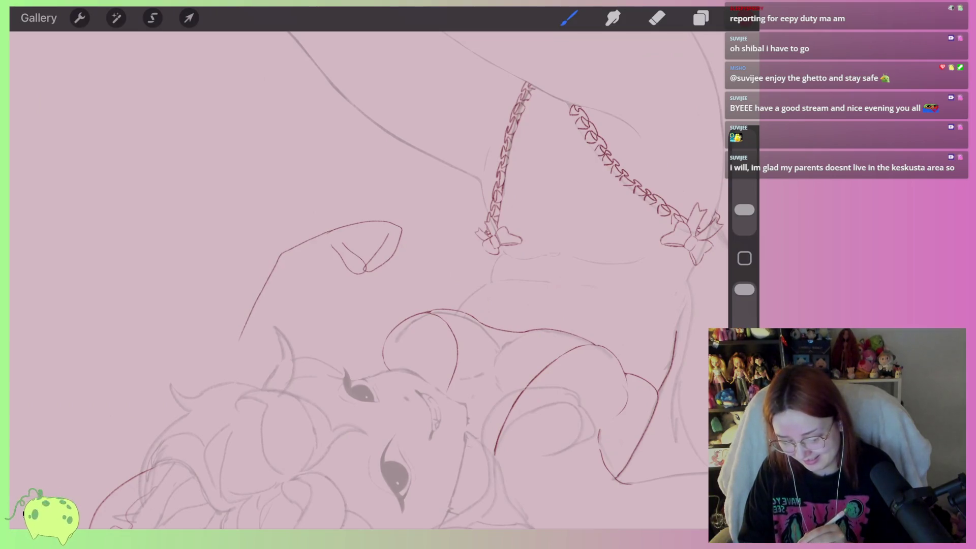
pyautogui.scroll(-5, 356, 279)
pyautogui.scroll(5, 356, 280)
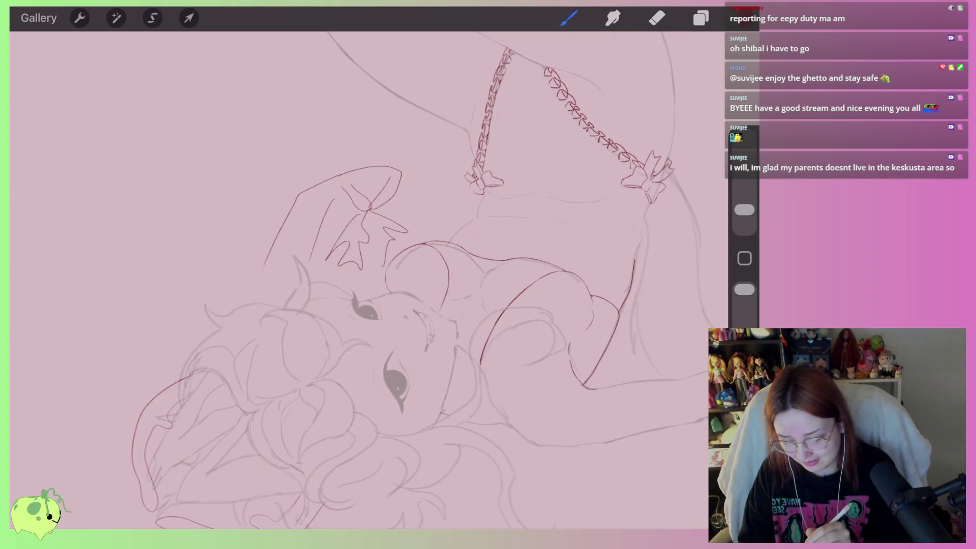
pyautogui.scroll(-5, 398, 204)
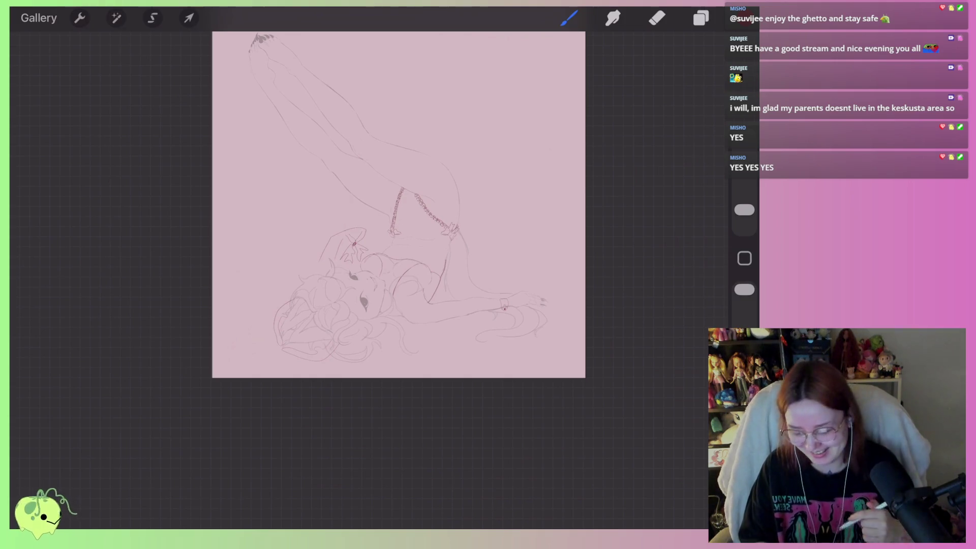
pyautogui.scroll(5, 368, 249)
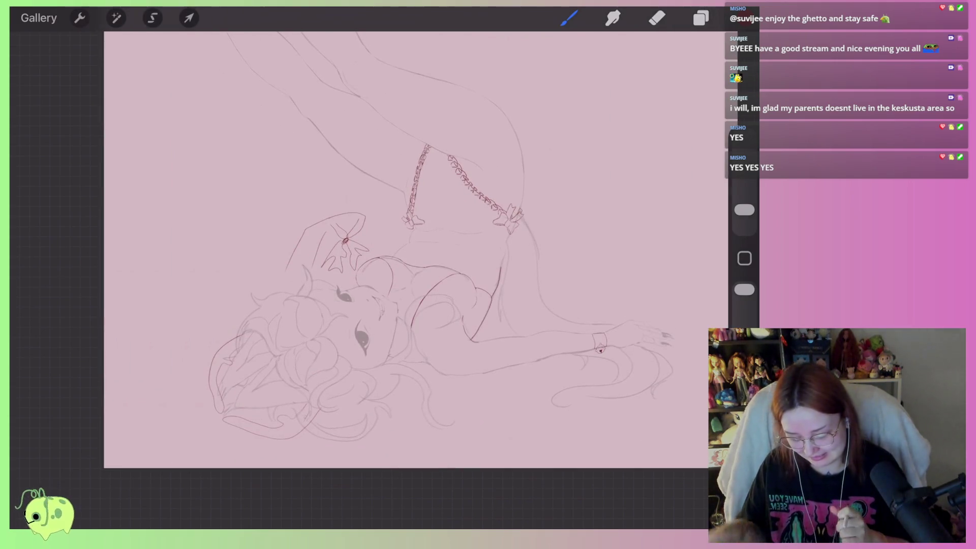
pyautogui.scroll(2, 366, 264)
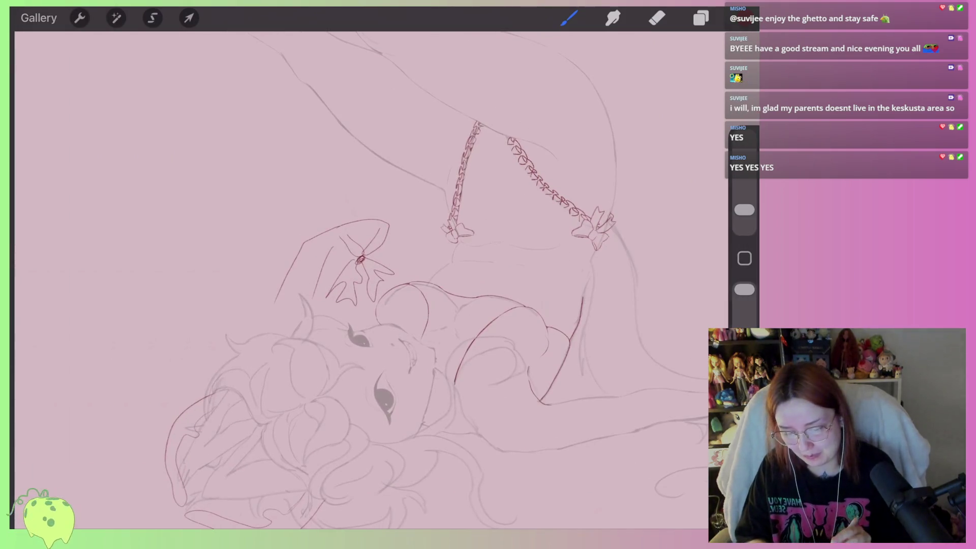
pyautogui.press('e')
pyautogui.moveTo(744, 181); pyautogui.dragTo(744, 173)
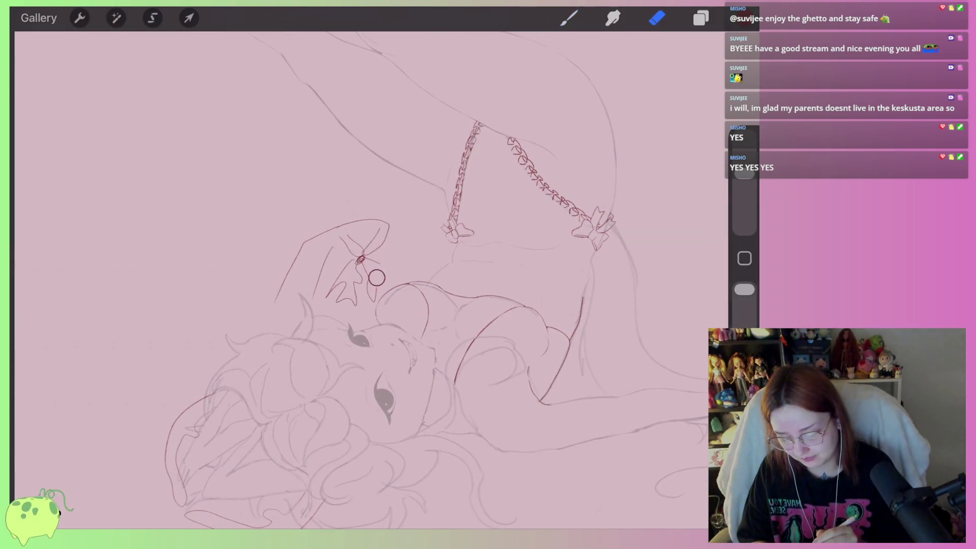
# Erase the hat and its flower ornament so the horned head is bare, then show the layers
pyautogui.moveTo(363, 304)
pyautogui.mouseDown()
pyautogui.moveTo(382, 240)
pyautogui.moveTo(370, 290)
pyautogui.moveTo(364, 255)
pyautogui.moveTo(263, 282)
pyautogui.moveTo(371, 226)
pyautogui.mouseUp()
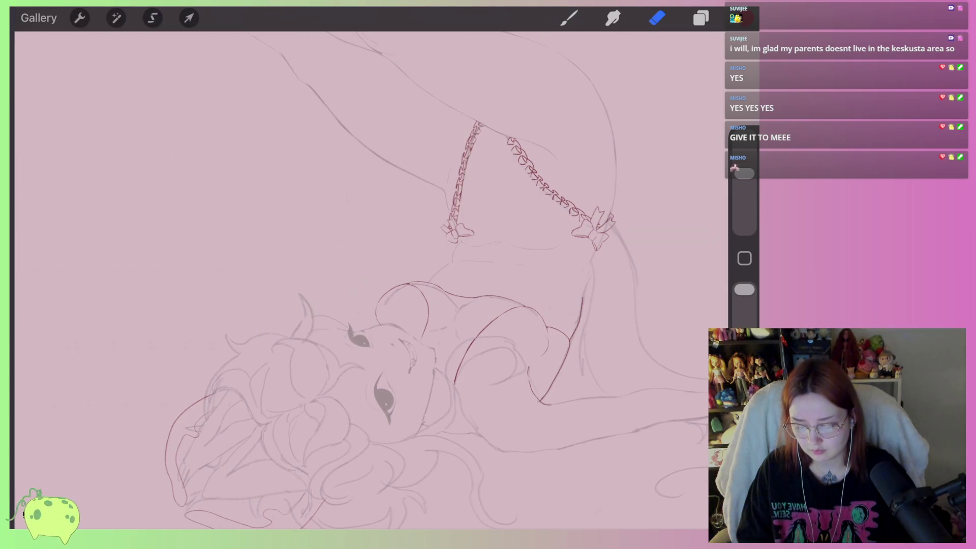
pyautogui.scroll(-3, 416, 219)
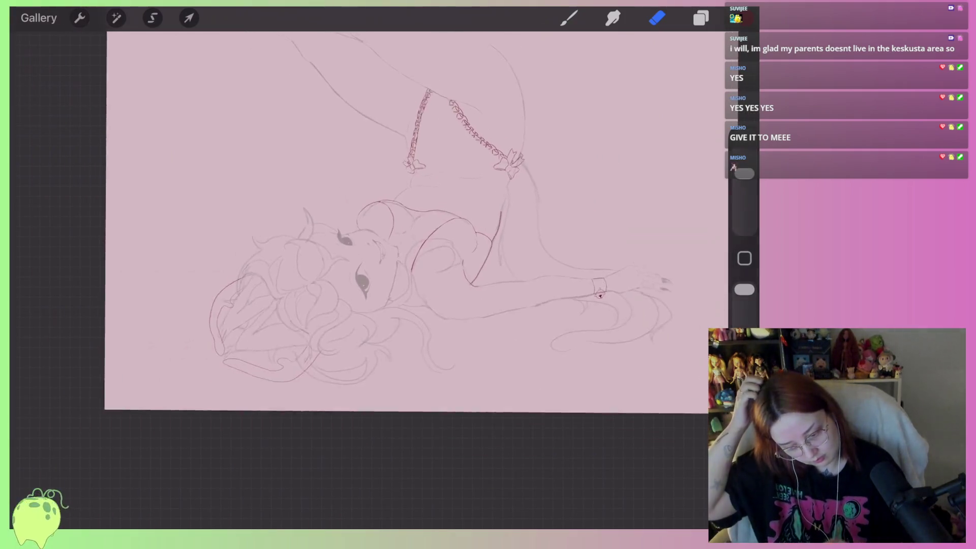
pyautogui.scroll(2, 417, 254)
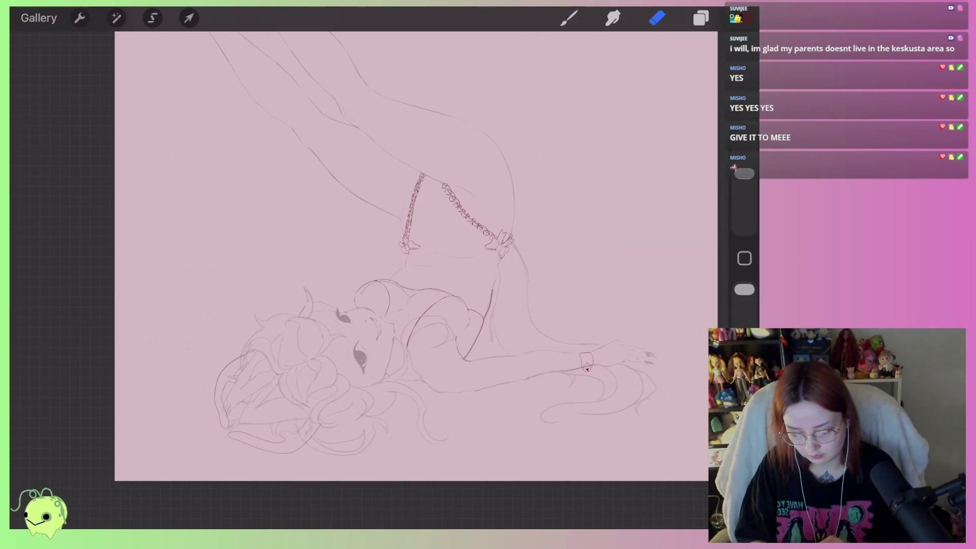
pyautogui.scroll(3, 356, 279)
pyautogui.click(700, 18)
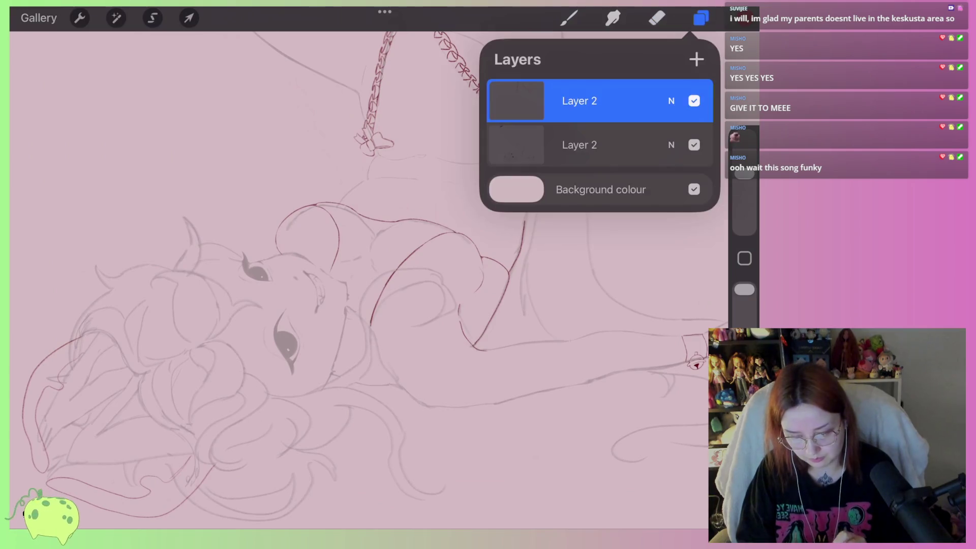
# Raise the top Layer 2 to full opacity, then select the lower sketch layer with the Eraser
pyautogui.click(671, 100)
pyautogui.moveTo(549, 197); pyautogui.dragTo(701, 197)
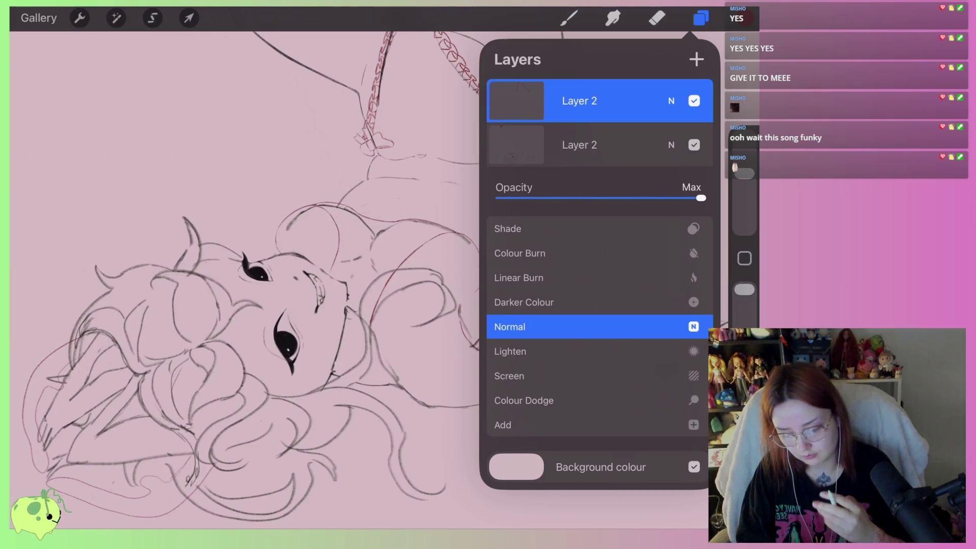
pyautogui.click(671, 101)
pyautogui.click(580, 144)
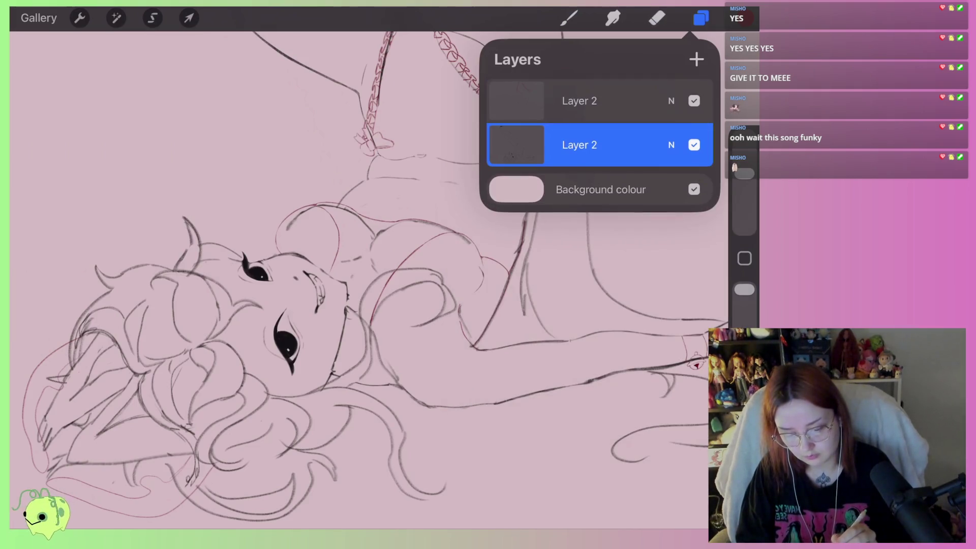
pyautogui.click(657, 18)
pyautogui.scroll(5, 356, 255)
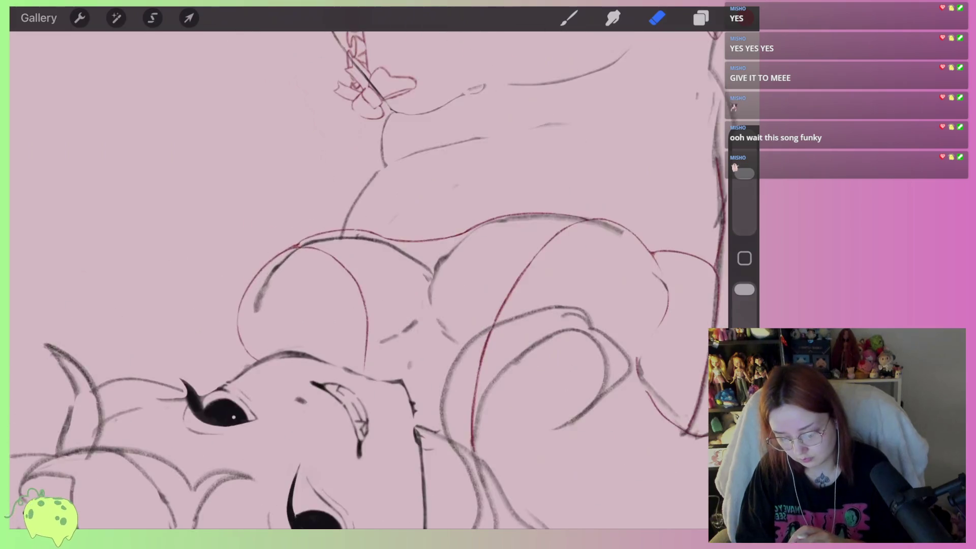
# Erase the grey sketch lines around the body and along the upper and lower red contours
pyautogui.moveTo(261, 310); pyautogui.dragTo(252, 379)
pyautogui.moveTo(300, 285)
pyautogui.mouseDown()
pyautogui.moveTo(392, 262)
pyautogui.moveTo(430, 265)
pyautogui.moveTo(523, 226)
pyautogui.moveTo(430, 370)
pyautogui.moveTo(503, 342)
pyautogui.moveTo(549, 346)
pyautogui.mouseUp()
pyautogui.scroll(-2, 356, 279)
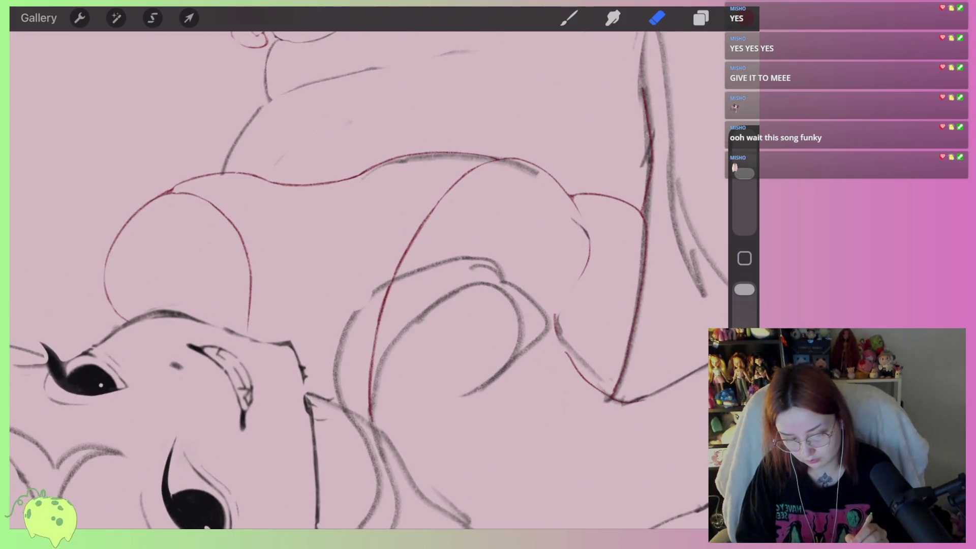
pyautogui.moveTo(364, 194)
pyautogui.mouseDown()
pyautogui.moveTo(506, 176)
pyautogui.moveTo(400, 152)
pyautogui.moveTo(275, 177)
pyautogui.mouseUp()
pyautogui.scroll(-2, 369, 280)
pyautogui.scroll(2, 369, 280)
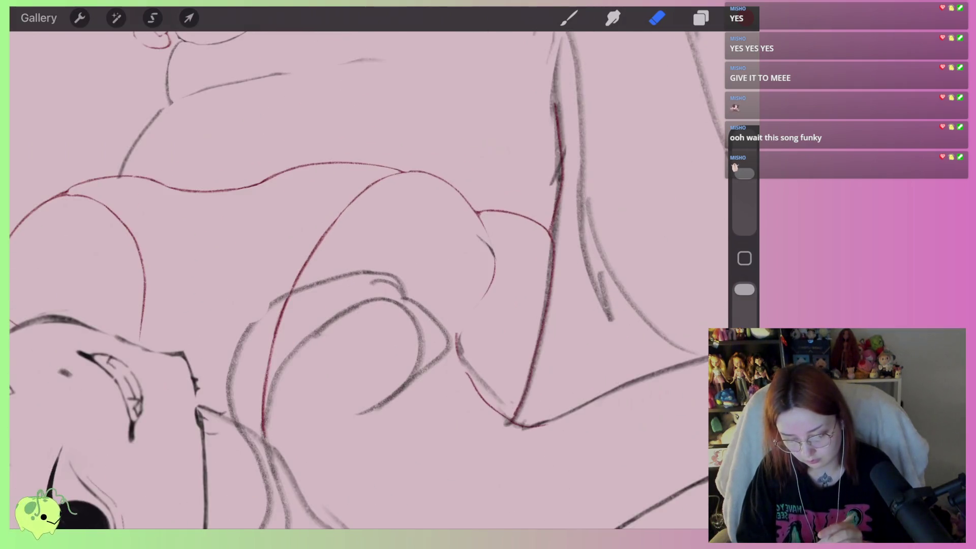
pyautogui.scroll(-2, 369, 279)
pyautogui.scroll(1, 369, 280)
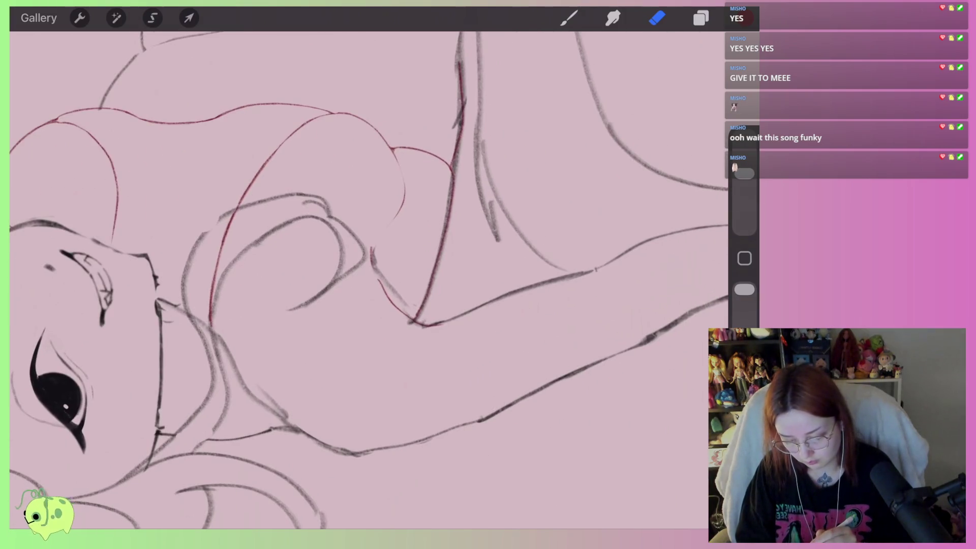
pyautogui.moveTo(382, 235)
pyautogui.mouseDown()
pyautogui.moveTo(395, 307)
pyautogui.moveTo(428, 257)
pyautogui.moveTo(438, 185)
pyautogui.moveTo(412, 313)
pyautogui.mouseUp()
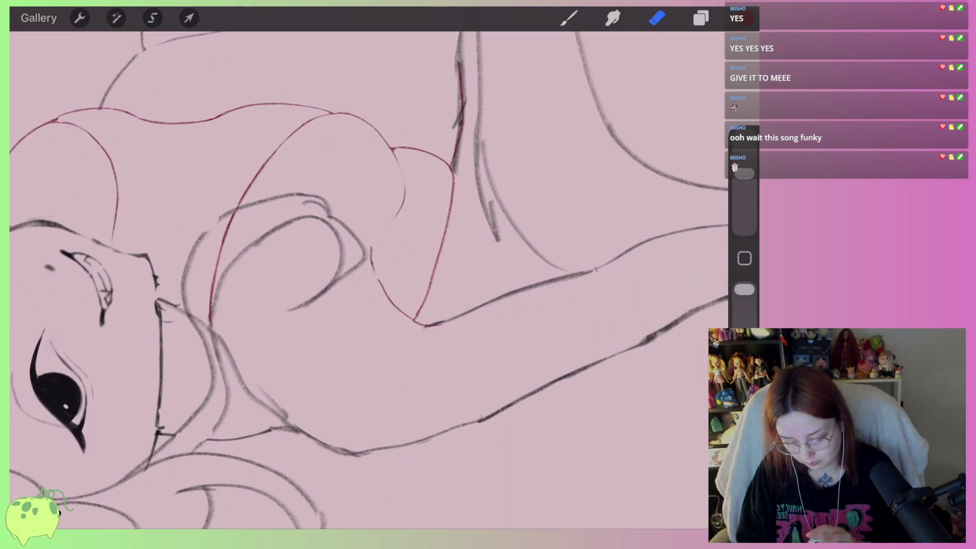
# Clear the grey lines beside the red hip contour and lighten the sketch around the bow
pyautogui.scroll(3, 369, 280)
pyautogui.moveTo(409, 351); pyautogui.dragTo(410, 277)
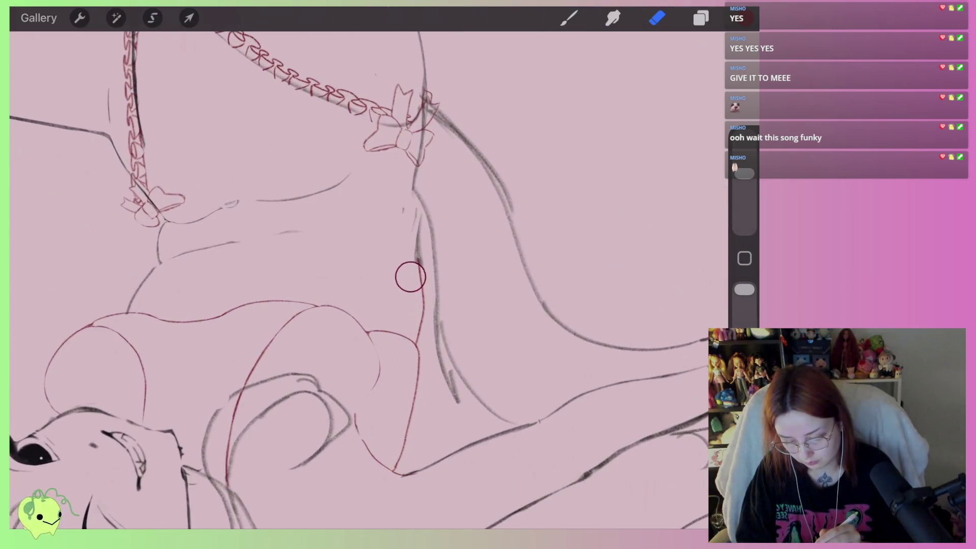
pyautogui.scroll(-3, 359, 280)
pyautogui.scroll(1, 359, 280)
pyautogui.scroll(3, 359, 279)
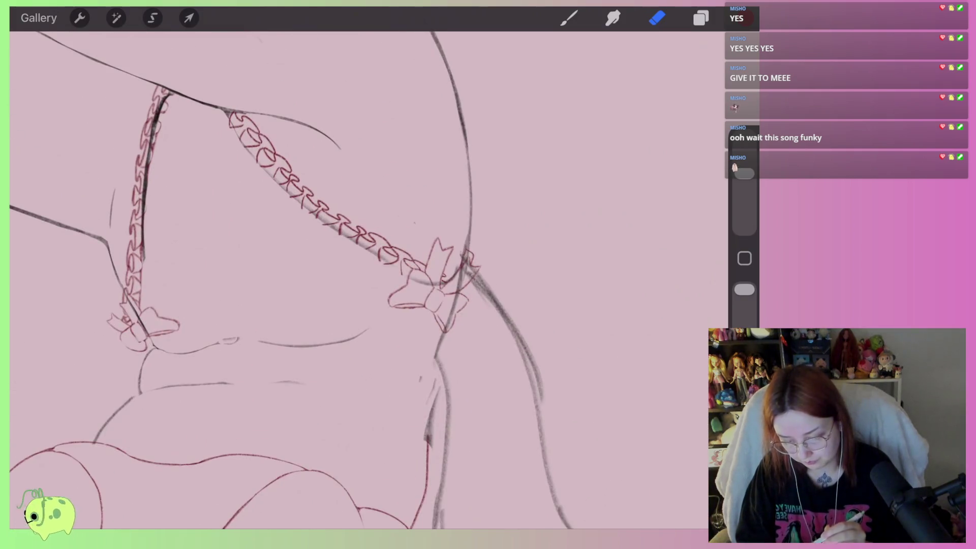
pyautogui.scroll(3, 330, 280)
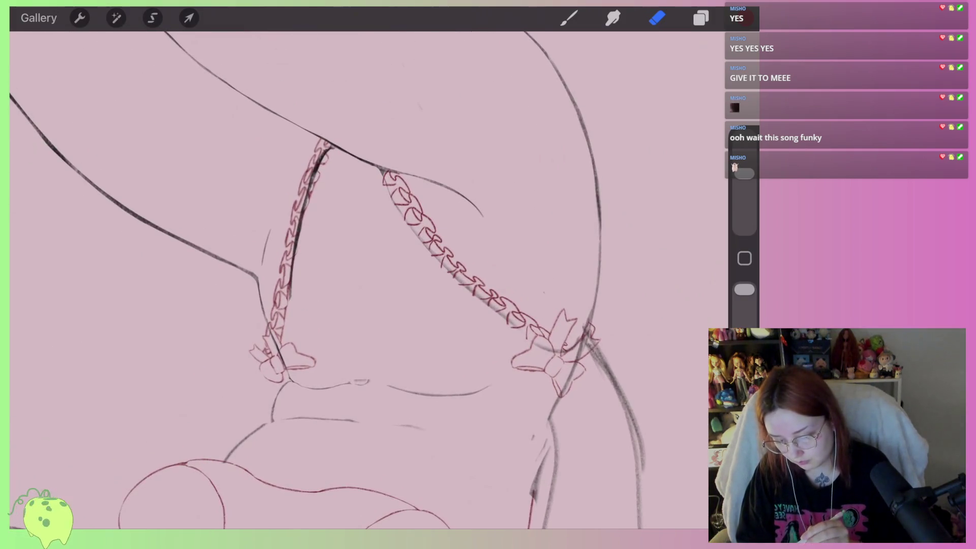
pyautogui.scroll(3, 356, 279)
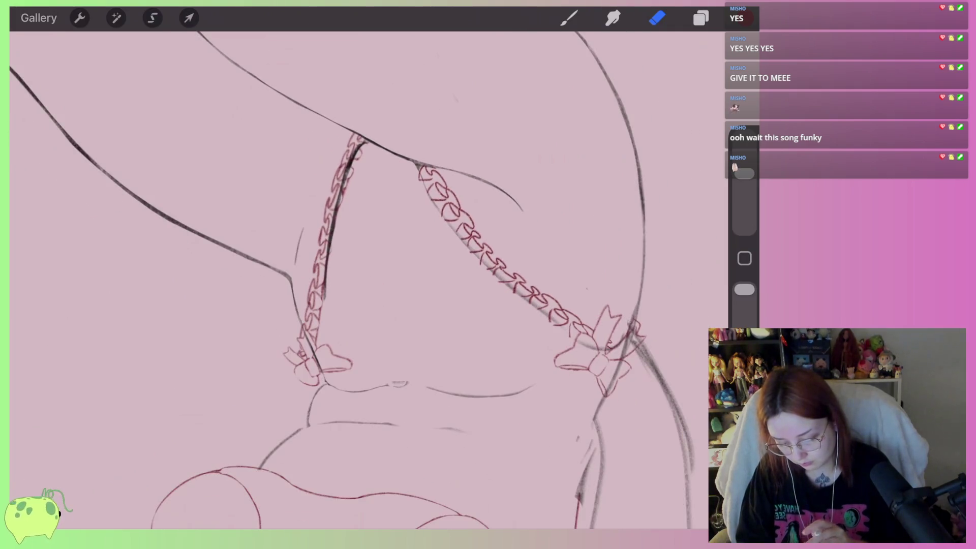
pyautogui.scroll(2, 356, 280)
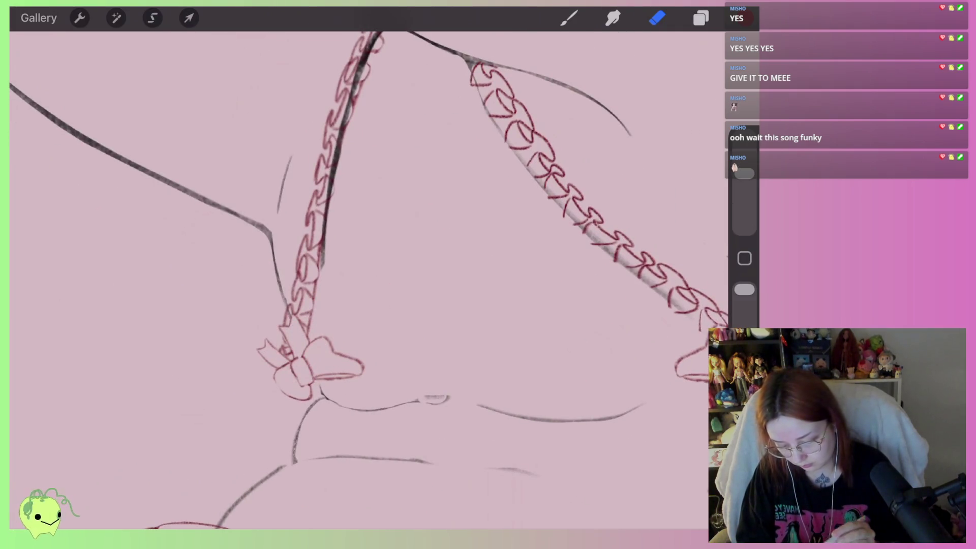
pyautogui.scroll(3, 356, 280)
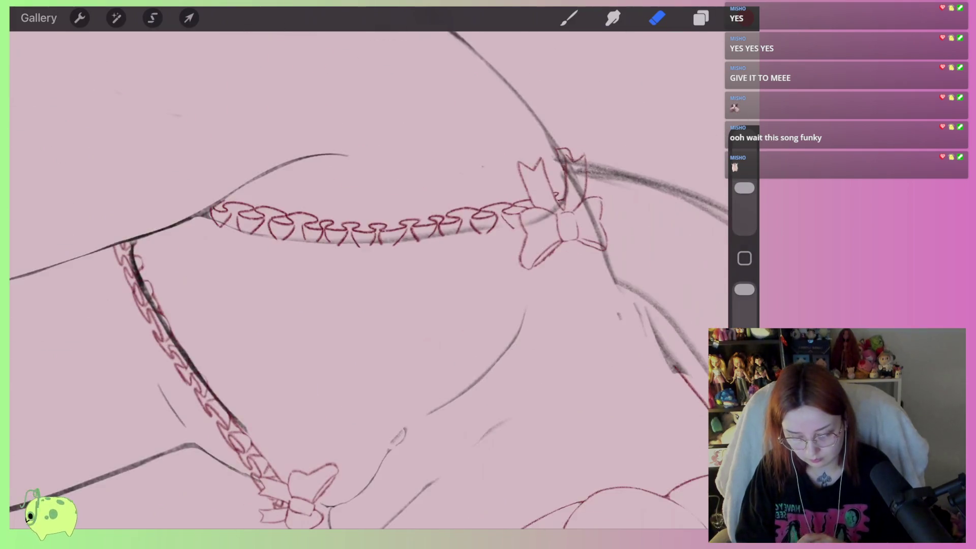
pyautogui.scroll(1, 356, 280)
pyautogui.moveTo(473, 265)
pyautogui.mouseDown()
pyautogui.moveTo(497, 238)
pyautogui.moveTo(526, 228)
pyautogui.moveTo(543, 265)
pyautogui.mouseUp()
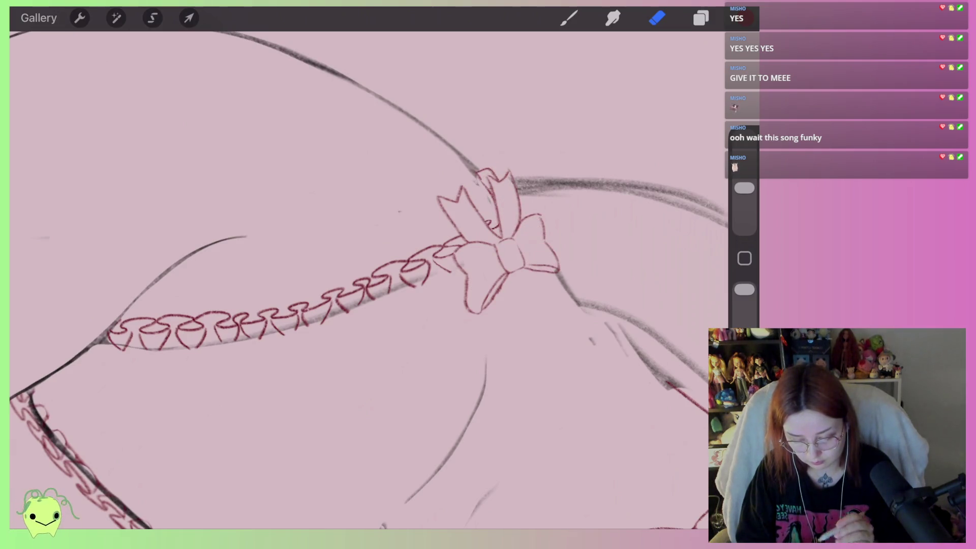
pyautogui.scroll(-2, 355, 279)
pyautogui.scroll(1, 356, 280)
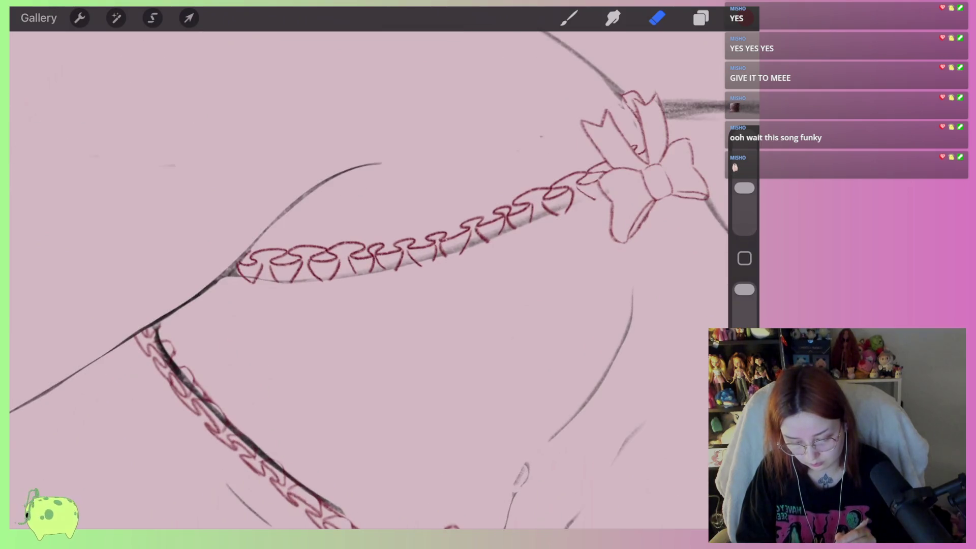
# Erase the grey sketch lines running beneath the upper and lower garter chains
pyautogui.moveTo(543, 192); pyautogui.dragTo(423, 245)
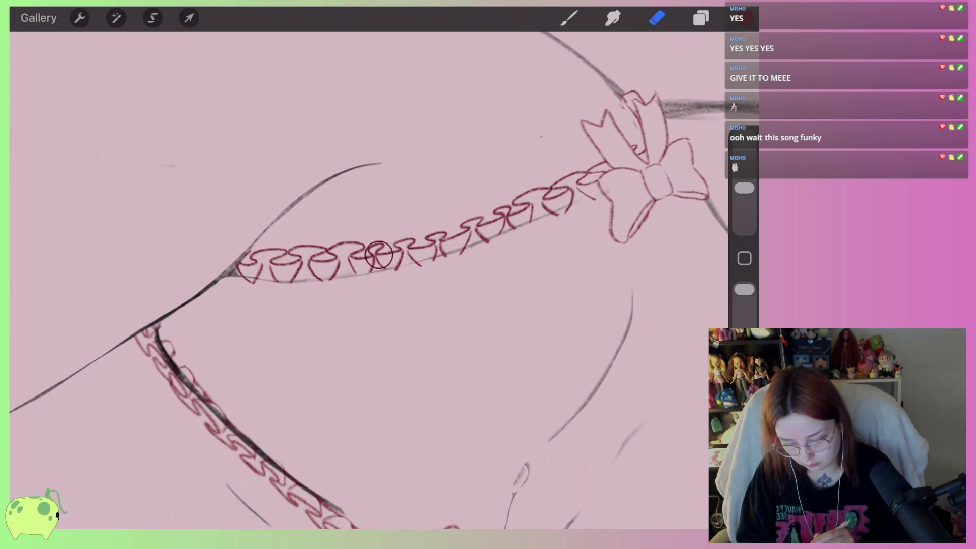
pyautogui.moveTo(323, 264); pyautogui.dragTo(283, 263)
pyautogui.hscroll(-4, 356, 279)
pyautogui.scroll(-3, 355, 280)
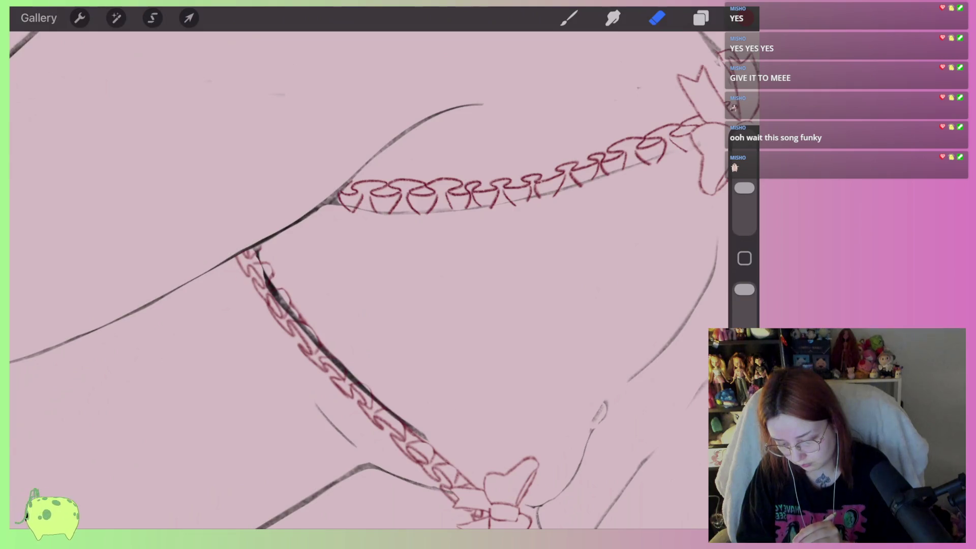
pyautogui.scroll(5, 356, 280)
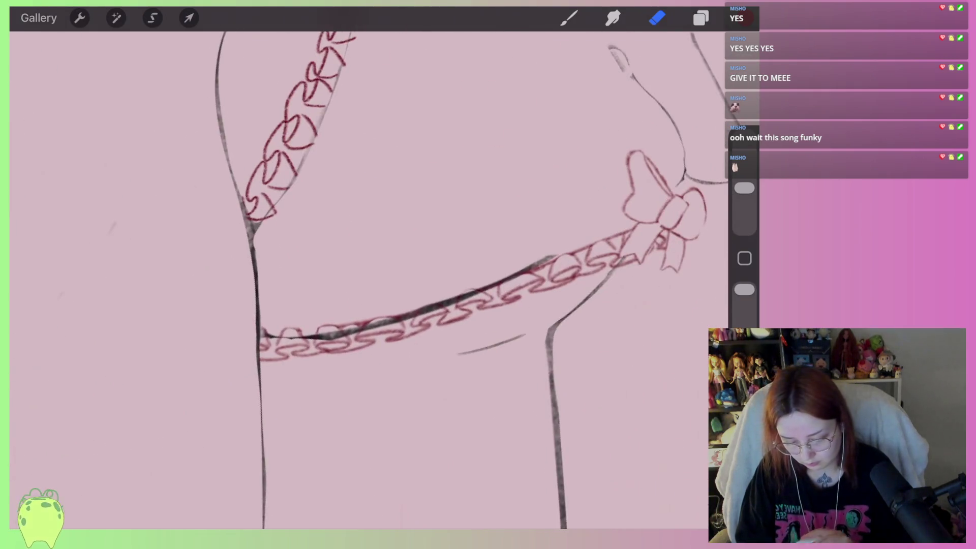
pyautogui.moveTo(552, 258)
pyautogui.mouseDown()
pyautogui.moveTo(506, 263)
pyautogui.moveTo(412, 315)
pyautogui.moveTo(262, 336)
pyautogui.mouseUp()
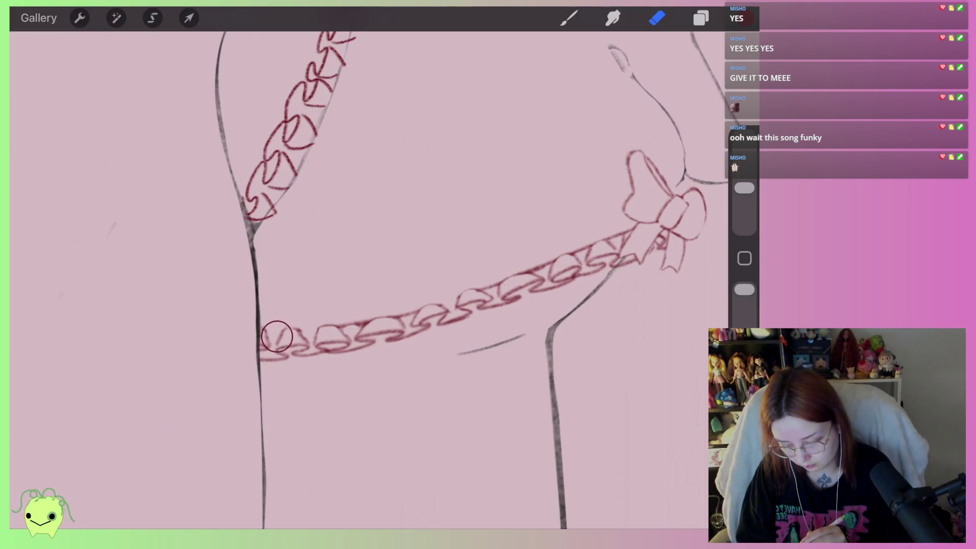
pyautogui.scroll(-5, 369, 280)
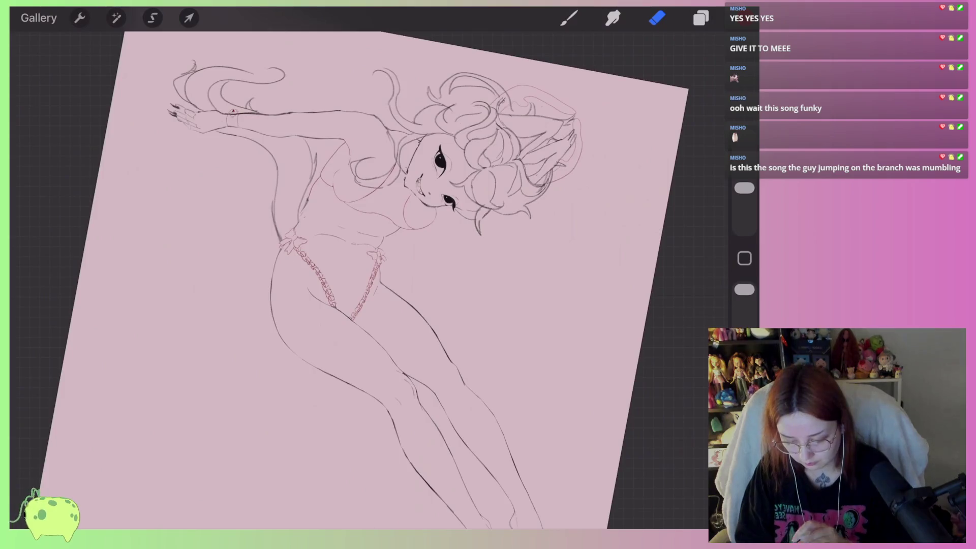
pyautogui.scroll(1, 369, 279)
pyautogui.scroll(2, 370, 279)
pyautogui.scroll(2, 369, 280)
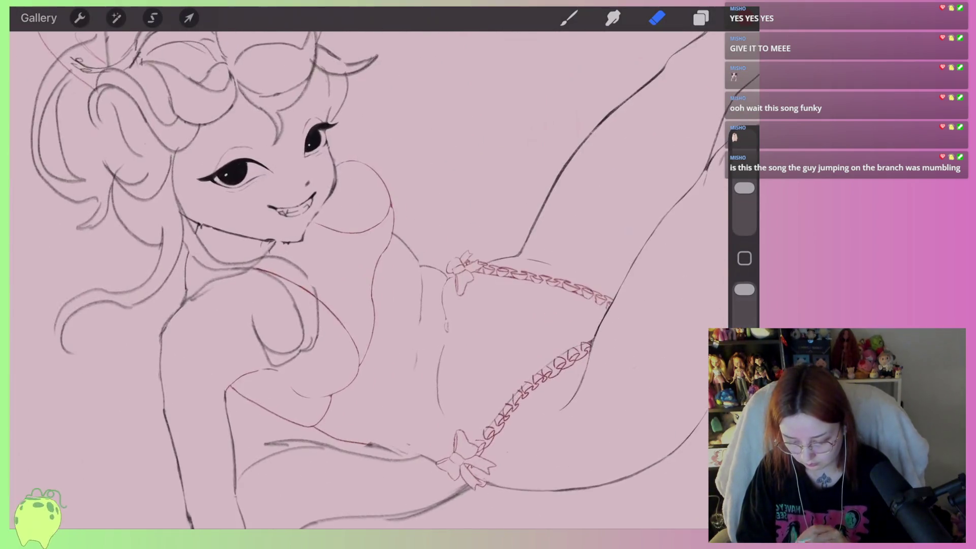
pyautogui.scroll(2, 369, 279)
pyautogui.scroll(-2, 369, 280)
pyautogui.scroll(-1, 369, 280)
pyautogui.scroll(1, 369, 279)
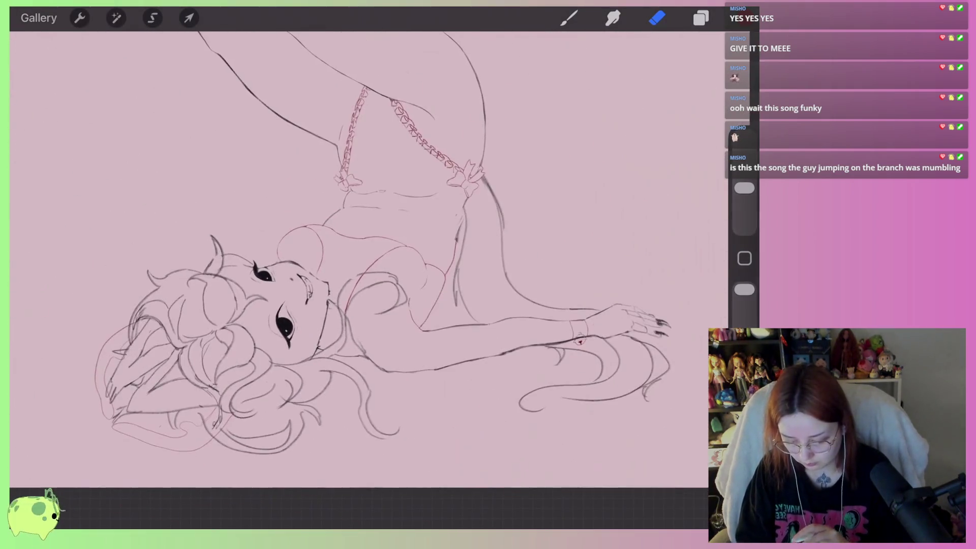
pyautogui.scroll(2, 369, 280)
pyautogui.scroll(-2, 369, 280)
pyautogui.scroll(-1, 369, 280)
pyautogui.scroll(2, 369, 280)
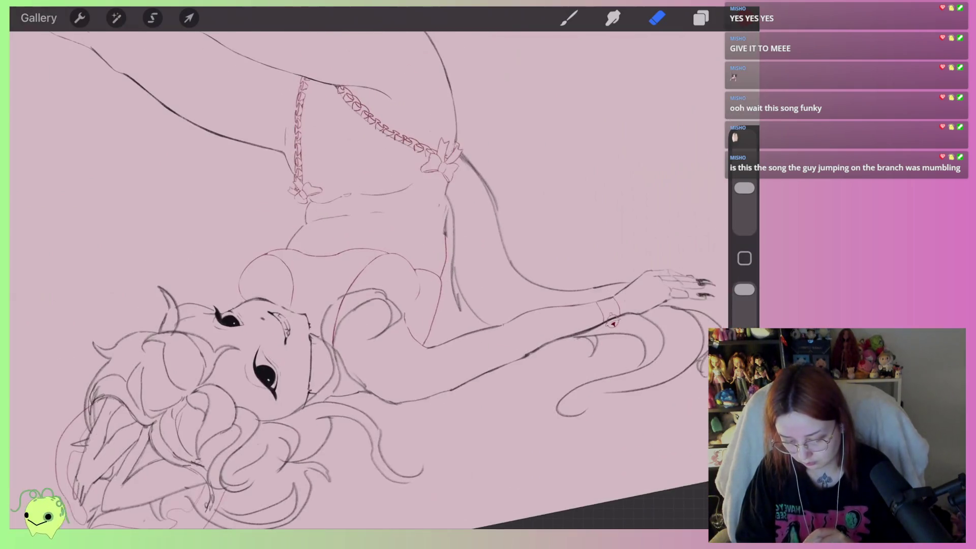
pyautogui.scroll(1, 369, 280)
pyautogui.scroll(2, 369, 279)
pyautogui.click(701, 18)
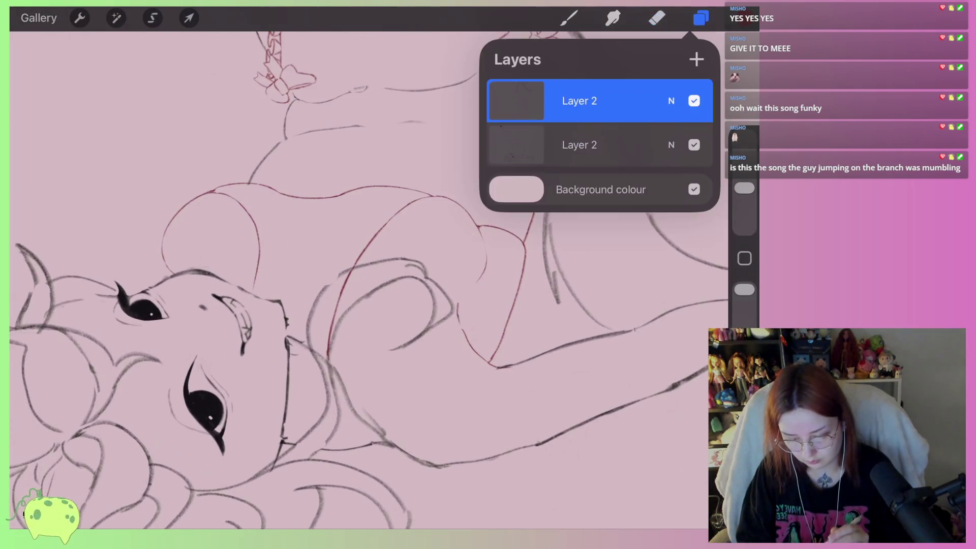
pyautogui.click(701, 18)
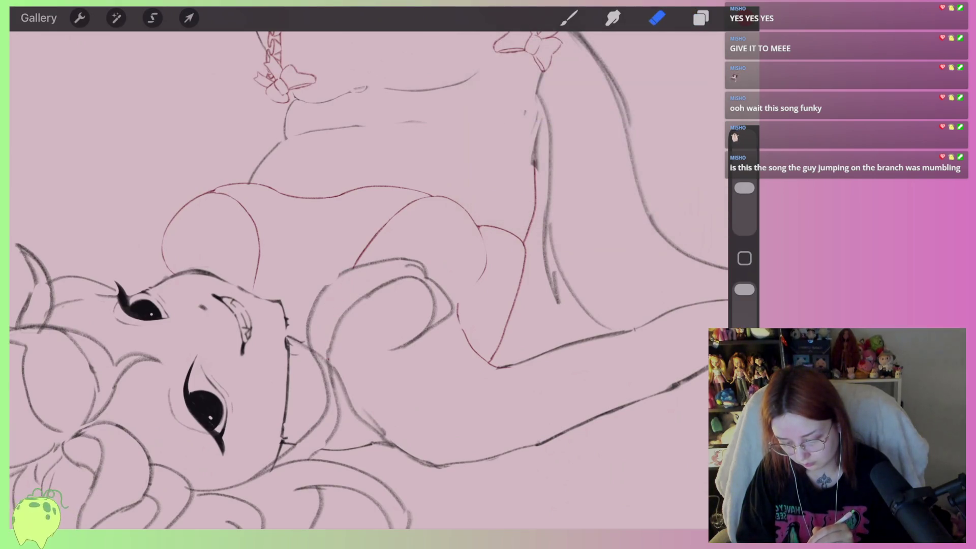
pyautogui.scroll(-2, 369, 280)
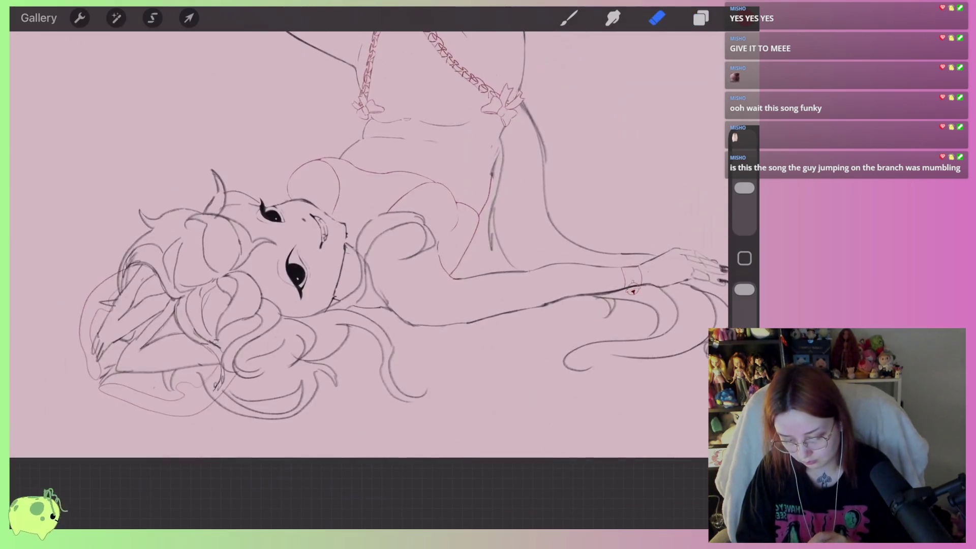
pyautogui.scroll(-2, 369, 279)
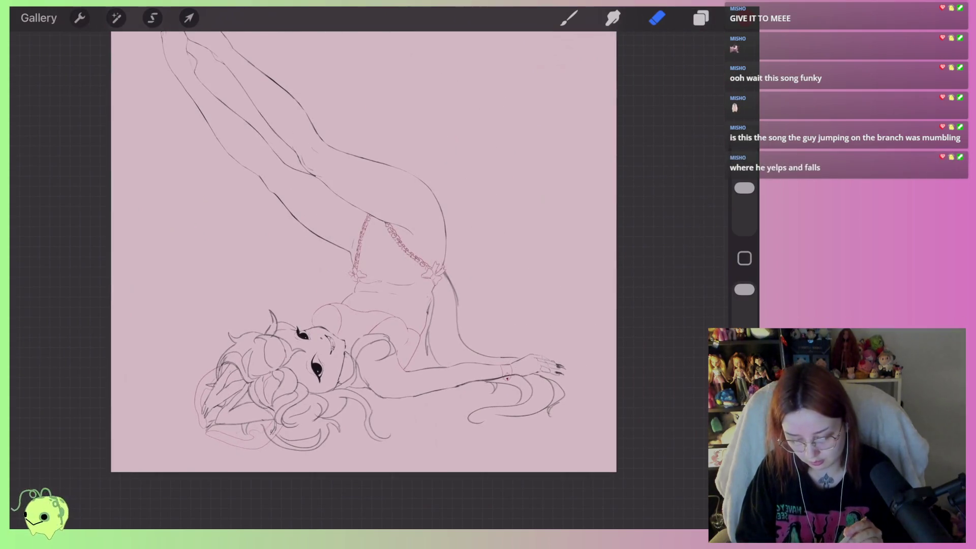
pyautogui.scroll(3, 483, 366)
pyautogui.click(701, 18)
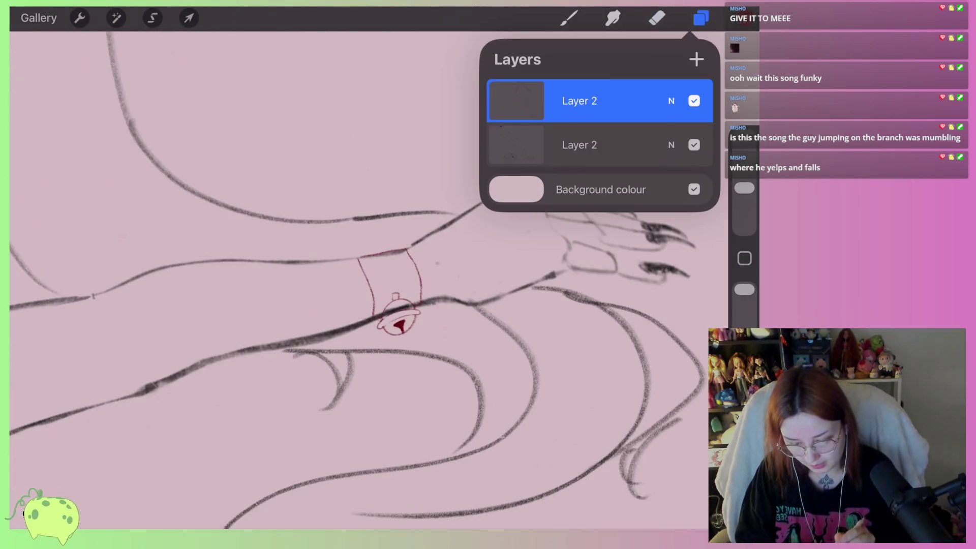
pyautogui.click(589, 144)
pyautogui.click(701, 18)
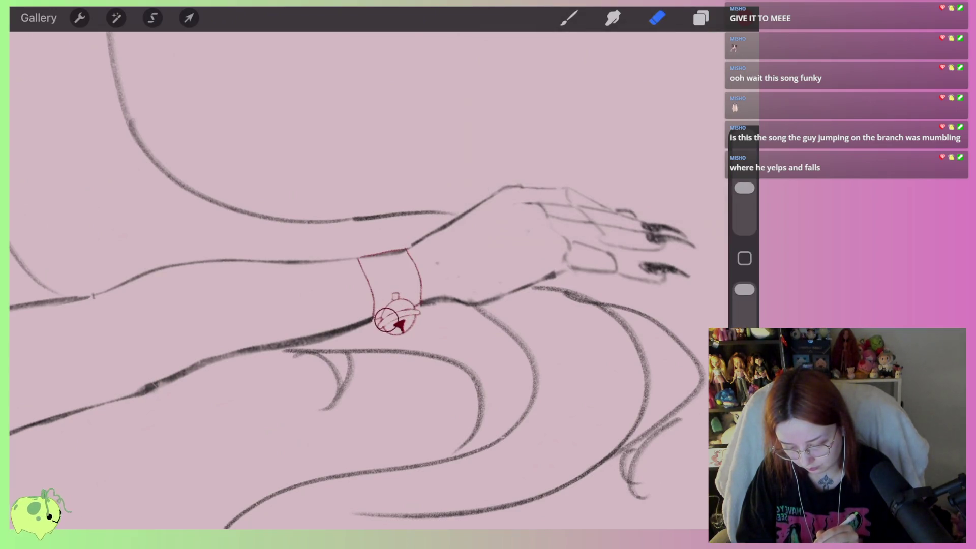
pyautogui.moveTo(396, 314); pyautogui.dragTo(405, 308)
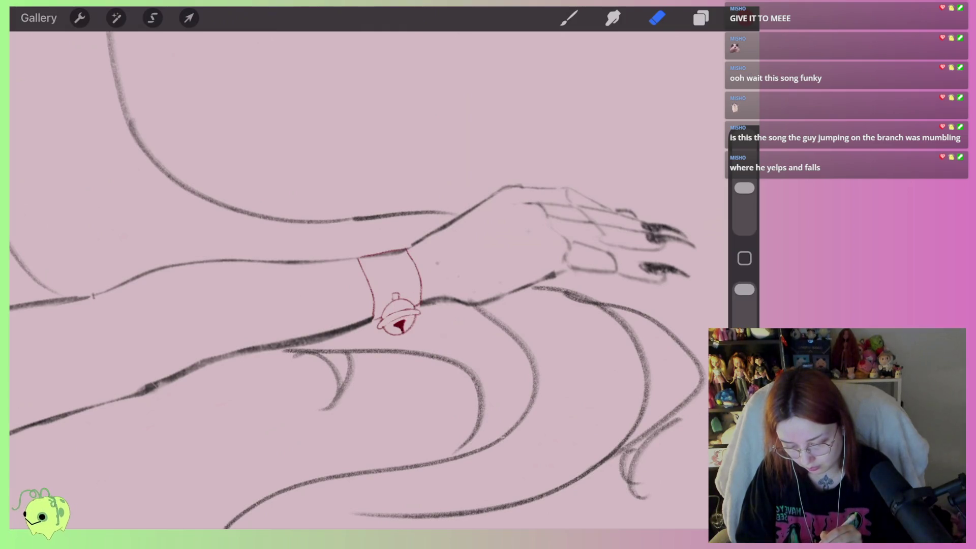
pyautogui.scroll(-3, 396, 285)
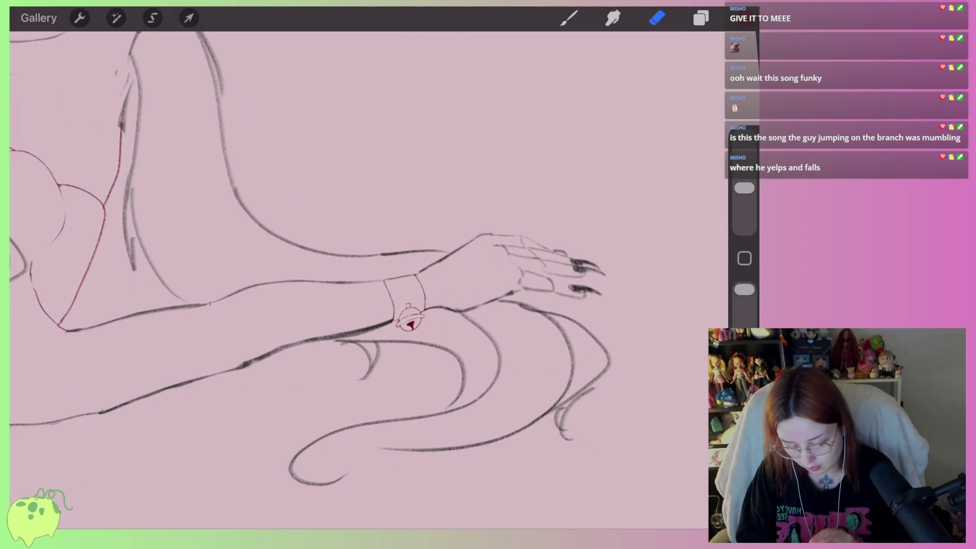
pyautogui.scroll(-5, 401, 282)
pyautogui.scroll(-3, 351, 254)
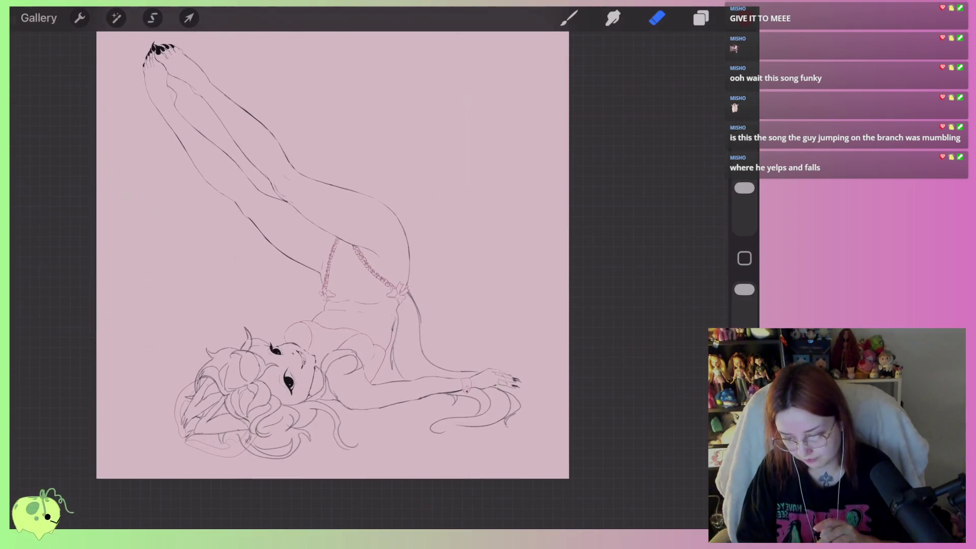
pyautogui.scroll(-1, 356, 254)
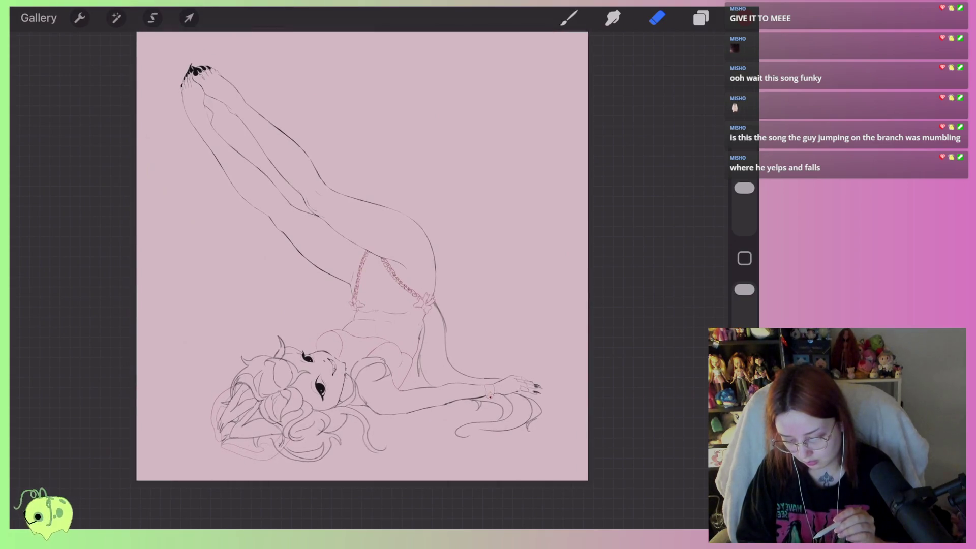
pyautogui.scroll(3, 330, 386)
pyautogui.scroll(3, 330, 386)
pyautogui.scroll(2, 330, 386)
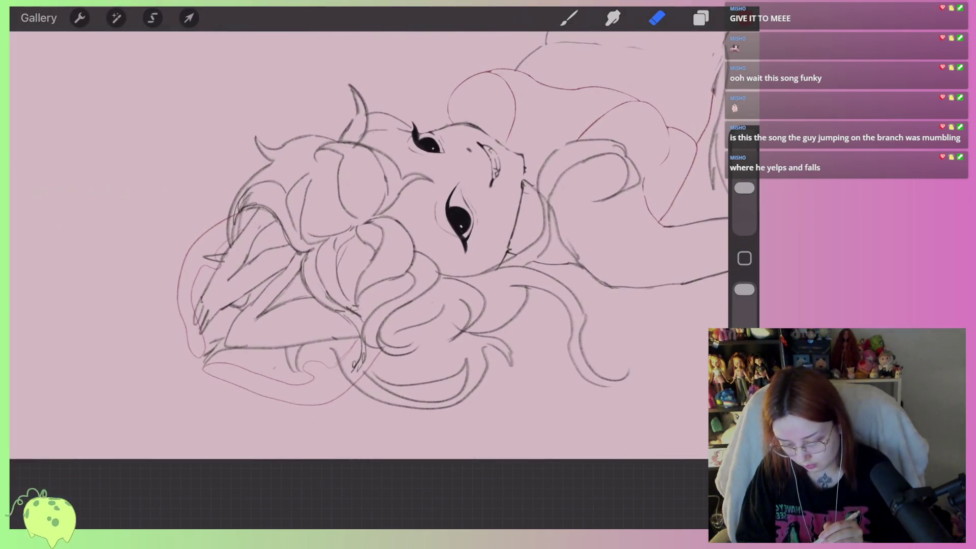
# Select the top Layer 2 and set the Eraser size to 33%
pyautogui.click(701, 18)
pyautogui.click(515, 145)
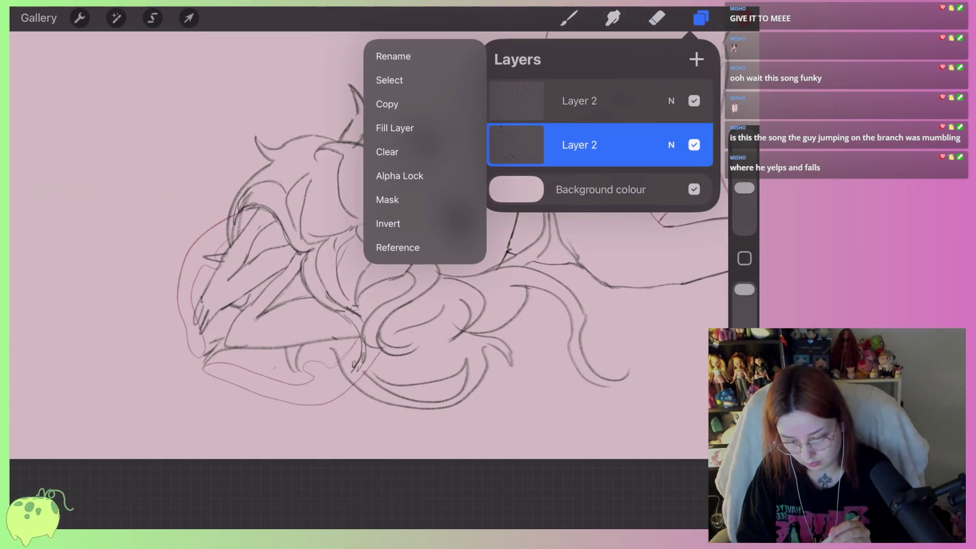
pyautogui.click(516, 145)
pyautogui.click(580, 100)
pyautogui.click(657, 18)
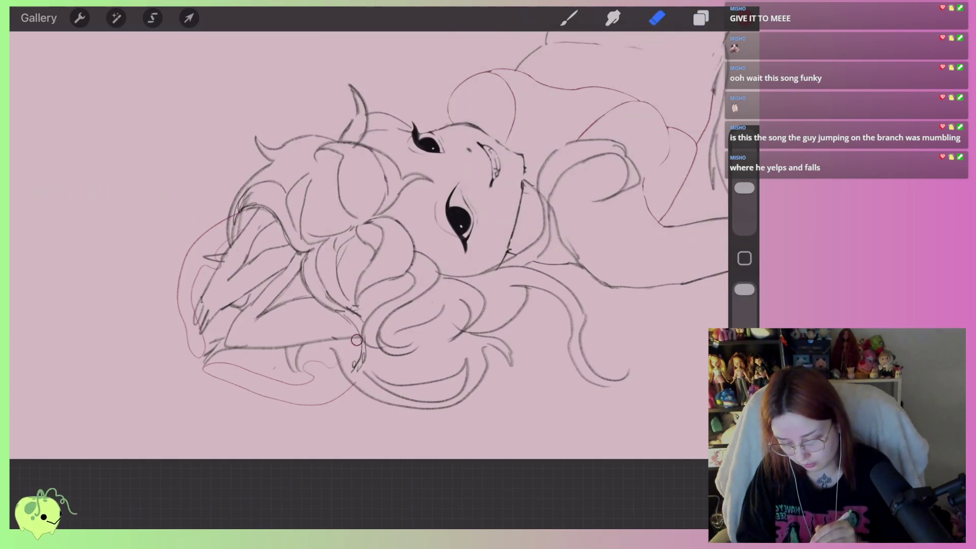
pyautogui.moveTo(369, 386)
pyautogui.mouseDown()
pyautogui.moveTo(326, 402)
pyautogui.moveTo(297, 362)
pyautogui.mouseUp()
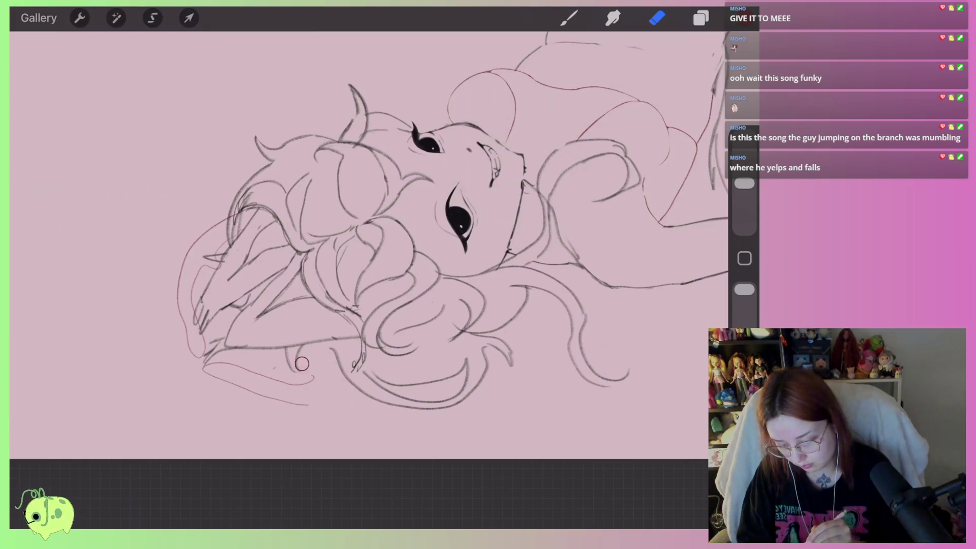
# Erase the leftover red sketch lines near the lower-left curve, along the left arm and by the hair
pyautogui.moveTo(744, 183); pyautogui.dragTo(744, 173)
pyautogui.moveTo(228, 223); pyautogui.dragTo(168, 305)
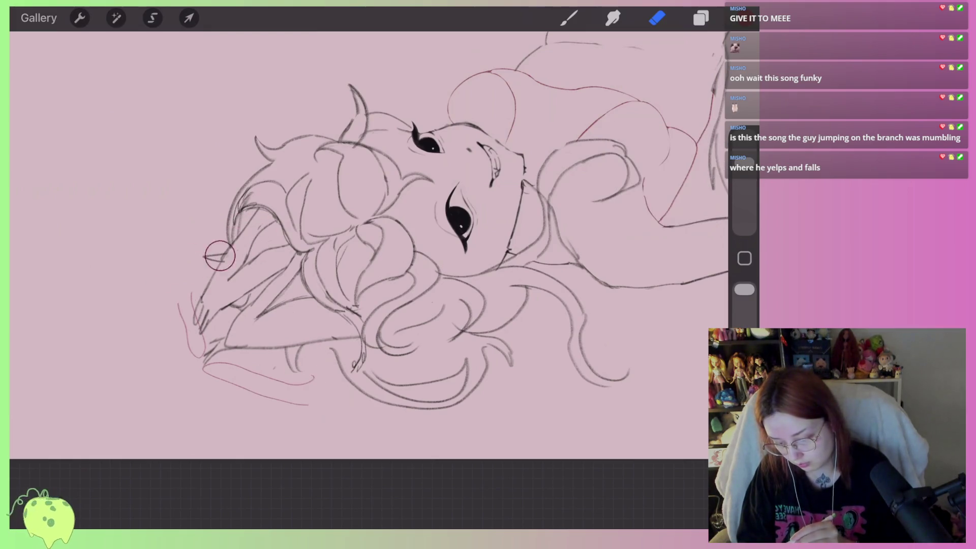
pyautogui.moveTo(220, 254); pyautogui.dragTo(186, 362)
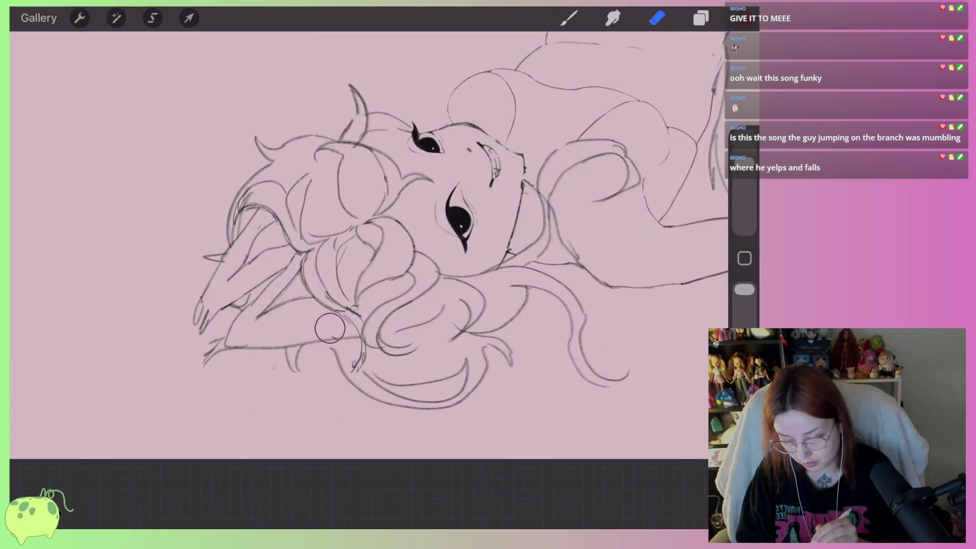
pyautogui.scroll(-5, 355, 229)
pyautogui.scroll(-5, 356, 229)
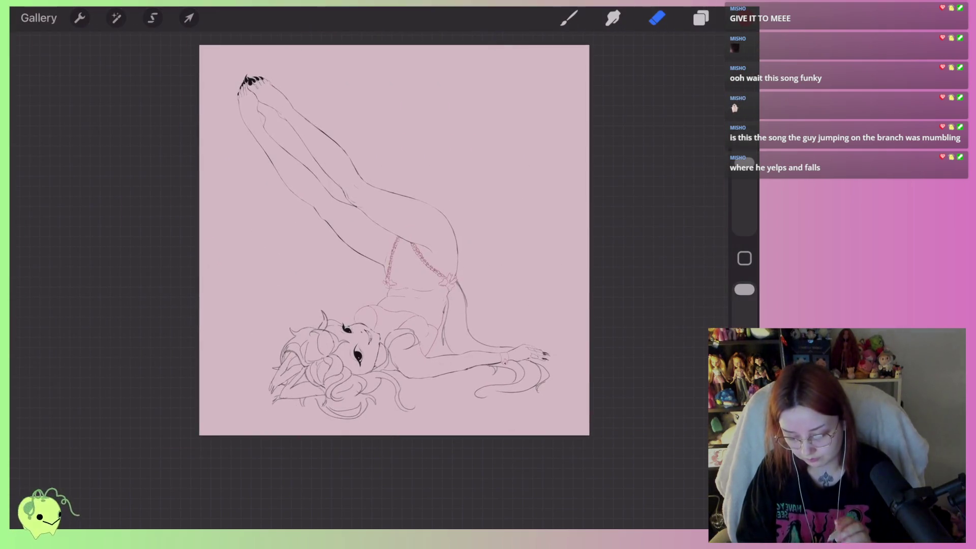
# Merge the two Layer 2s into one, toggle its Alpha Lock on and off, and add an empty layer
pyautogui.click(701, 18)
pyautogui.click(580, 101)
pyautogui.click(403, 292)
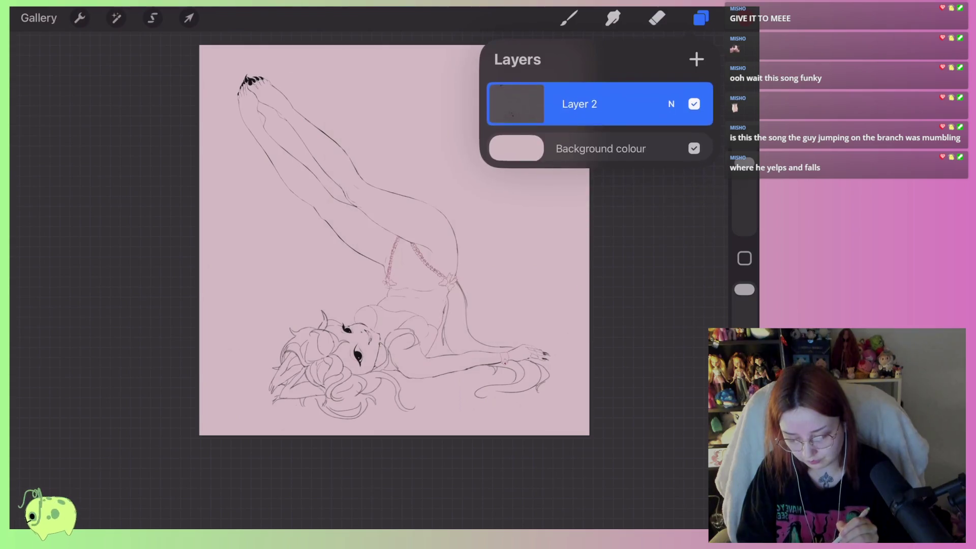
pyautogui.click(579, 100)
pyautogui.click(397, 248)
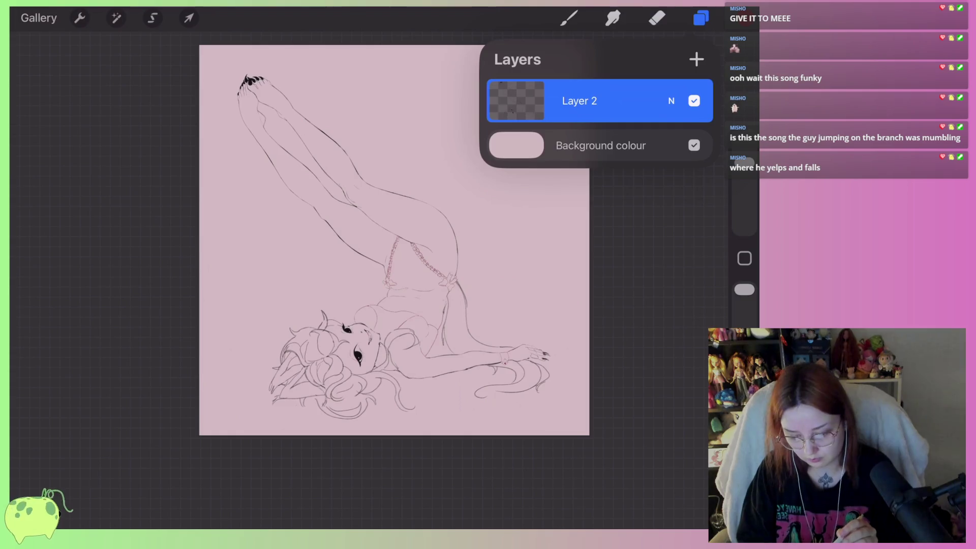
pyautogui.click(580, 100)
pyautogui.click(396, 176)
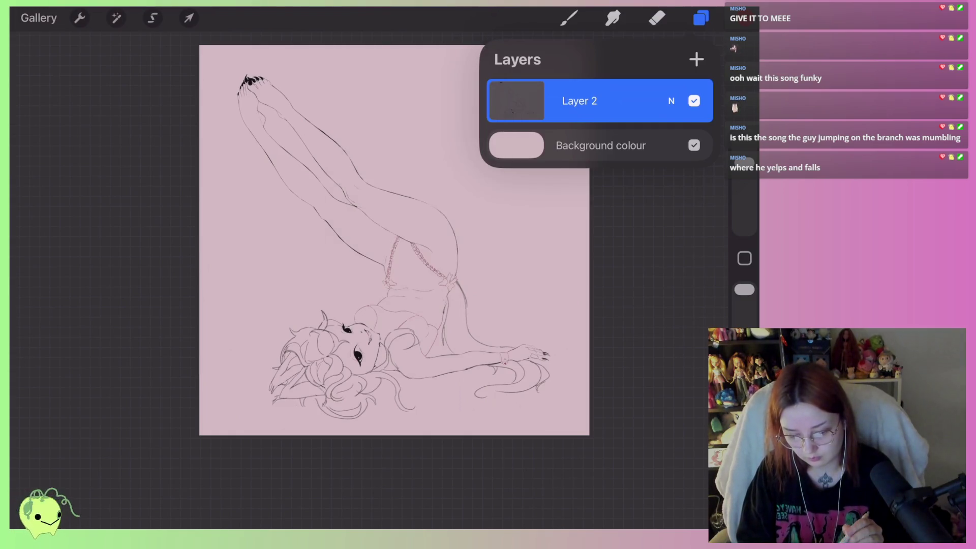
pyautogui.click(697, 59)
pyautogui.click(701, 19)
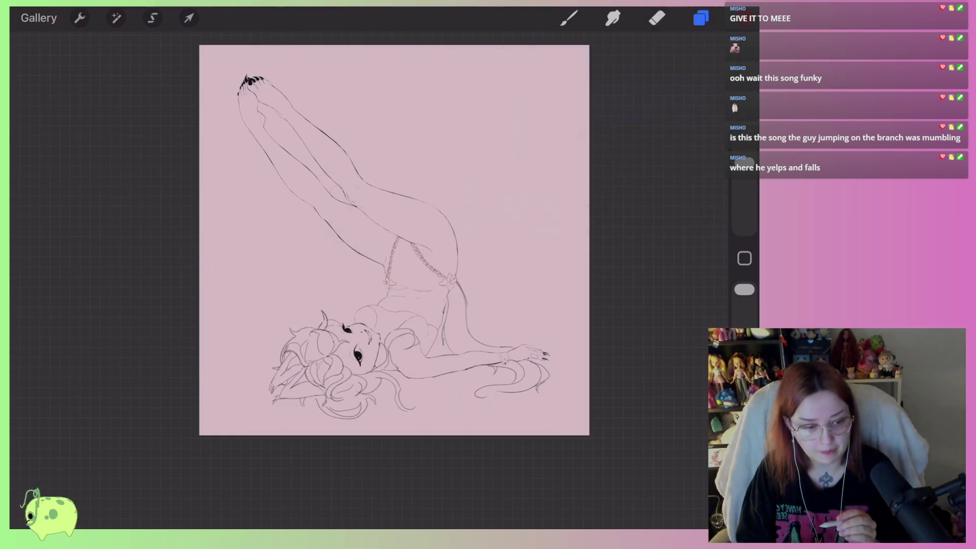
# Mirror the whole reclining figure with Flip Horizontal from the QuickMenu
pyautogui.click(657, 17)
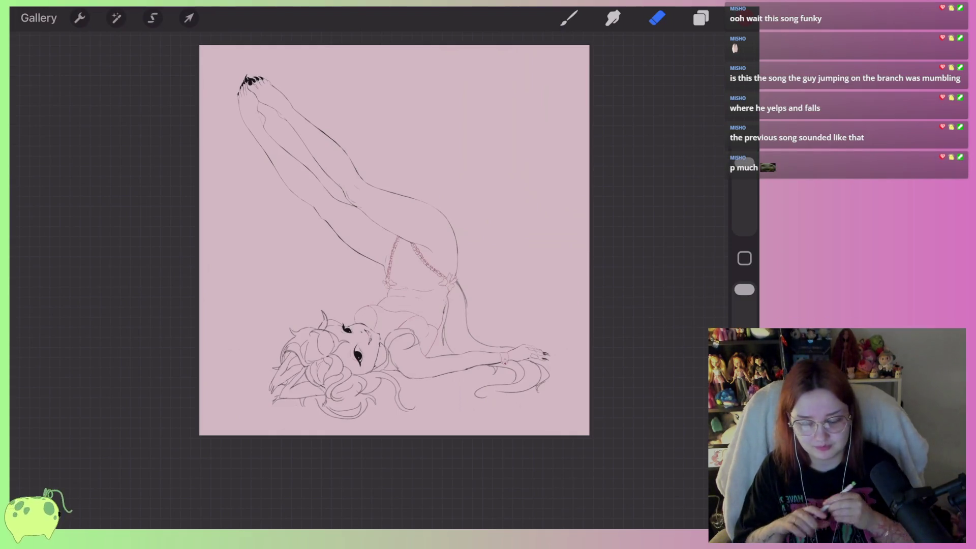
pyautogui.click(745, 258)
pyautogui.click(388, 365)
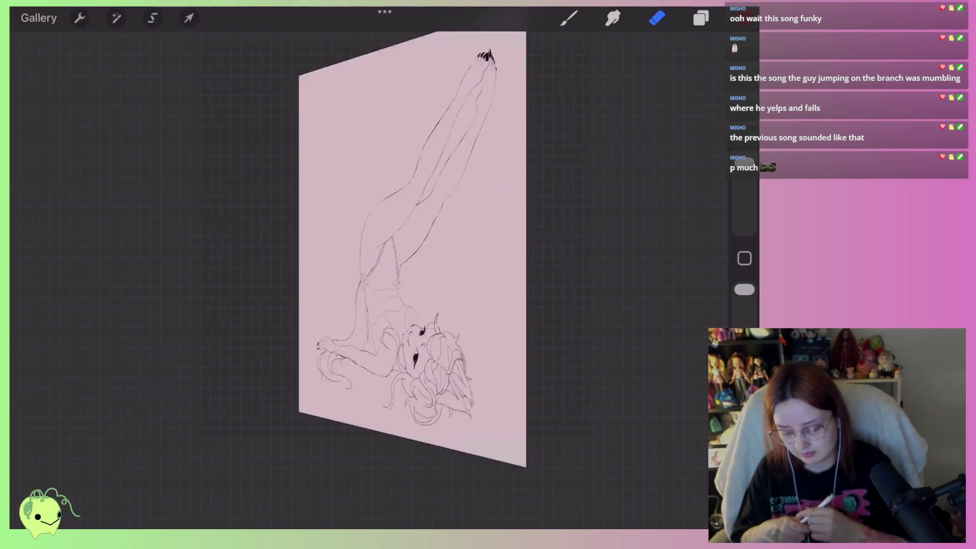
# Pick black, zoom into the blank area and draw the fist study's first short diagonal line
pyautogui.click(701, 17)
pyautogui.click(745, 17)
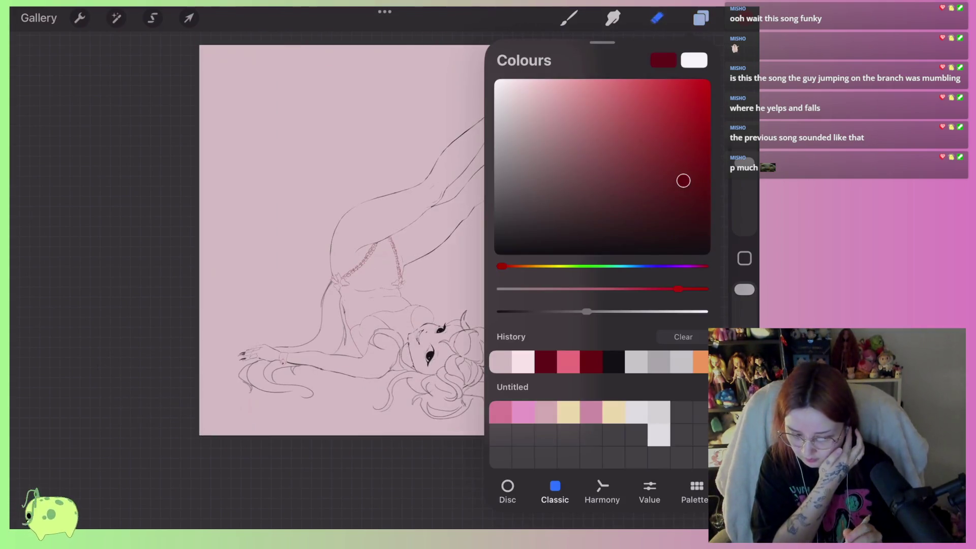
pyautogui.click(494, 255)
pyautogui.click(569, 18)
pyautogui.scroll(5, 336, 274)
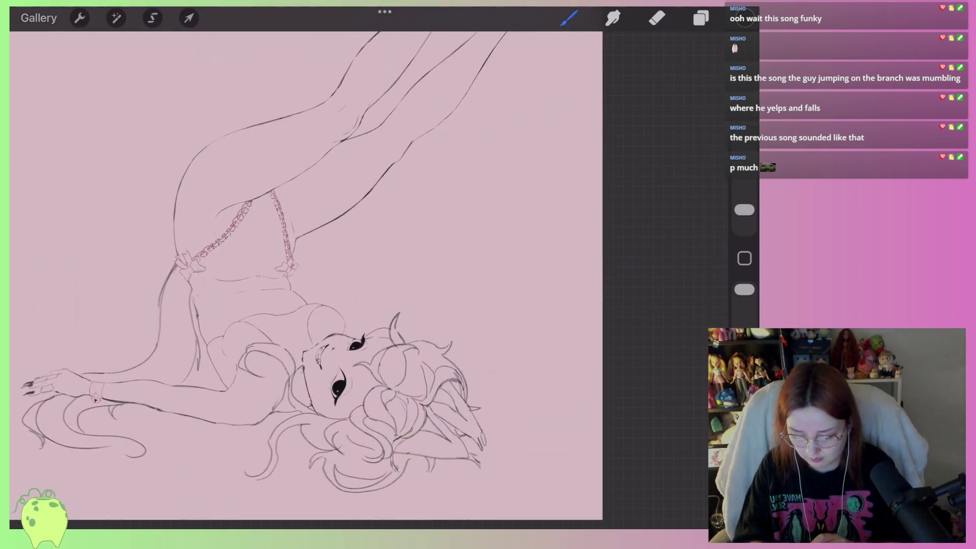
pyautogui.scroll(2, 297, 288)
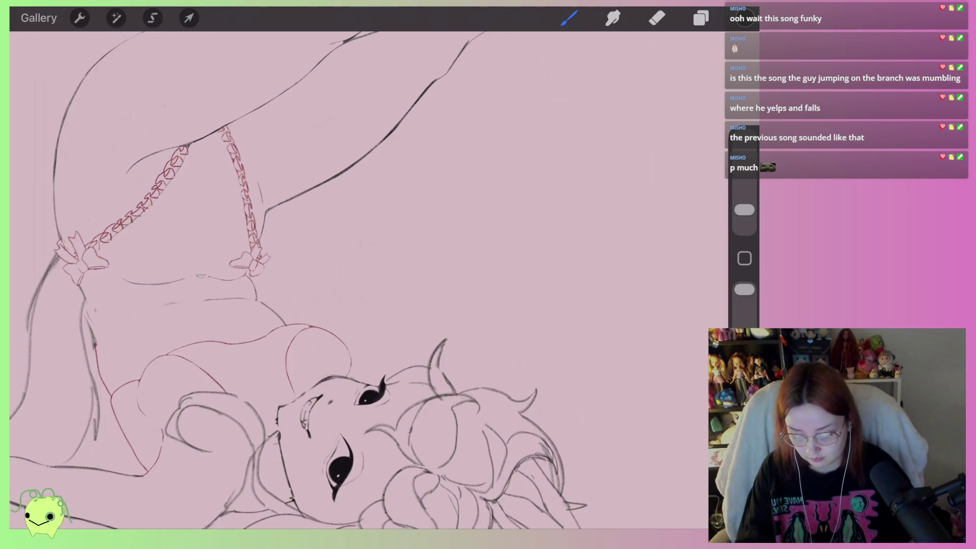
pyautogui.scroll(2, 409, 259)
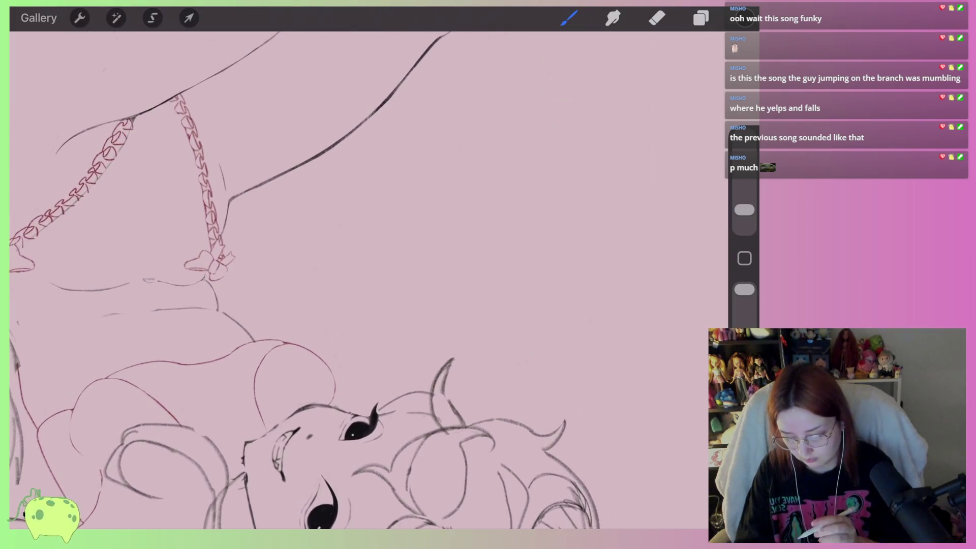
pyautogui.moveTo(345, 231); pyautogui.dragTo(330, 273)
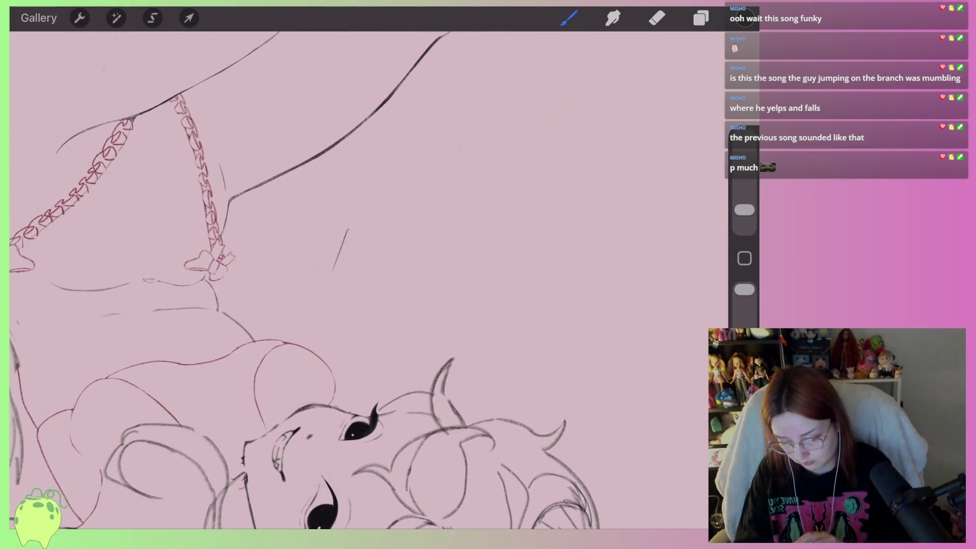
# Outline the fist's top, right, bottom and left edges, the curved thumb line and two finger lines
pyautogui.scroll(2, 366, 239)
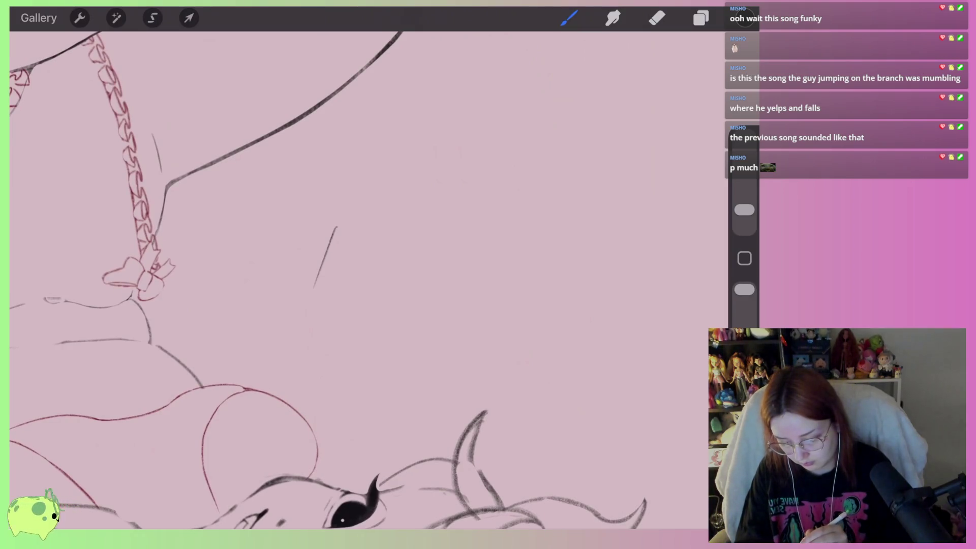
pyautogui.moveTo(344, 225)
pyautogui.mouseDown()
pyautogui.moveTo(425, 235)
pyautogui.moveTo(416, 282)
pyautogui.mouseUp()
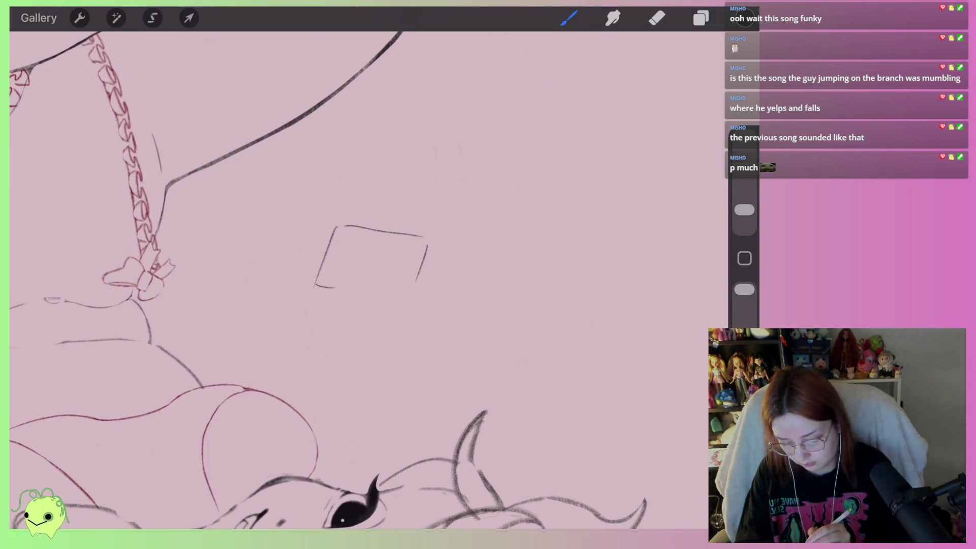
pyautogui.moveTo(345, 287); pyautogui.dragTo(411, 294)
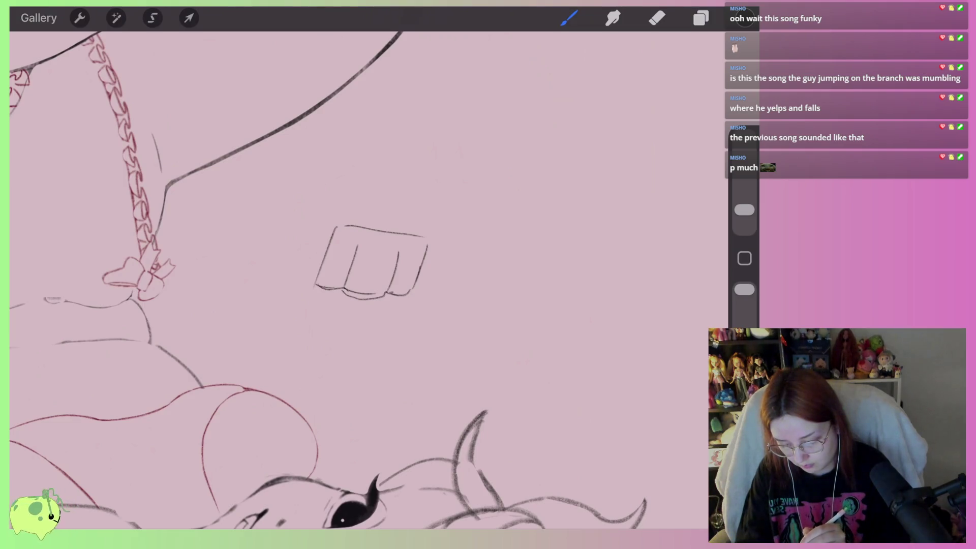
pyautogui.moveTo(329, 240); pyautogui.dragTo(315, 287)
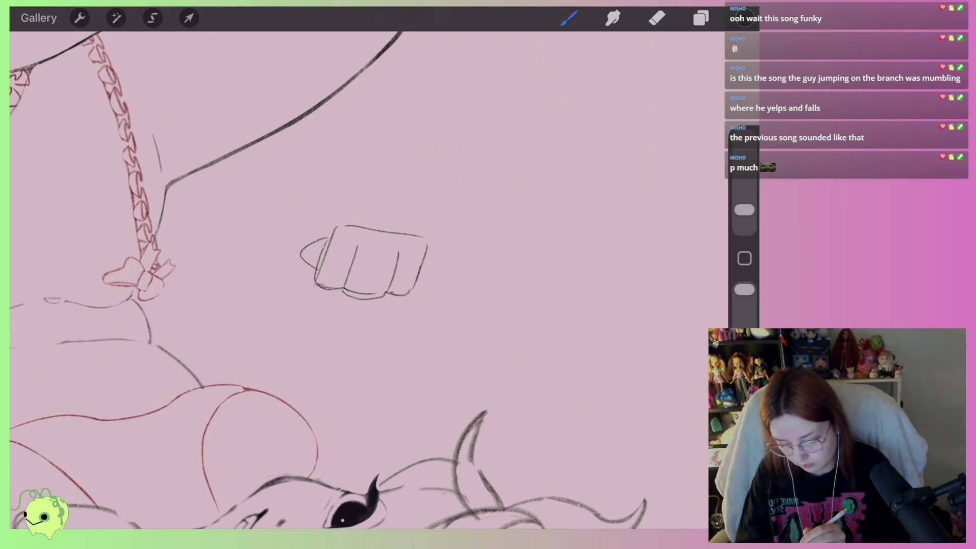
pyautogui.scroll(2, 376, 259)
pyautogui.hotkey('ctrl', 'z')
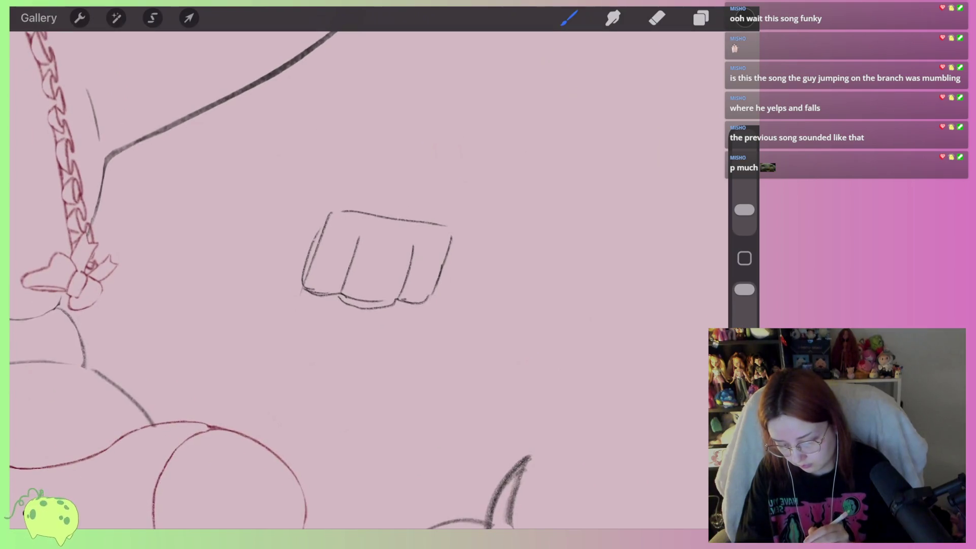
pyautogui.moveTo(348, 297); pyautogui.dragTo(305, 334)
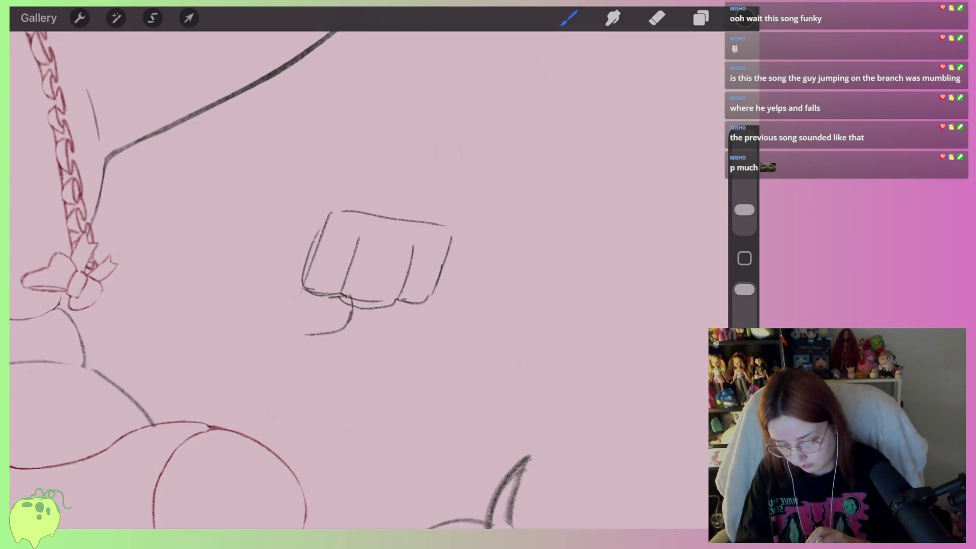
pyautogui.scroll(2, 392, 289)
pyautogui.moveTo(381, 231); pyautogui.dragTo(358, 295)
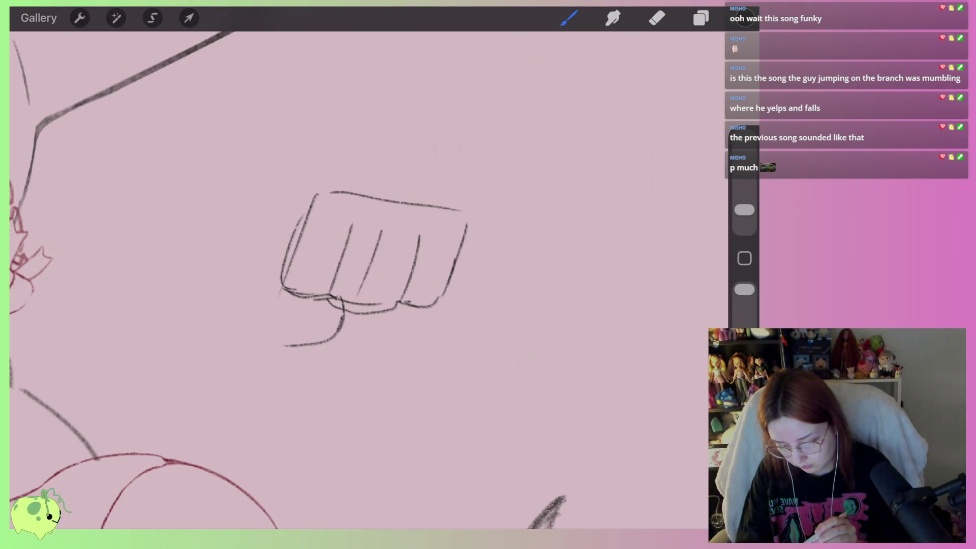
pyautogui.moveTo(345, 220); pyautogui.dragTo(318, 293)
# With a larger eraser, remove the fist's left fingers, left edge and the thumb line
pyautogui.click(656, 19)
pyautogui.moveTo(744, 209); pyautogui.dragTo(744, 183)
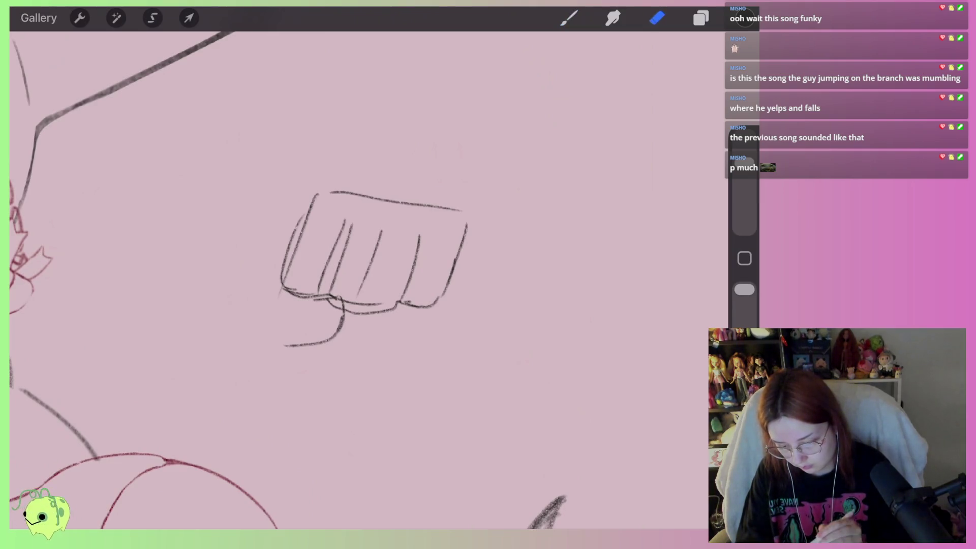
pyautogui.moveTo(346, 218); pyautogui.dragTo(325, 285)
pyautogui.hotkey('ctrl', 'z')
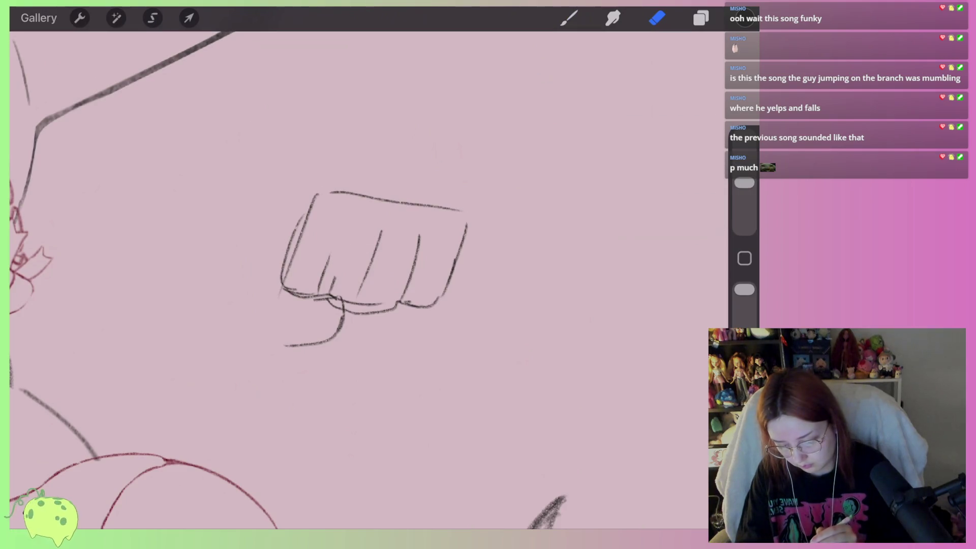
pyautogui.moveTo(348, 221); pyautogui.dragTo(330, 285)
pyautogui.moveTo(744, 183); pyautogui.dragTo(744, 193)
pyautogui.hotkey('ctrl', 'z')
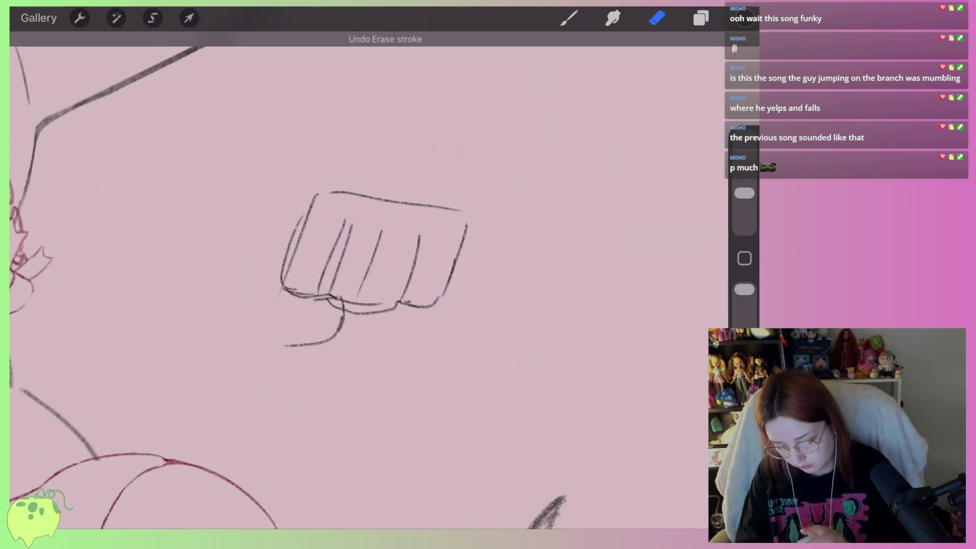
pyautogui.moveTo(335, 300)
pyautogui.mouseDown()
pyautogui.moveTo(381, 306)
pyautogui.moveTo(307, 296)
pyautogui.mouseUp()
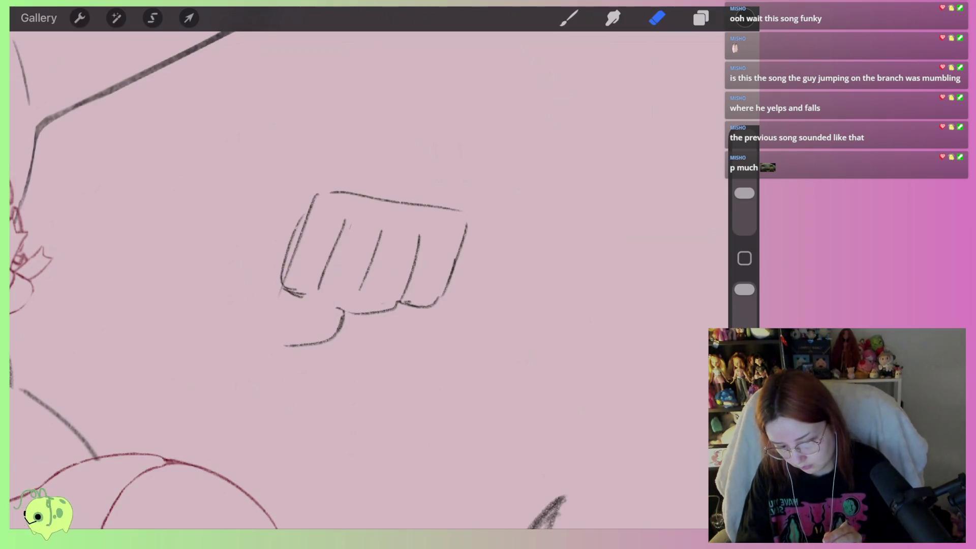
pyautogui.moveTo(344, 222); pyautogui.dragTo(327, 274)
pyautogui.moveTo(342, 312); pyautogui.dragTo(268, 352)
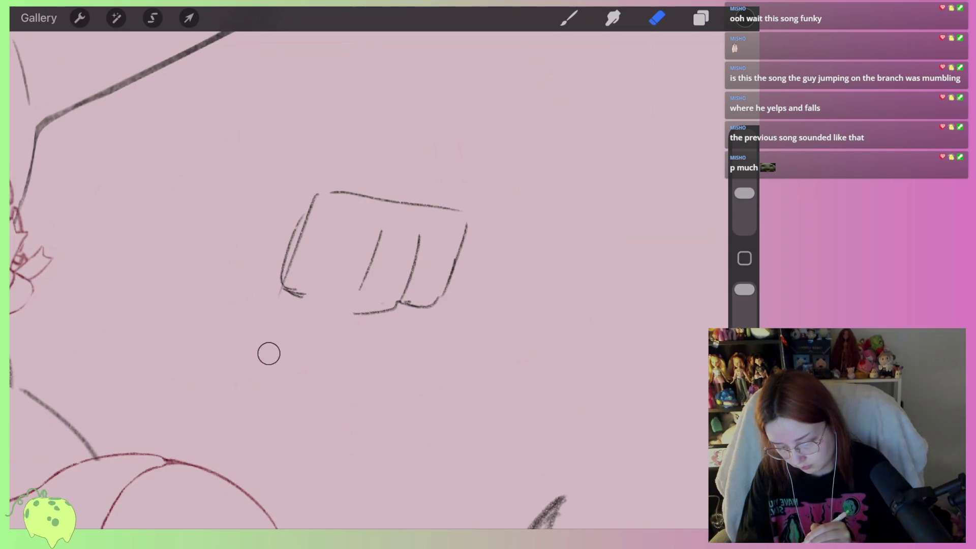
pyautogui.moveTo(285, 292); pyautogui.dragTo(318, 201)
# Redraw the fist's left finger line and left edge, and add a small knuckle bump on top
pyautogui.click(569, 17)
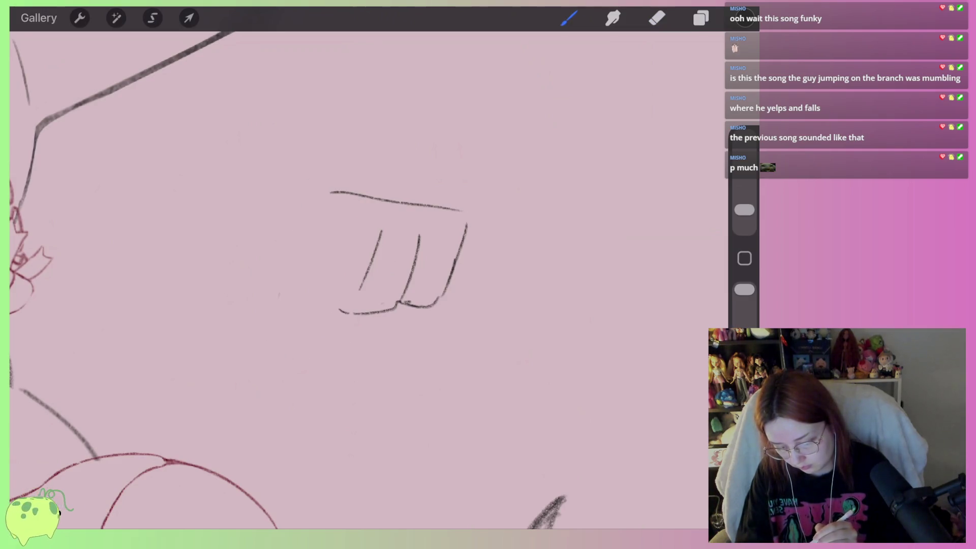
pyautogui.moveTo(375, 238); pyautogui.dragTo(356, 288)
pyautogui.moveTo(333, 213); pyautogui.dragTo(313, 280)
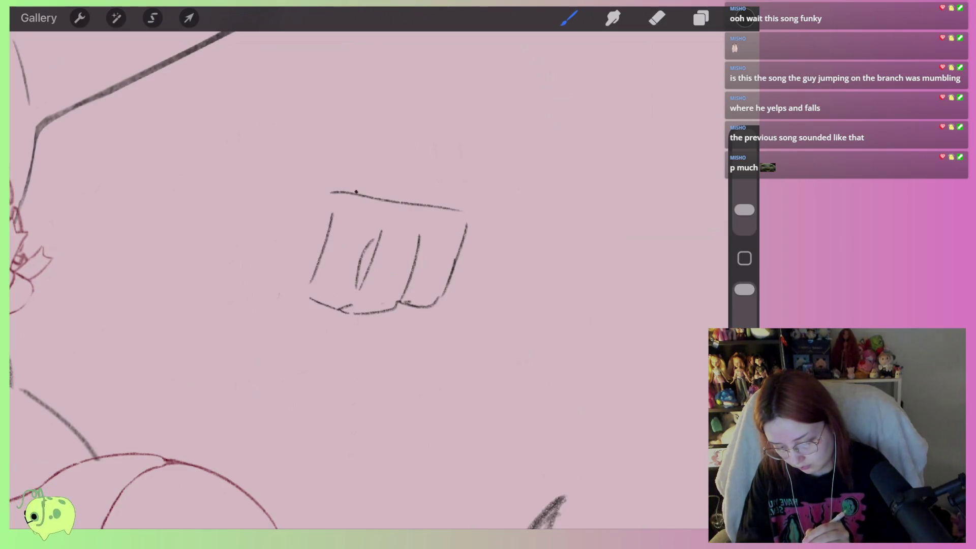
pyautogui.moveTo(356, 192)
pyautogui.mouseDown()
pyautogui.moveTo(321, 183)
pyautogui.moveTo(259, 202)
pyautogui.mouseUp()
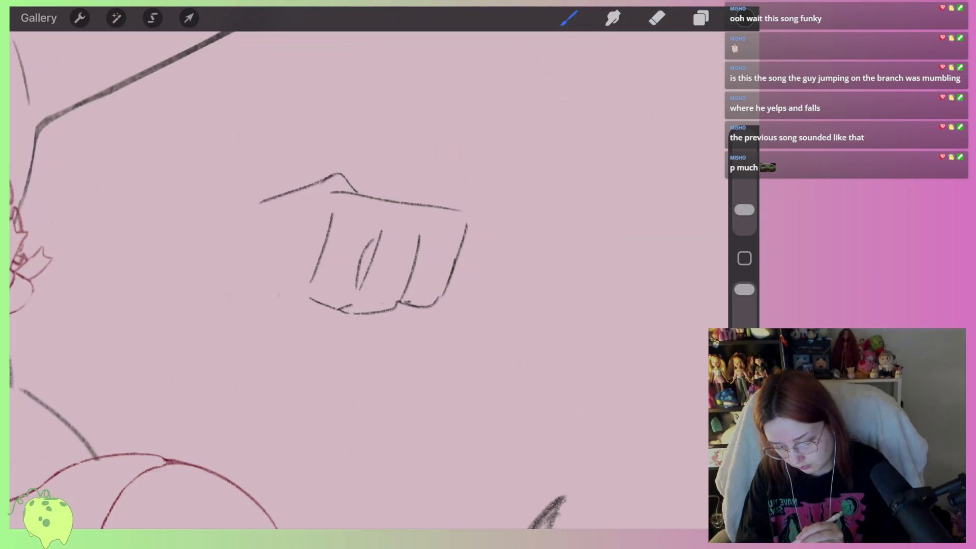
pyautogui.hotkey('ctrl', 'z')
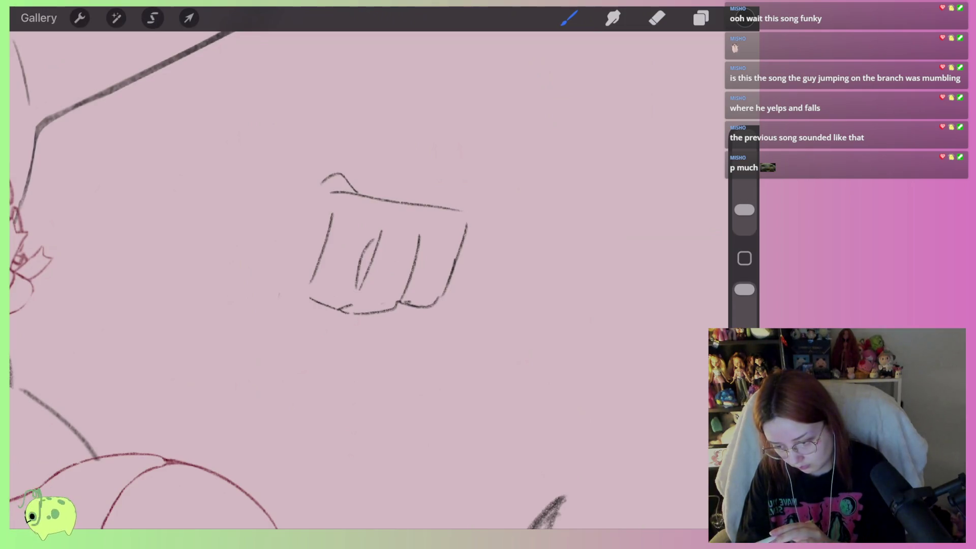
pyautogui.click(657, 18)
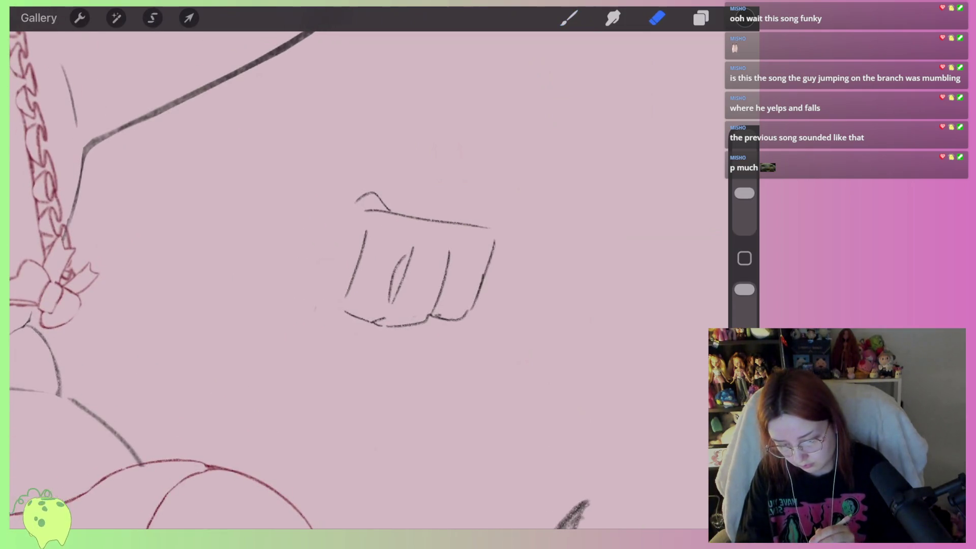
pyautogui.click(570, 18)
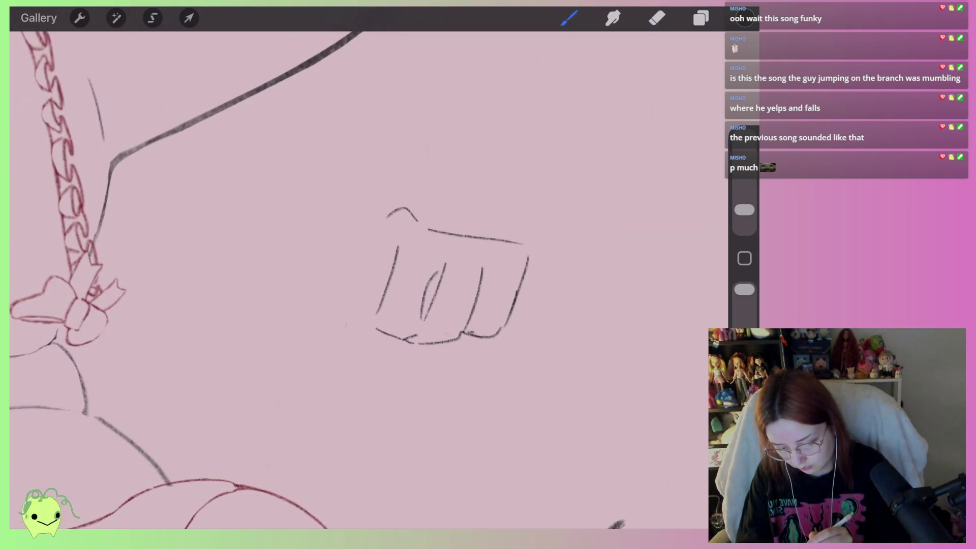
# Undo the trial left-edge extensions and erase part of the top knuckle line
pyautogui.moveTo(387, 216); pyautogui.dragTo(338, 258)
pyautogui.moveTo(326, 292); pyautogui.dragTo(322, 310)
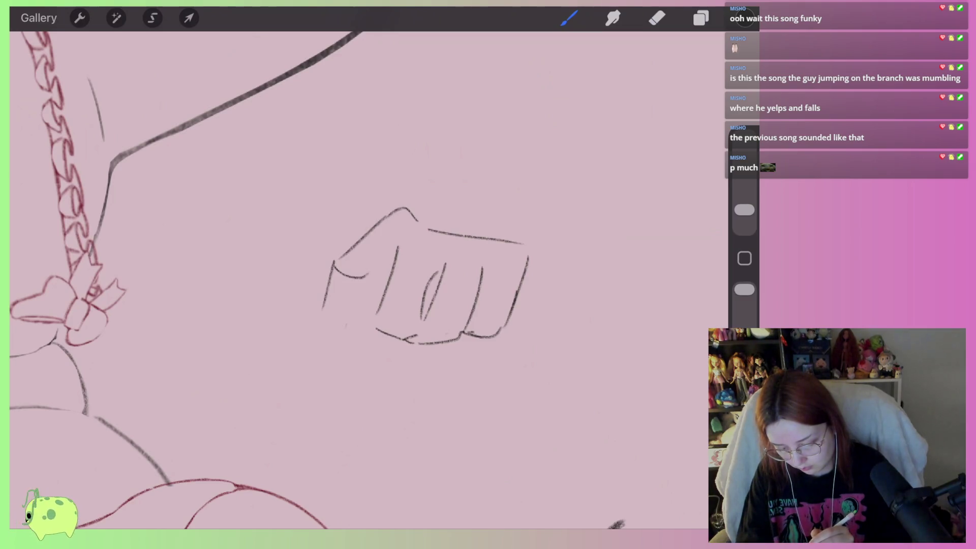
pyautogui.hotkey('ctrl', 'z')
pyautogui.hotkey('ctrl', 'z')
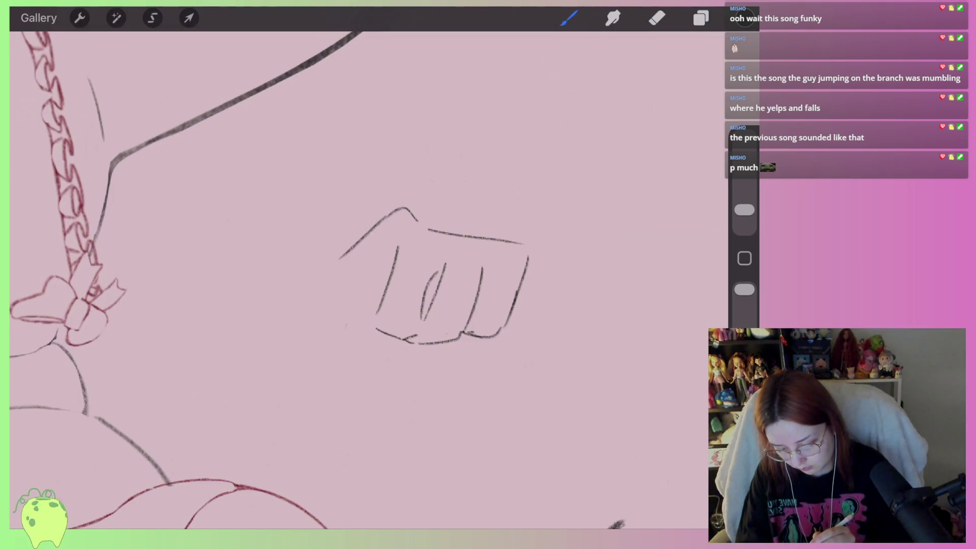
pyautogui.hotkey('ctrl', 'z')
pyautogui.hotkey('ctrl', 'z')
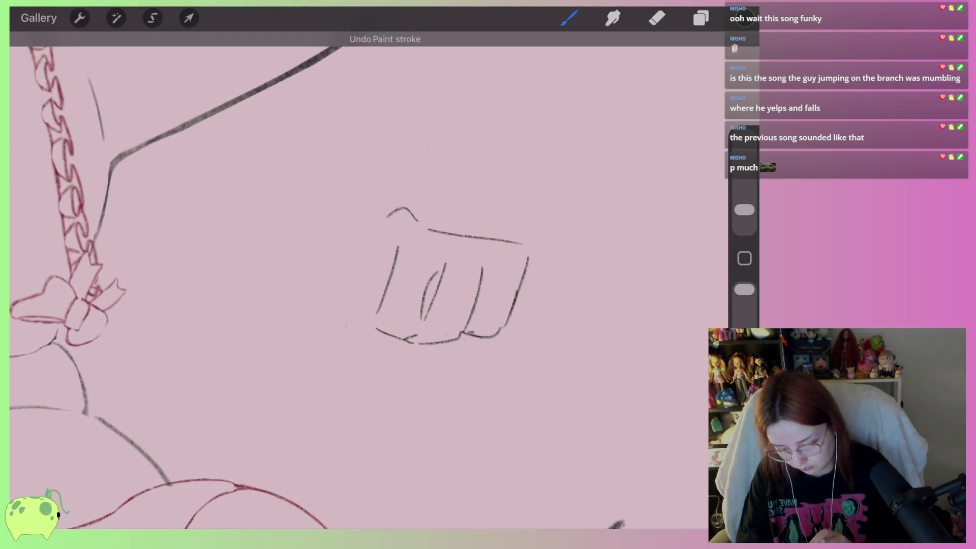
pyautogui.hotkey('ctrl', 'z')
pyautogui.moveTo(422, 227); pyautogui.dragTo(413, 214)
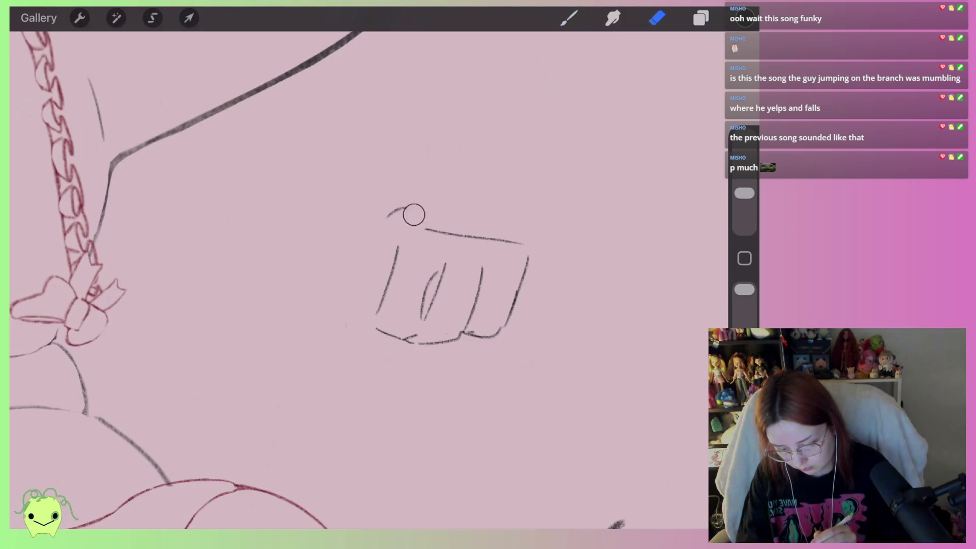
pyautogui.click(569, 18)
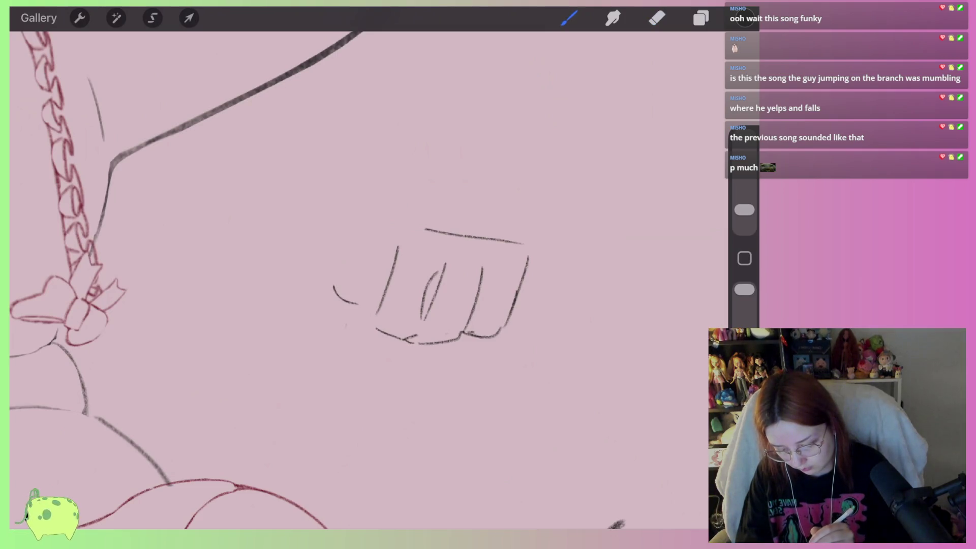
# Draw a slanted back-of-hand line up to the top knuckle and redraw a cleaner left finger
pyautogui.moveTo(339, 274); pyautogui.dragTo(409, 214)
pyautogui.moveTo(398, 263); pyautogui.dragTo(364, 304)
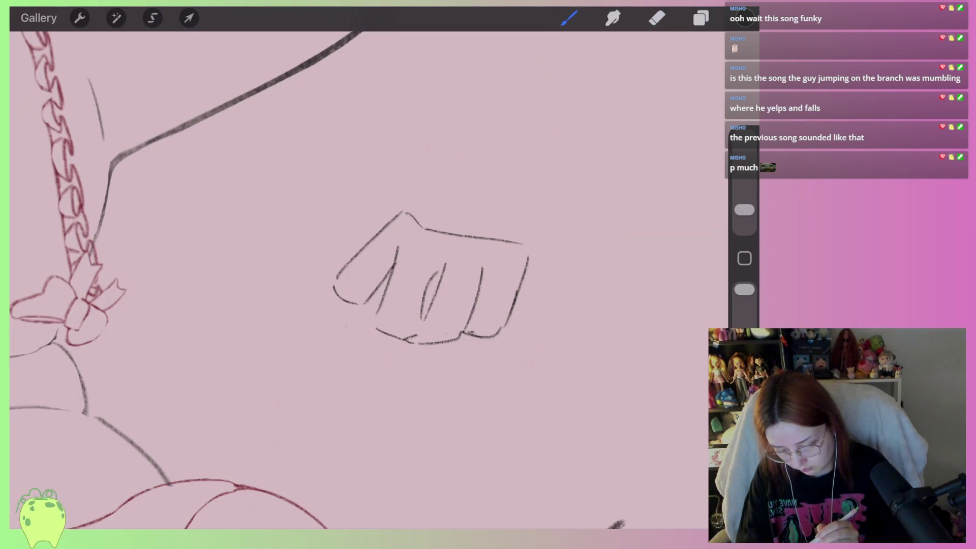
pyautogui.moveTo(419, 246)
pyautogui.mouseDown()
pyautogui.moveTo(386, 277)
pyautogui.moveTo(375, 269)
pyautogui.moveTo(384, 282)
pyautogui.moveTo(374, 325)
pyautogui.mouseUp()
pyautogui.click(656, 18)
pyautogui.click(568, 18)
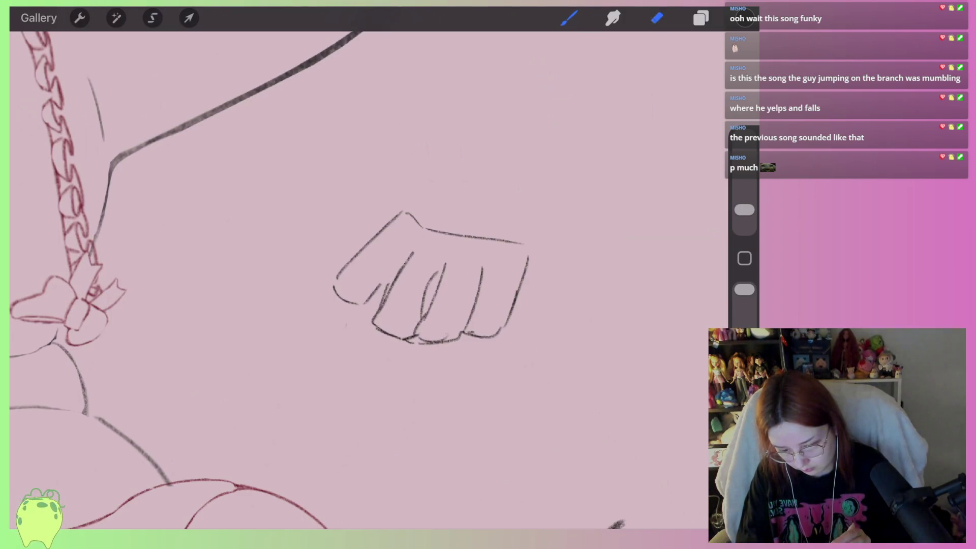
pyautogui.moveTo(413, 252); pyautogui.dragTo(381, 304)
pyautogui.click(568, 18)
pyautogui.moveTo(412, 252)
pyautogui.mouseDown()
pyautogui.moveTo(379, 305)
pyautogui.moveTo(426, 344)
pyautogui.mouseUp()
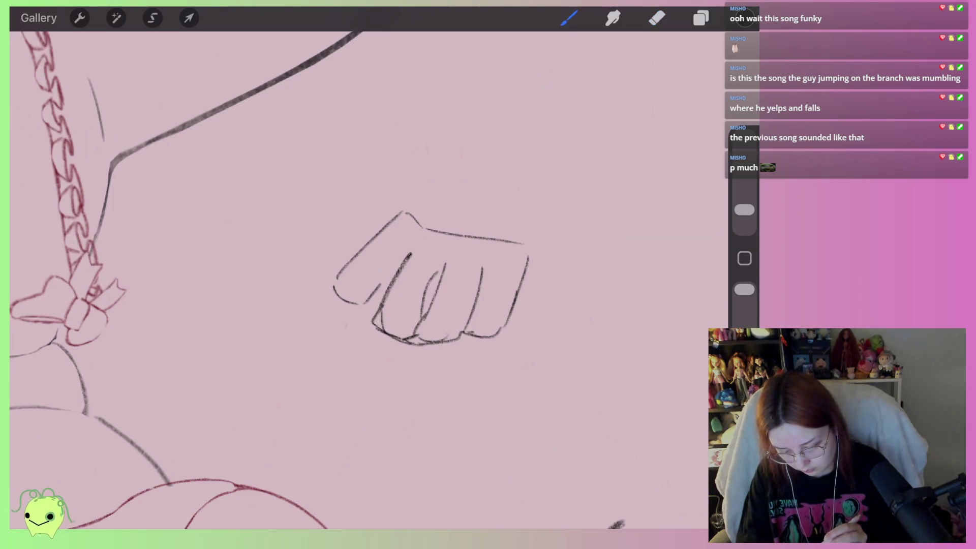
# Add two downward wrist lines extending from the fist's left side
pyautogui.moveTo(360, 307); pyautogui.dragTo(358, 342)
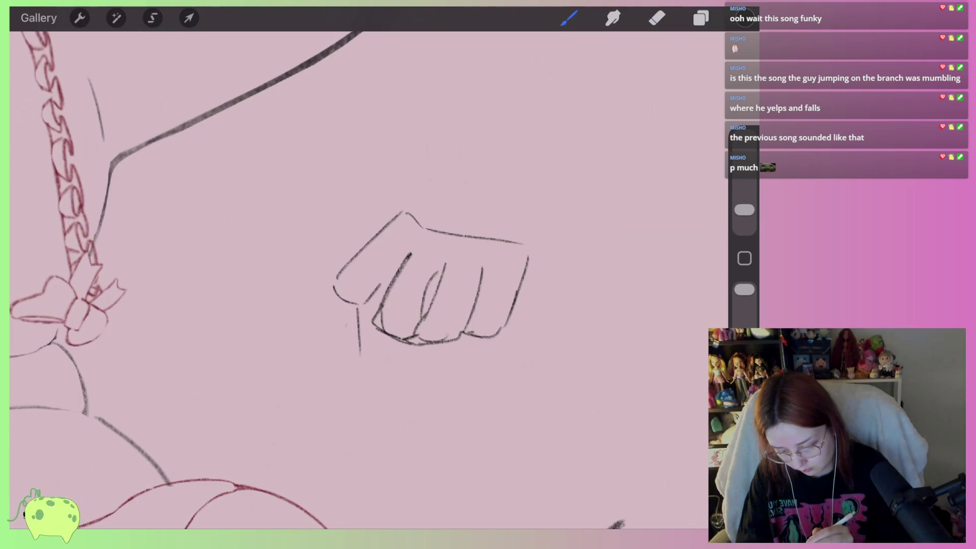
pyautogui.moveTo(329, 293); pyautogui.dragTo(335, 365)
pyautogui.scroll(3, 407, 254)
pyautogui.click(657, 17)
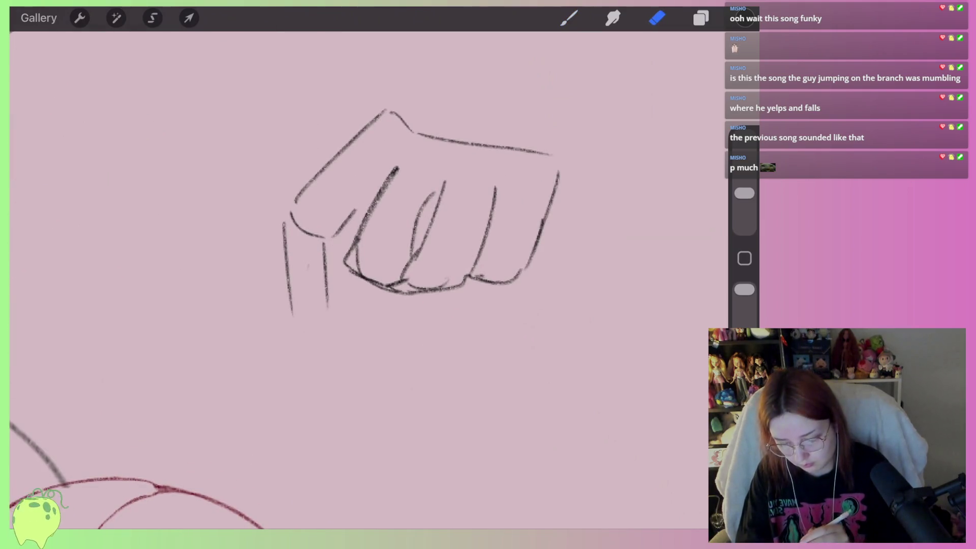
# Erase the fist's wrist and left outline strokes, then redraw the left outline and an inner finger line
pyautogui.moveTo(326, 300); pyautogui.dragTo(348, 203)
pyautogui.moveTo(287, 305)
pyautogui.mouseDown()
pyautogui.moveTo(308, 170)
pyautogui.moveTo(410, 153)
pyautogui.mouseUp()
pyautogui.moveTo(384, 196); pyautogui.dragTo(350, 268)
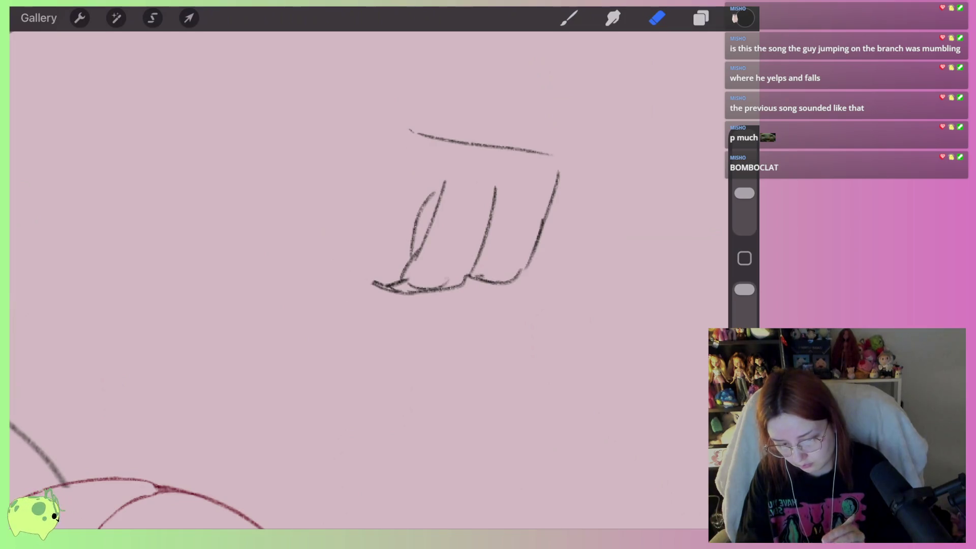
pyautogui.click(569, 18)
pyautogui.scroll(3, 447, 229)
pyautogui.moveTo(374, 215); pyautogui.dragTo(325, 313)
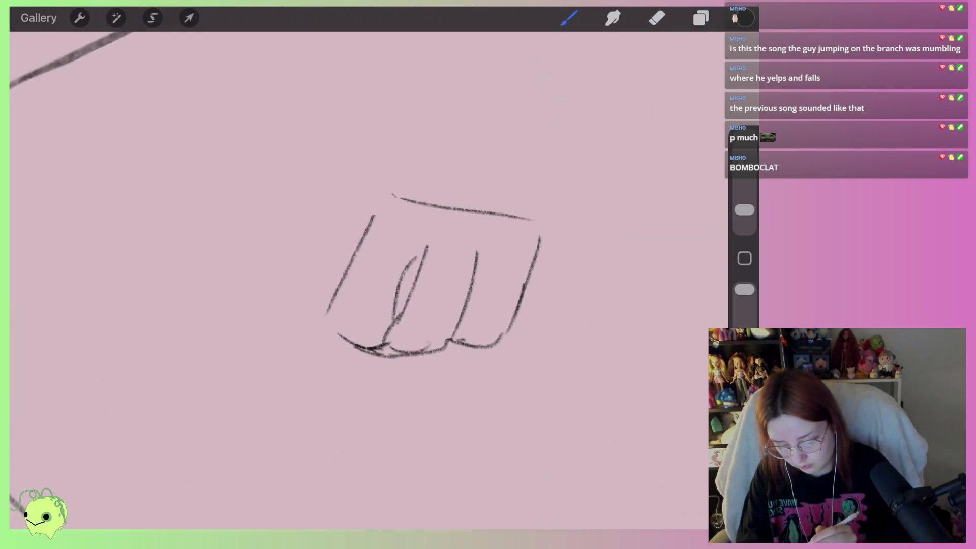
pyautogui.moveTo(391, 194); pyautogui.dragTo(338, 335)
pyautogui.moveTo(424, 245); pyautogui.dragTo(382, 331)
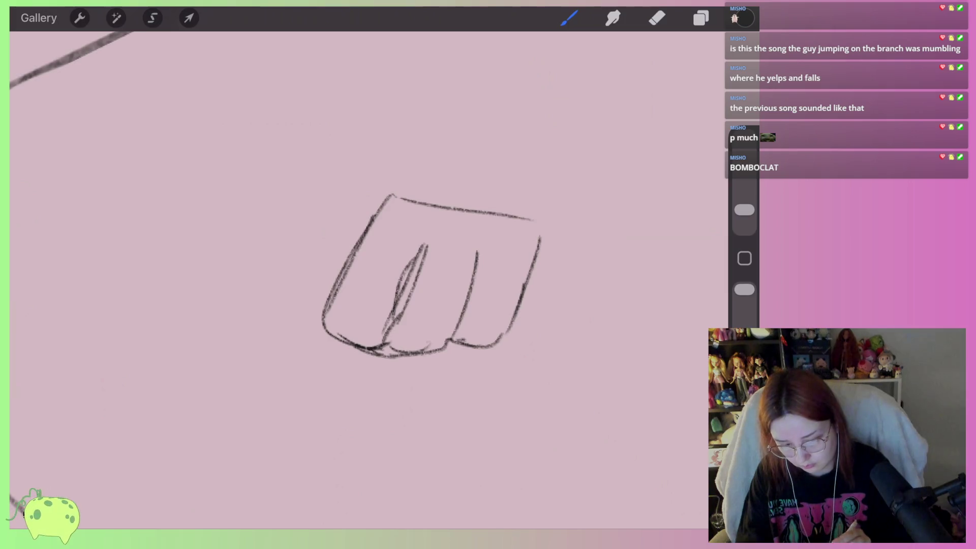
# Erase and redraw the lower-left outline, adding a curved finger line, the back of the hand and a thumb curve
pyautogui.click(656, 18)
pyautogui.moveTo(326, 317)
pyautogui.mouseDown()
pyautogui.moveTo(388, 356)
pyautogui.moveTo(422, 249)
pyautogui.moveTo(392, 340)
pyautogui.mouseUp()
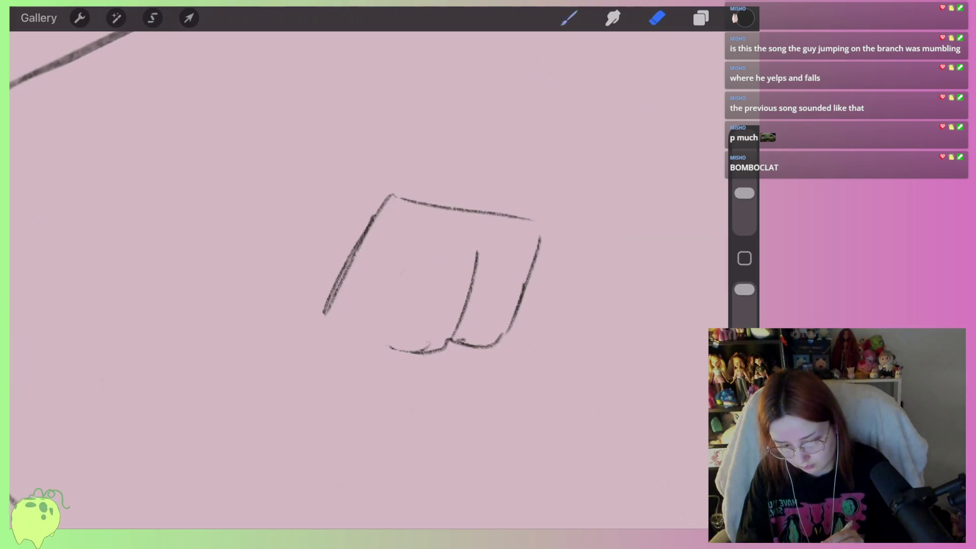
pyautogui.click(570, 17)
pyautogui.moveTo(351, 267); pyautogui.dragTo(330, 315)
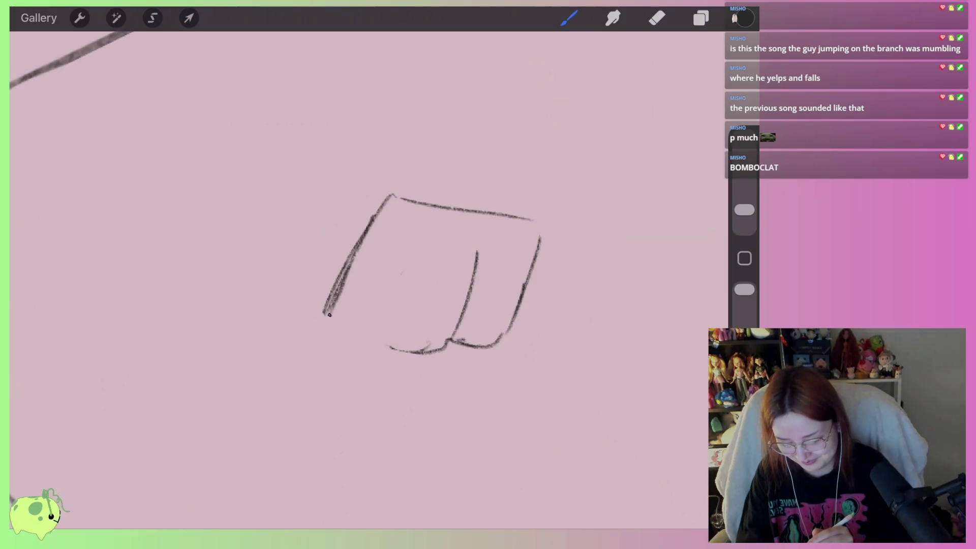
pyautogui.moveTo(426, 236); pyautogui.dragTo(381, 330)
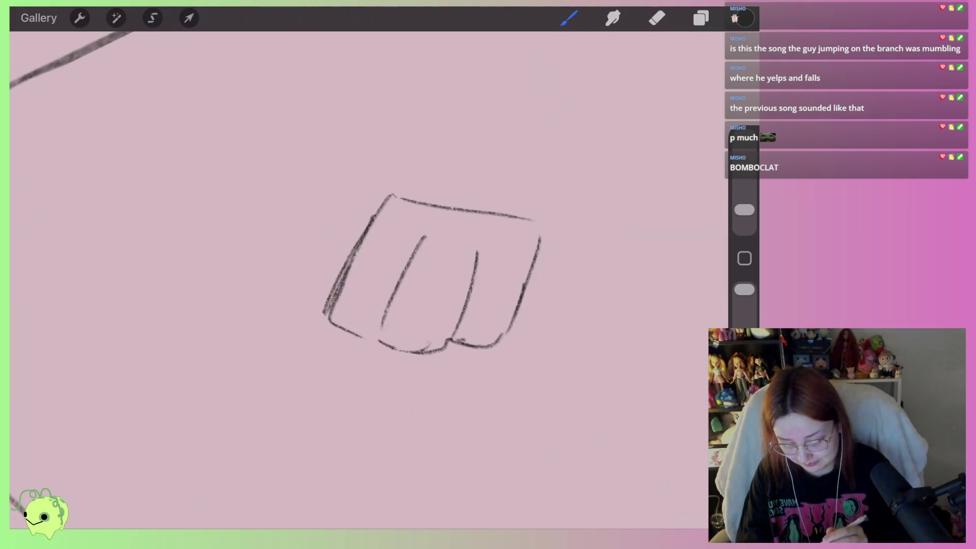
pyautogui.moveTo(430, 200)
pyautogui.mouseDown()
pyautogui.moveTo(355, 139)
pyautogui.moveTo(294, 182)
pyautogui.mouseUp()
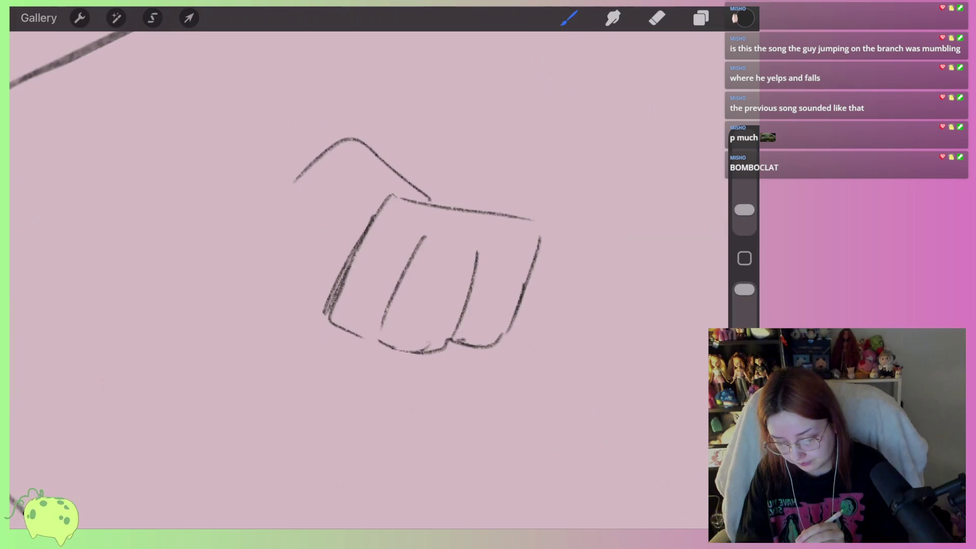
pyautogui.moveTo(286, 241)
pyautogui.mouseDown()
pyautogui.moveTo(239, 246)
pyautogui.moveTo(222, 285)
pyautogui.mouseUp()
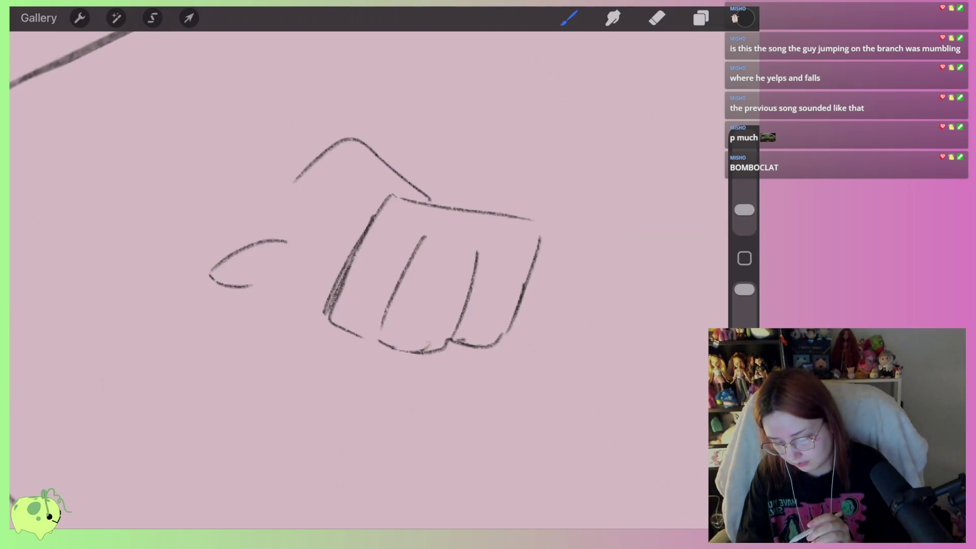
# Erase the thumb curve and the hand's left outline, then undo two trial strokes below the fist
pyautogui.click(657, 18)
pyautogui.moveTo(286, 242); pyautogui.dragTo(219, 279)
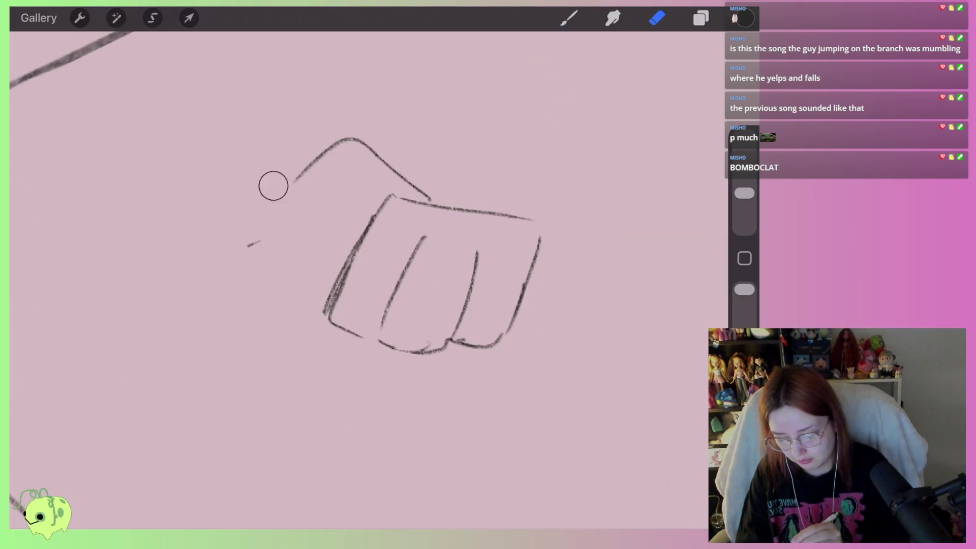
pyautogui.moveTo(272, 183)
pyautogui.mouseDown()
pyautogui.moveTo(408, 166)
pyautogui.moveTo(239, 238)
pyautogui.mouseUp()
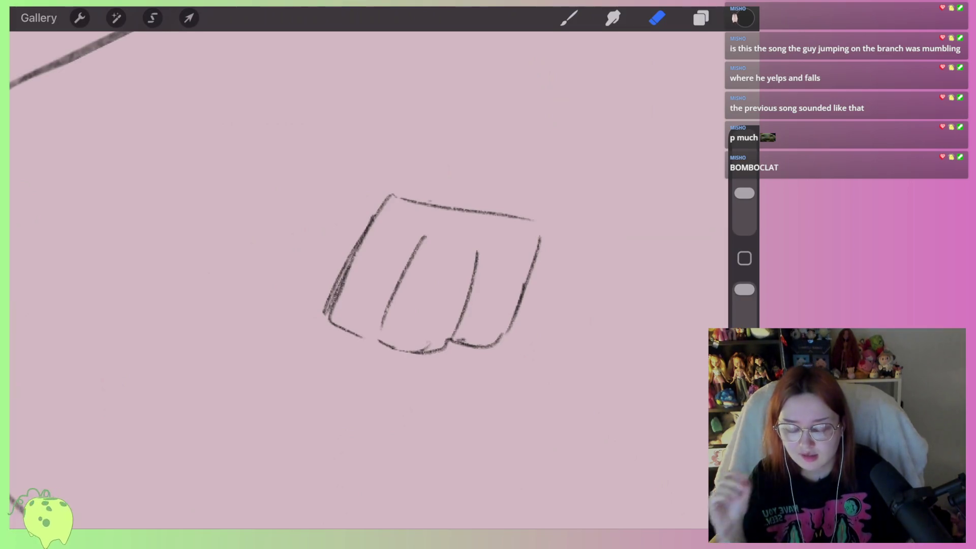
pyautogui.scroll(-2, 457, 274)
pyautogui.scroll(-2, 482, 254)
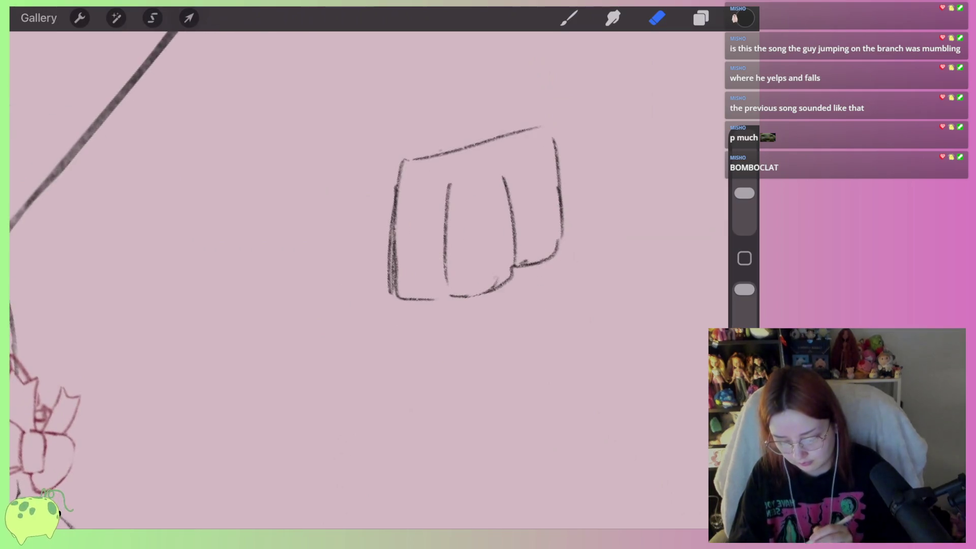
pyautogui.press('b')
pyautogui.moveTo(345, 320); pyautogui.dragTo(415, 279)
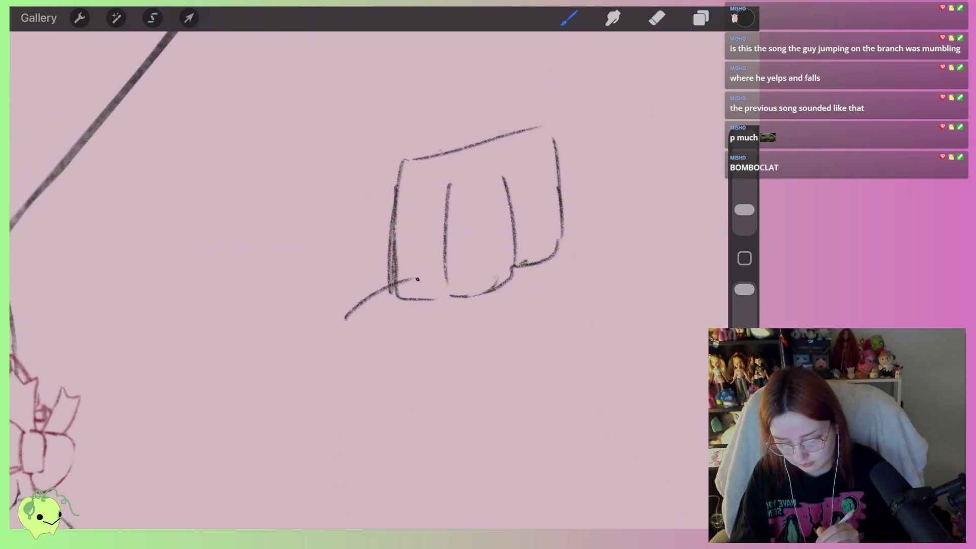
pyautogui.moveTo(399, 327); pyautogui.dragTo(420, 279)
pyautogui.hotkey('ctrl', 'z')
pyautogui.hotkey('ctrl', 'z')
# Draw a new two-lobed thumb with a short line, erase the nearby fingers, and shrink the eraser
pyautogui.moveTo(358, 309); pyautogui.dragTo(402, 282)
pyautogui.moveTo(404, 288); pyautogui.dragTo(391, 348)
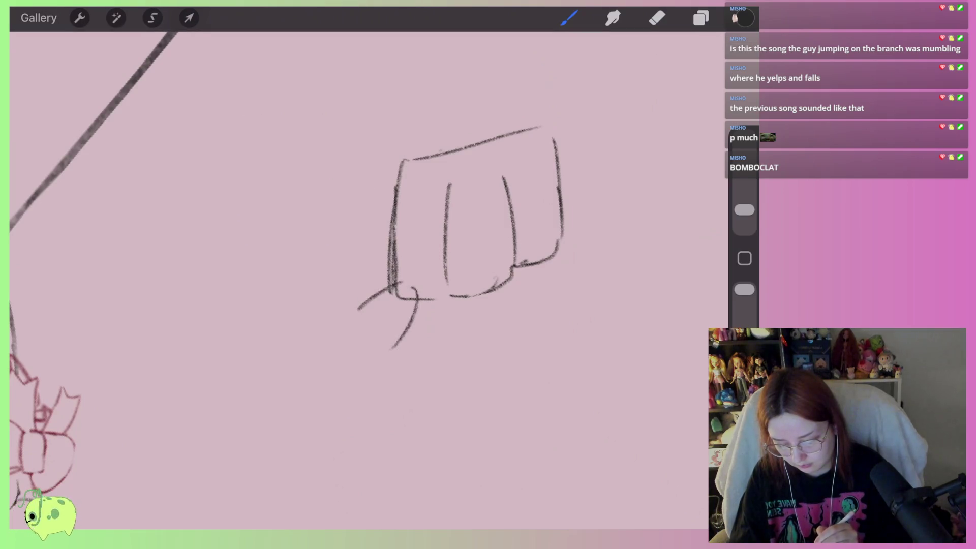
pyautogui.moveTo(311, 291); pyautogui.dragTo(373, 355)
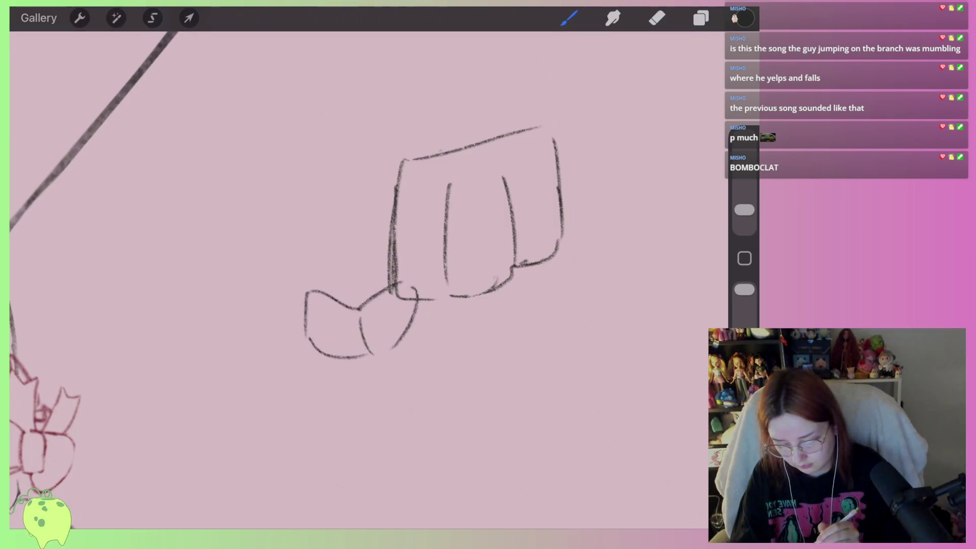
pyautogui.moveTo(330, 249); pyautogui.dragTo(314, 279)
pyautogui.scroll(2, 605, 180)
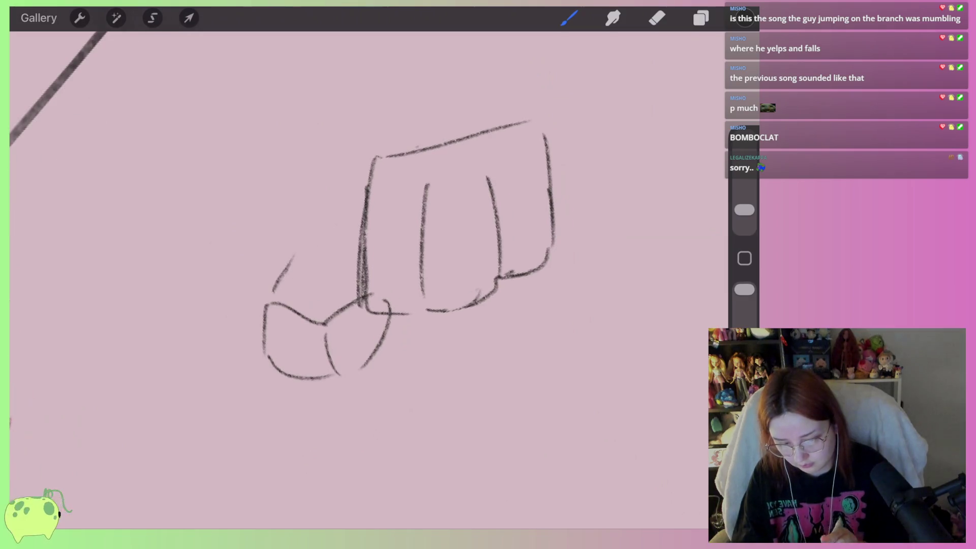
pyautogui.click(657, 18)
pyautogui.moveTo(401, 312)
pyautogui.mouseDown()
pyautogui.moveTo(362, 318)
pyautogui.moveTo(357, 281)
pyautogui.moveTo(405, 137)
pyautogui.moveTo(549, 264)
pyautogui.moveTo(425, 213)
pyautogui.moveTo(496, 264)
pyautogui.mouseUp()
pyautogui.moveTo(745, 194); pyautogui.dragTo(744, 209)
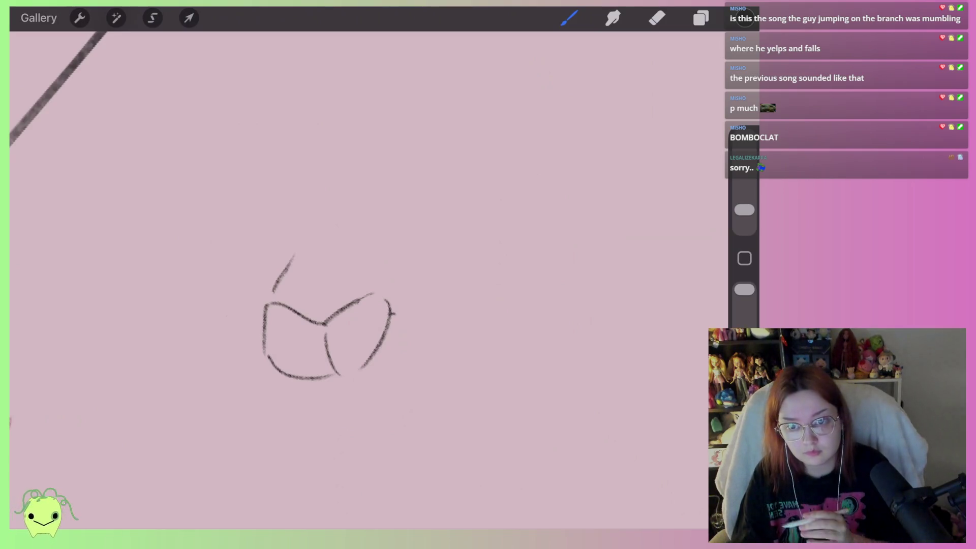
# Give the thumb a pointed tip, erase the left cup-shaped outline, and retrace the thumb's left side and bottom
pyautogui.scroll(3, 346, 325)
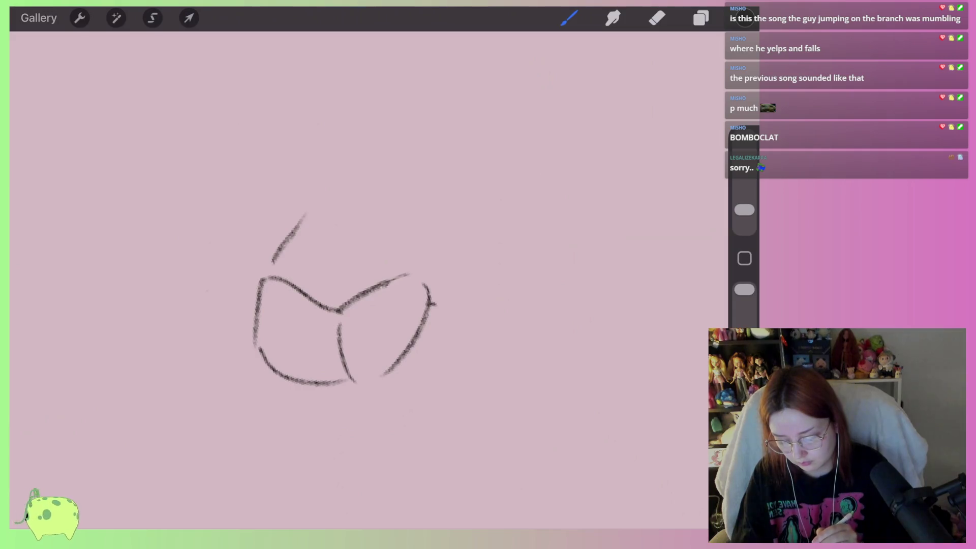
pyautogui.moveTo(375, 296)
pyautogui.mouseDown()
pyautogui.moveTo(410, 334)
pyautogui.moveTo(414, 261)
pyautogui.moveTo(489, 227)
pyautogui.moveTo(409, 331)
pyautogui.mouseUp()
pyautogui.moveTo(432, 297)
pyautogui.mouseDown()
pyautogui.moveTo(370, 312)
pyautogui.moveTo(370, 349)
pyautogui.mouseUp()
pyautogui.scroll(-1, 356, 315)
pyautogui.click(656, 18)
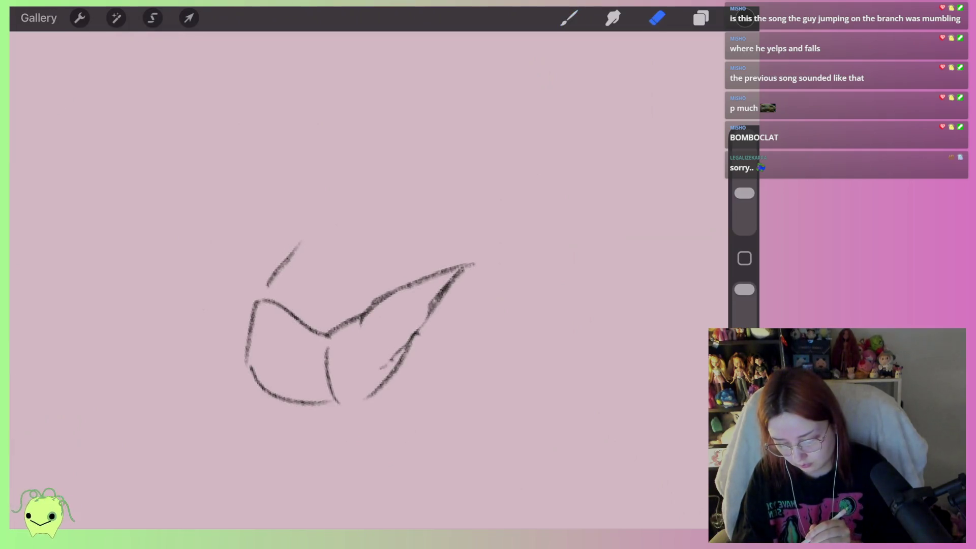
pyautogui.moveTo(290, 254)
pyautogui.mouseDown()
pyautogui.moveTo(246, 320)
pyautogui.moveTo(326, 333)
pyautogui.mouseUp()
pyautogui.moveTo(272, 290); pyautogui.dragTo(288, 423)
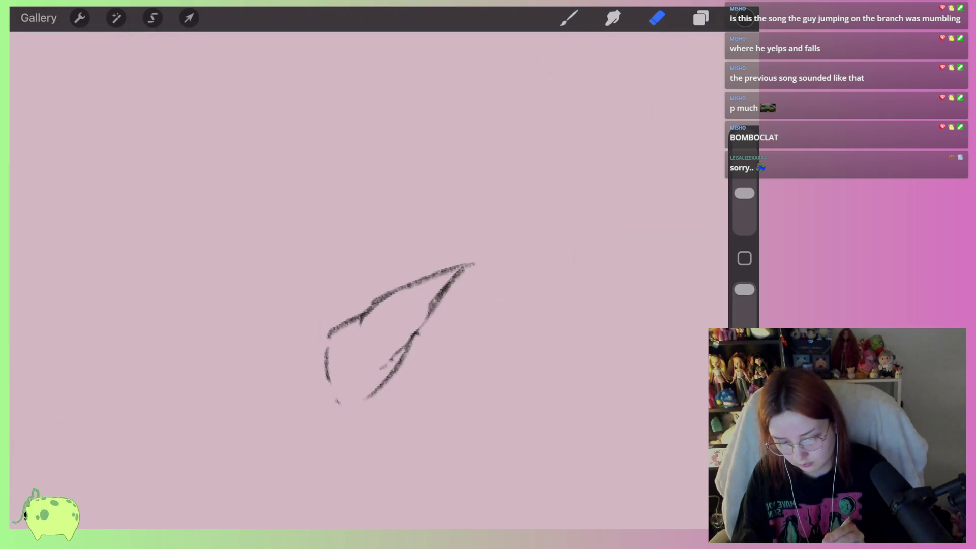
pyautogui.press('b')
pyautogui.moveTo(331, 329)
pyautogui.mouseDown()
pyautogui.moveTo(351, 413)
pyautogui.moveTo(382, 390)
pyautogui.mouseUp()
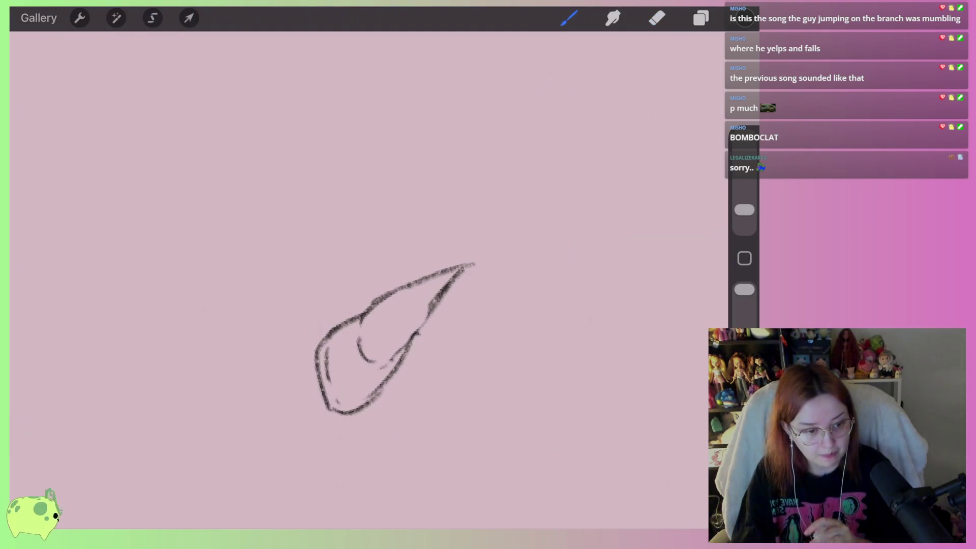
pyautogui.moveTo(386, 338); pyautogui.dragTo(367, 359)
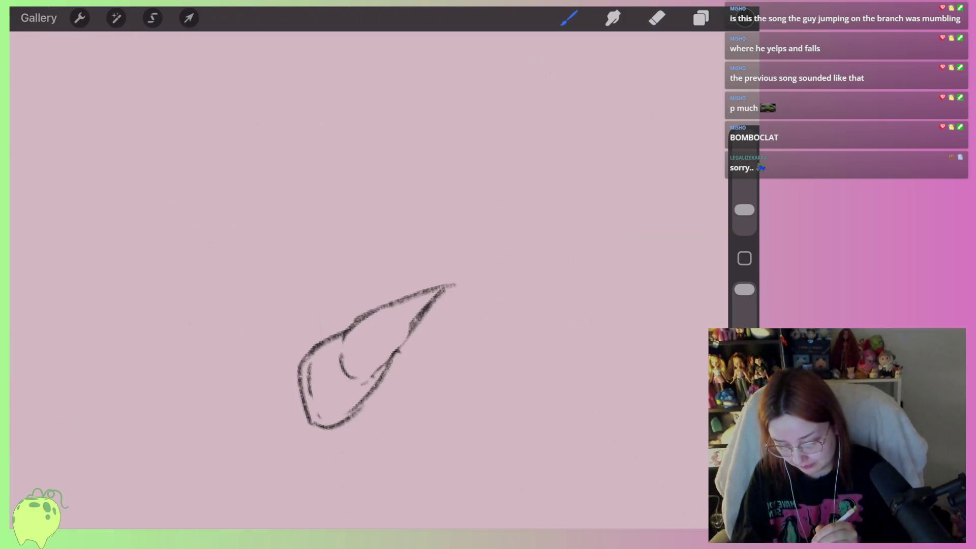
# Draw finger lines above the thumb and the hand's top edge, undoing a thin stray stroke
pyautogui.moveTo(355, 266)
pyautogui.mouseDown()
pyautogui.moveTo(343, 303)
pyautogui.moveTo(410, 294)
pyautogui.mouseUp()
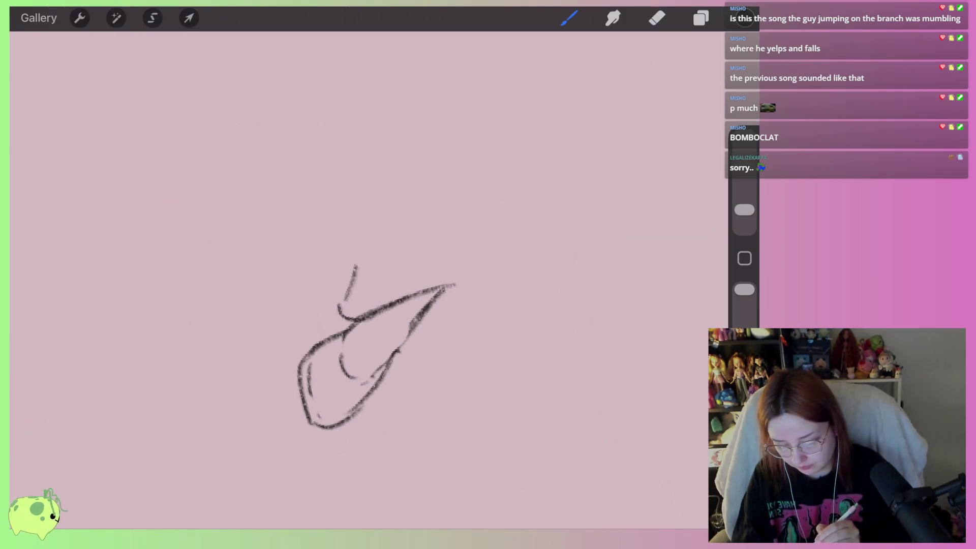
pyautogui.moveTo(414, 254); pyautogui.dragTo(404, 297)
pyautogui.moveTo(362, 202); pyautogui.dragTo(351, 287)
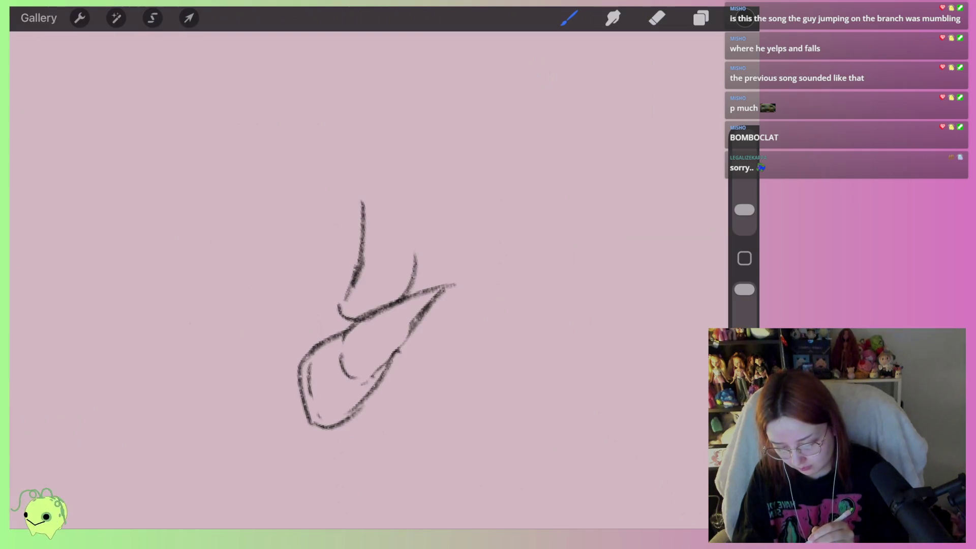
pyautogui.moveTo(422, 109); pyautogui.dragTo(359, 189)
pyautogui.scroll(-3, 356, 280)
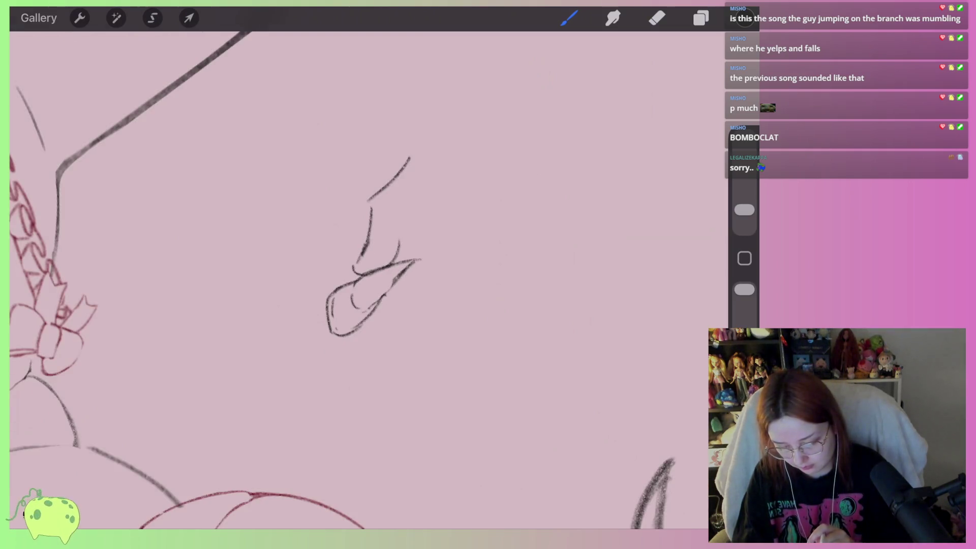
pyautogui.scroll(3, 407, 240)
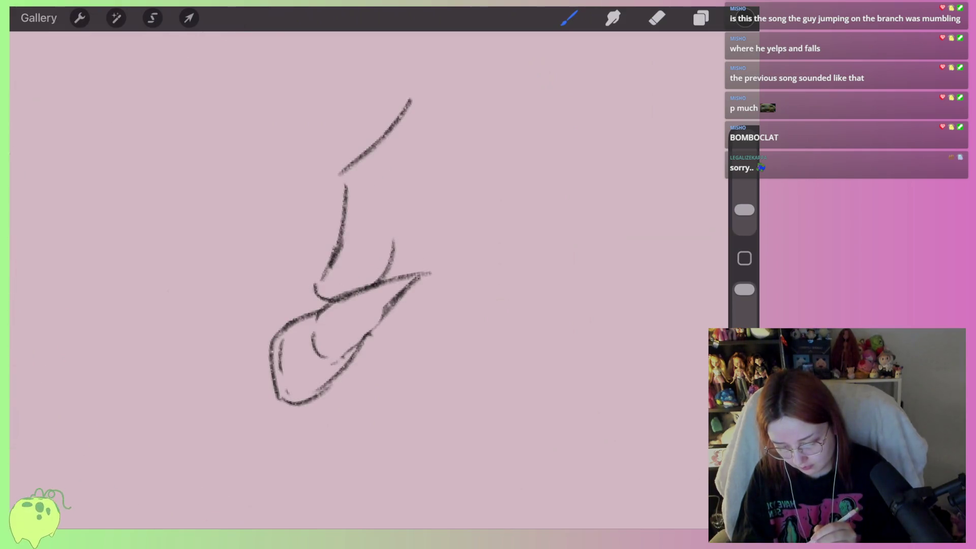
pyautogui.moveTo(447, 141); pyautogui.dragTo(400, 200)
pyautogui.scroll(1, 330, 279)
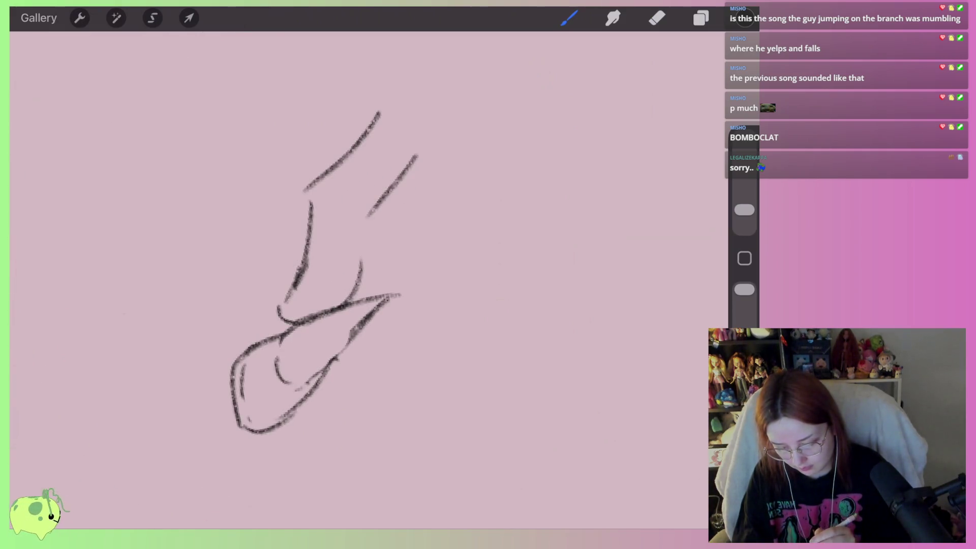
pyautogui.hotkey('ctrl', 'z')
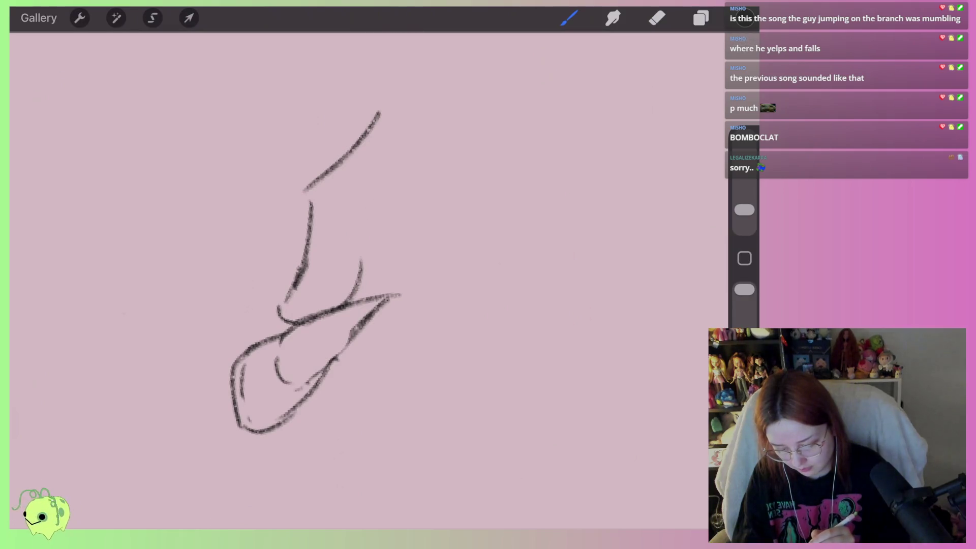
# Add a shaded finger stroke, a knuckle line and the remaining curled fingers, erasing stray marks
pyautogui.moveTo(400, 151); pyautogui.dragTo(362, 204)
pyautogui.moveTo(361, 212)
pyautogui.mouseDown()
pyautogui.moveTo(408, 239)
pyautogui.moveTo(358, 272)
pyautogui.mouseUp()
pyautogui.moveTo(411, 122); pyautogui.dragTo(394, 168)
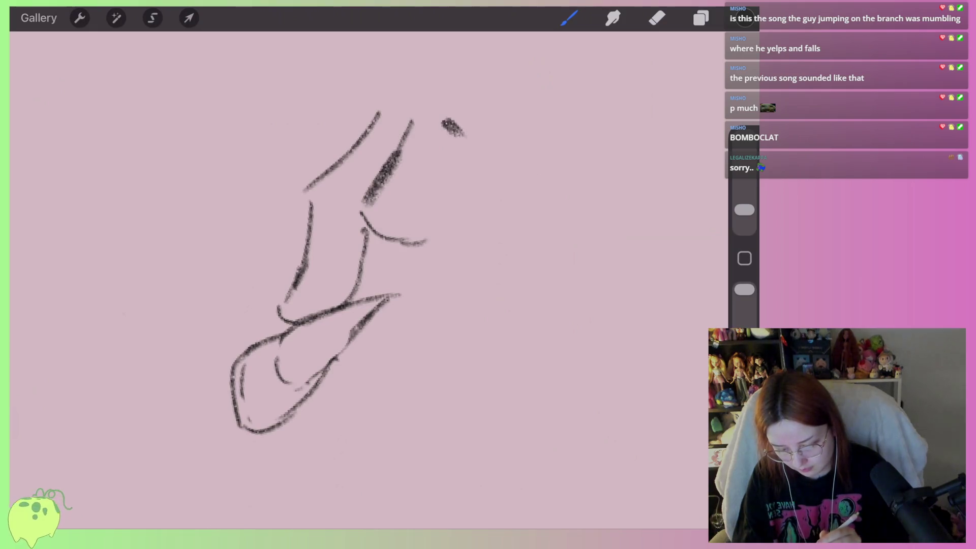
pyautogui.moveTo(445, 122)
pyautogui.mouseDown()
pyautogui.moveTo(458, 133)
pyautogui.moveTo(430, 289)
pyautogui.mouseUp()
pyautogui.scroll(-3, 330, 275)
pyautogui.scroll(3, 402, 254)
pyautogui.click(657, 18)
pyautogui.moveTo(432, 211); pyautogui.dragTo(405, 270)
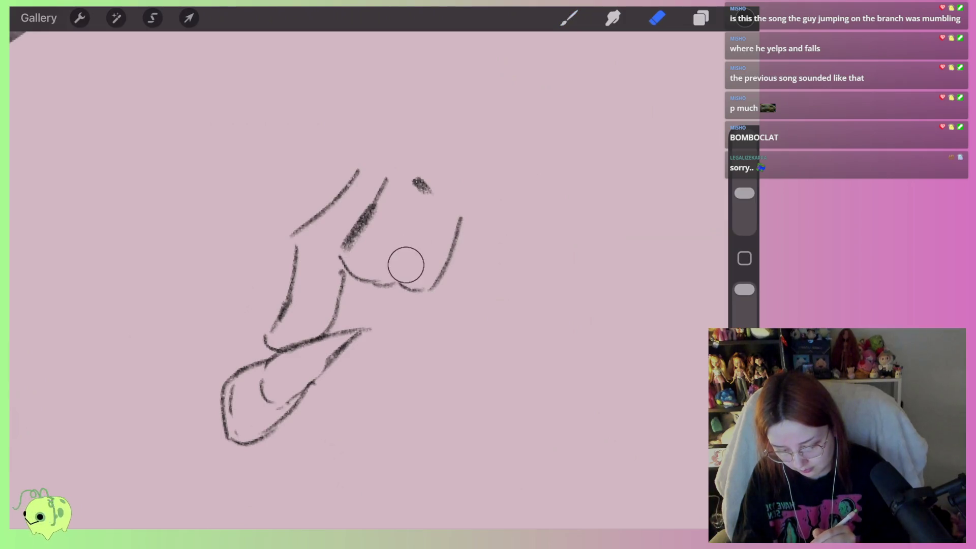
pyautogui.moveTo(421, 184)
pyautogui.mouseDown()
pyautogui.moveTo(405, 261)
pyautogui.moveTo(386, 284)
pyautogui.mouseUp()
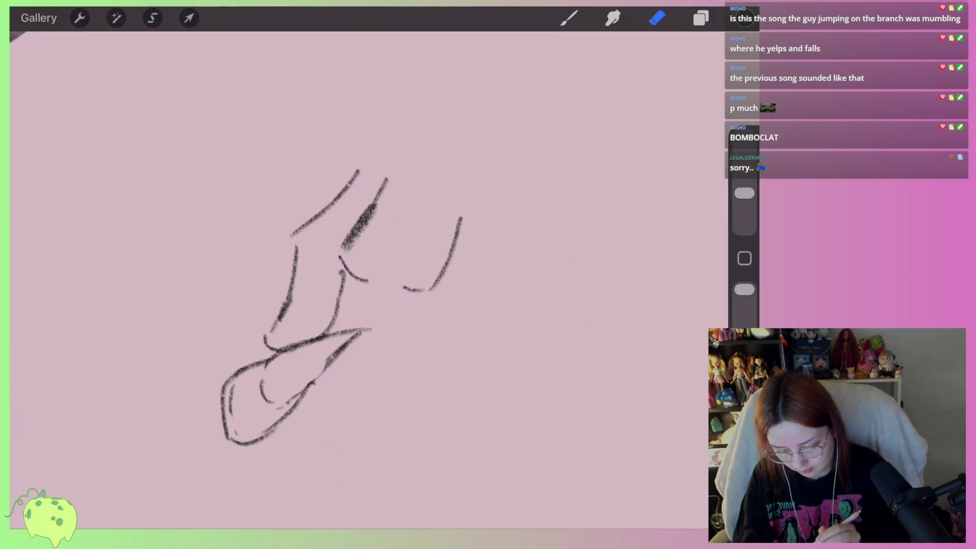
pyautogui.click(568, 18)
pyautogui.moveTo(392, 277)
pyautogui.mouseDown()
pyautogui.moveTo(432, 297)
pyautogui.moveTo(467, 221)
pyautogui.moveTo(393, 278)
pyautogui.moveTo(480, 288)
pyautogui.moveTo(494, 222)
pyautogui.mouseUp()
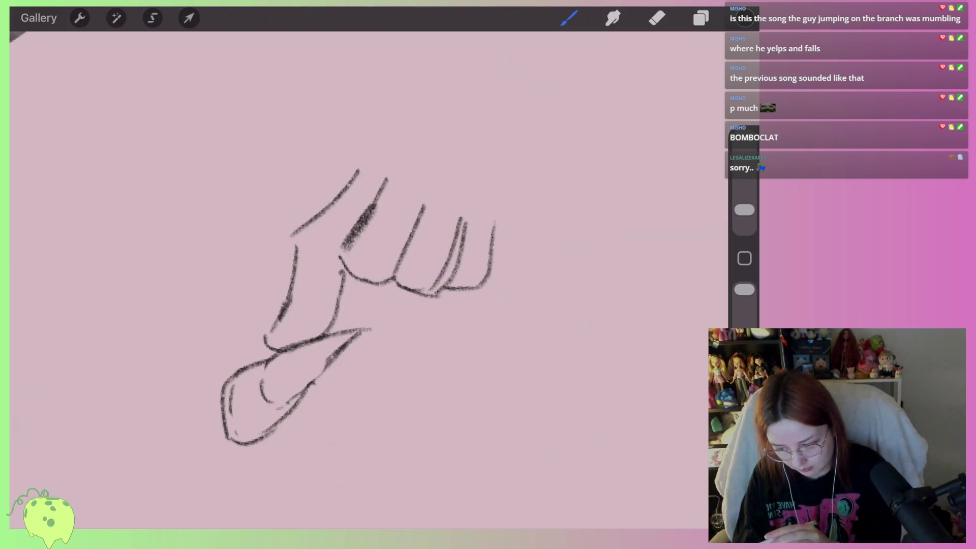
# Lasso the knuckle strokes with the freehand selection for transforming
pyautogui.click(152, 17)
pyautogui.moveTo(382, 163); pyautogui.dragTo(414, 164)
pyautogui.click(188, 18)
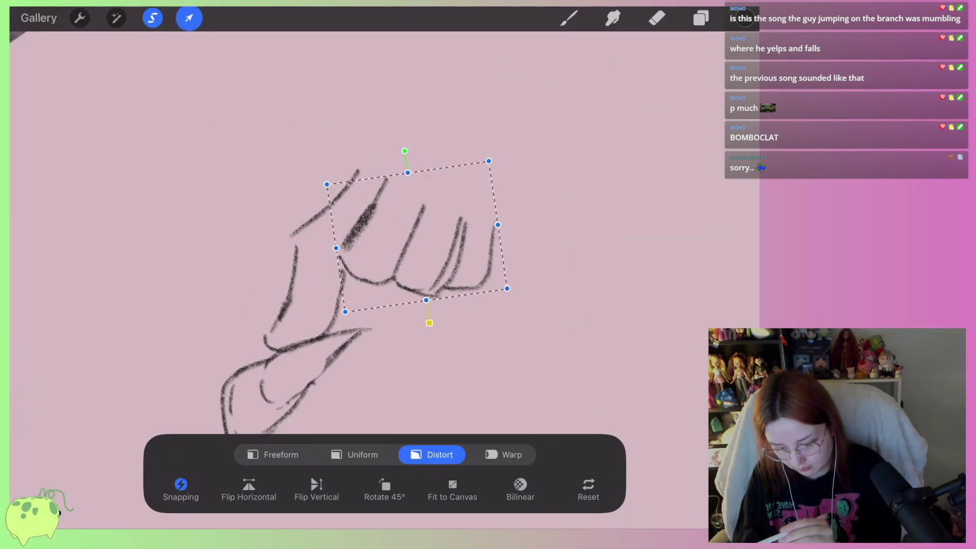
# Distort the knuckle group by its corner handles so it tilts down to the right, then commit
pyautogui.moveTo(418, 232); pyautogui.dragTo(417, 270)
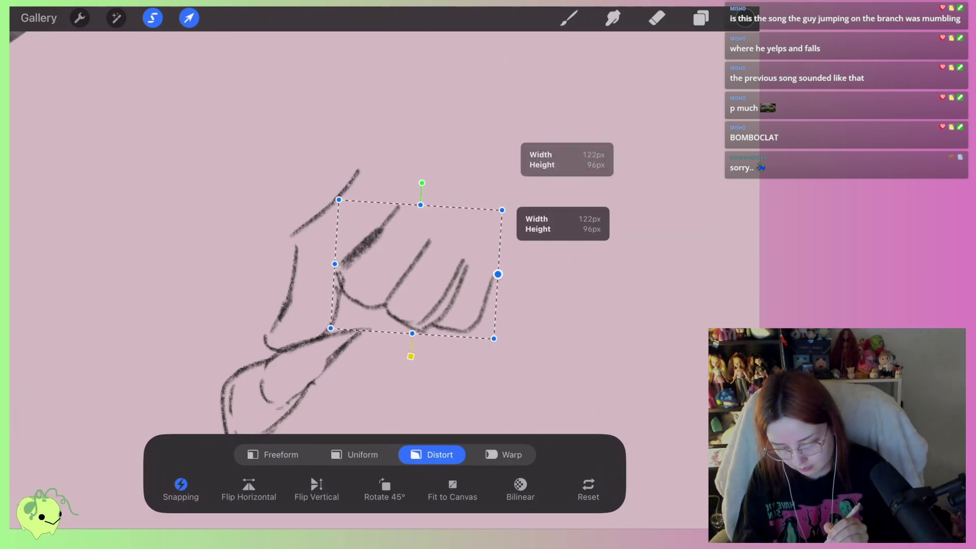
pyautogui.moveTo(495, 340); pyautogui.dragTo(490, 358)
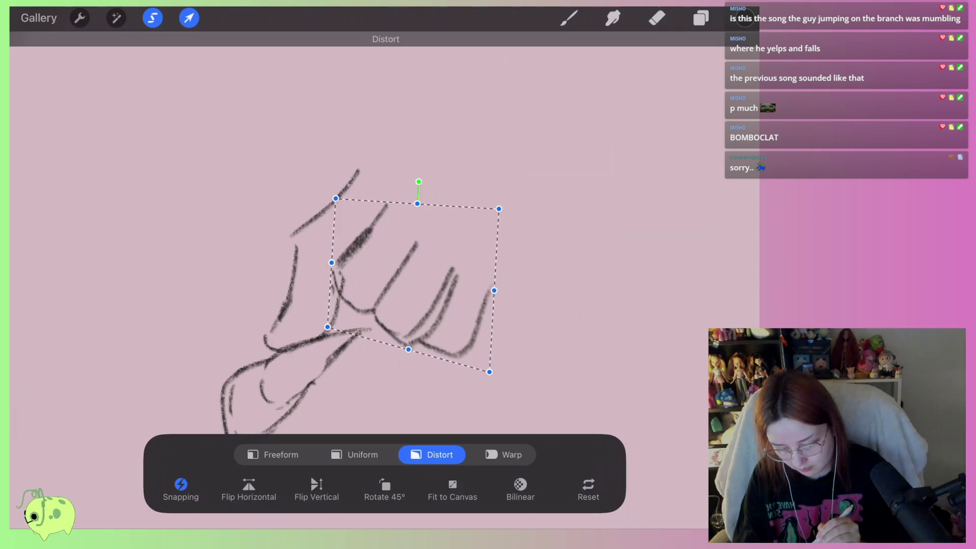
pyautogui.moveTo(407, 280); pyautogui.dragTo(412, 276)
pyautogui.moveTo(496, 354); pyautogui.dragTo(475, 334)
pyautogui.click(337, 259)
pyautogui.moveTo(342, 195); pyautogui.dragTo(328, 180)
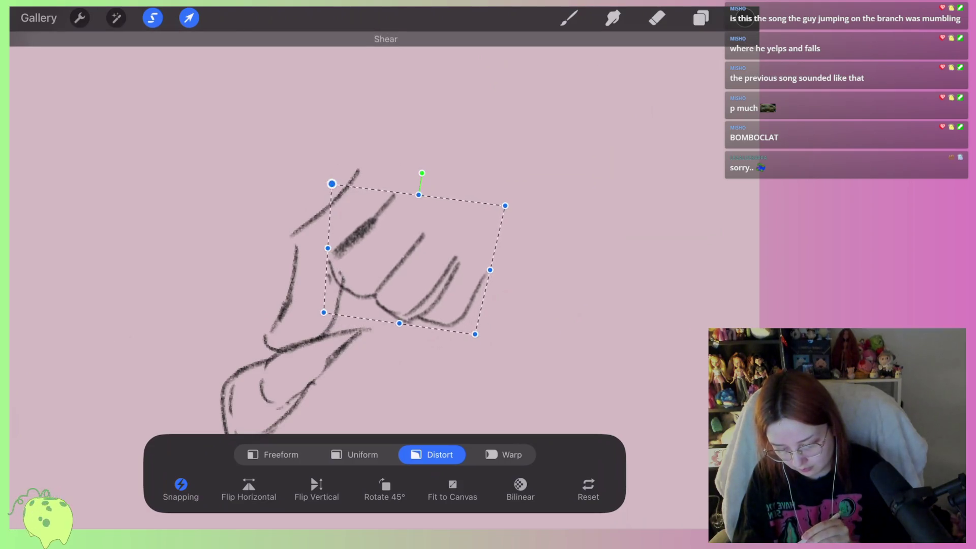
pyautogui.moveTo(505, 205); pyautogui.dragTo(517, 216)
pyautogui.moveTo(474, 334); pyautogui.dragTo(498, 354)
pyautogui.moveTo(517, 216); pyautogui.dragTo(521, 232)
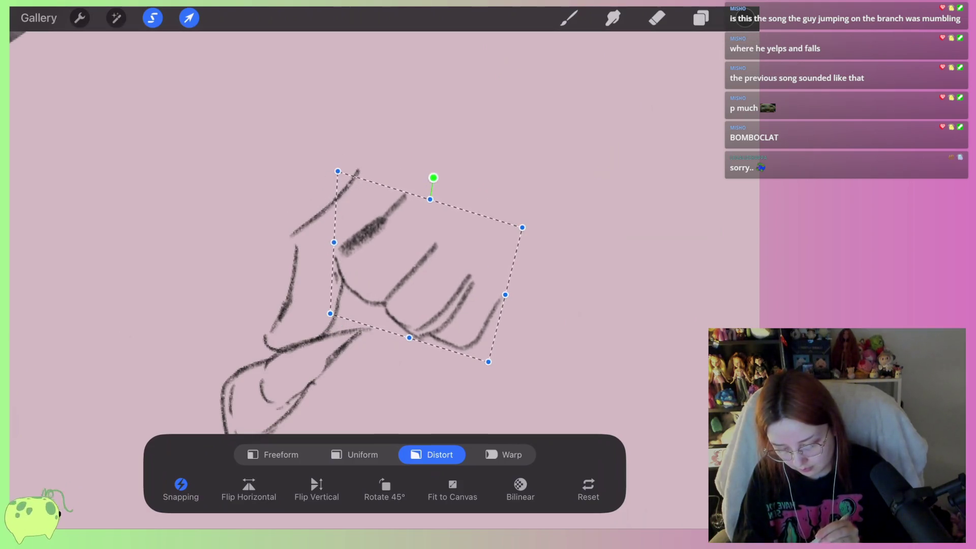
pyautogui.moveTo(498, 353); pyautogui.dragTo(486, 367)
pyautogui.moveTo(328, 180); pyautogui.dragTo(335, 176)
pyautogui.moveTo(487, 366); pyautogui.dragTo(481, 352)
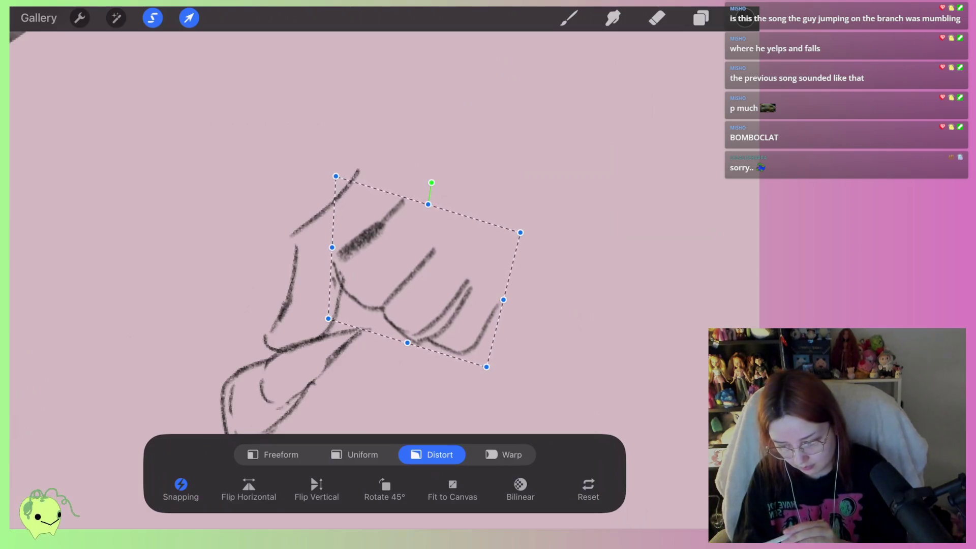
pyautogui.click(569, 18)
# Draw a curve at the hand's lower left and erase the right-hand knuckle strokes
pyautogui.moveTo(397, 359); pyautogui.dragTo(274, 412)
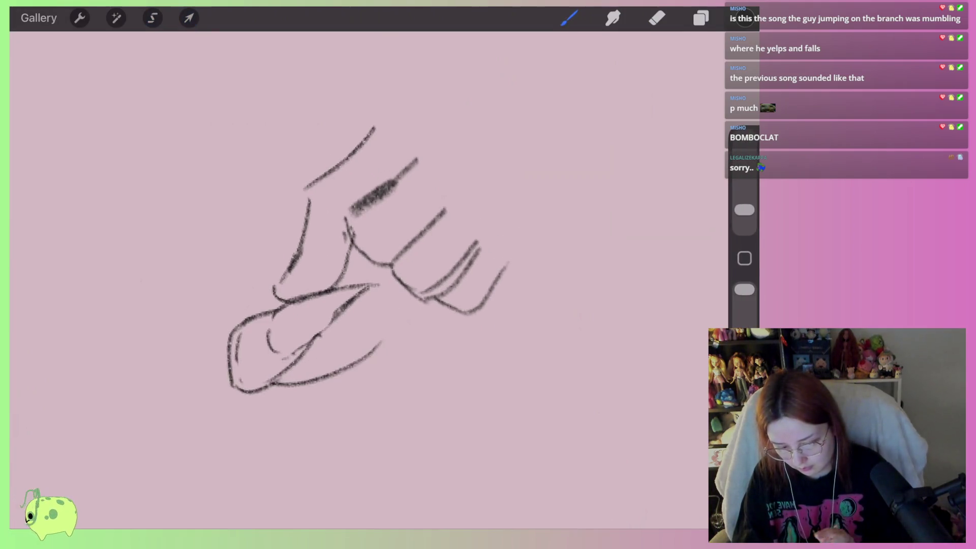
pyautogui.click(657, 18)
pyautogui.moveTo(503, 274)
pyautogui.mouseDown()
pyautogui.moveTo(449, 310)
pyautogui.moveTo(387, 261)
pyautogui.moveTo(449, 139)
pyautogui.moveTo(481, 244)
pyautogui.moveTo(381, 207)
pyautogui.moveTo(256, 293)
pyautogui.moveTo(366, 207)
pyautogui.moveTo(344, 291)
pyautogui.moveTo(442, 327)
pyautogui.mouseUp()
# Erase the last leftover specks of the fist strokes and return to the brush
pyautogui.moveTo(231, 338); pyautogui.dragTo(309, 185)
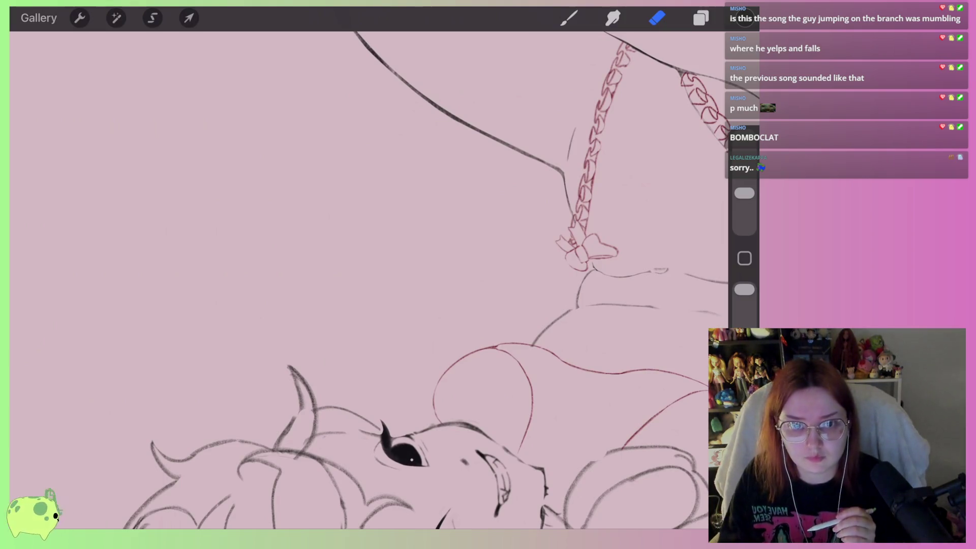
pyautogui.press('b')
pyautogui.press('b')
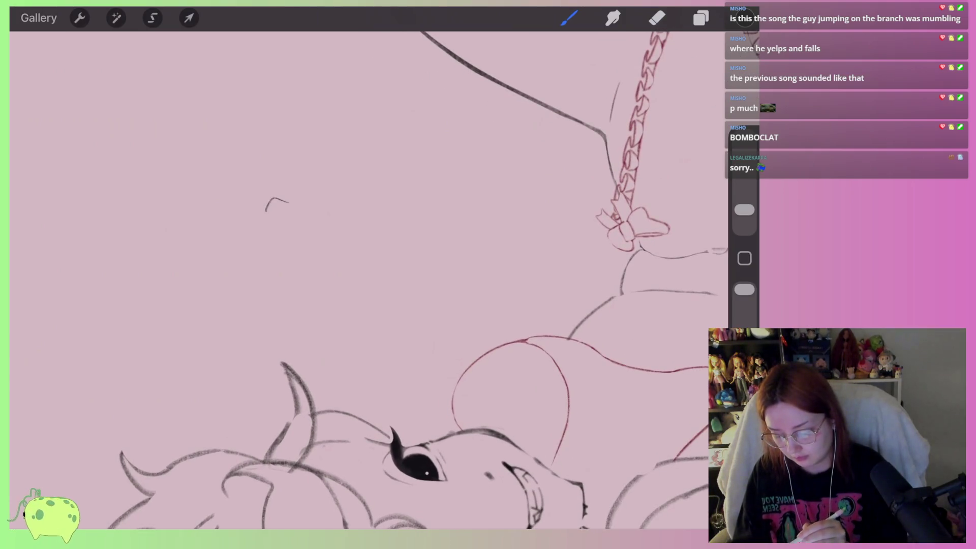
# Redraw a knuckle arc and two finger lines running down from the knuckles
pyautogui.moveTo(356, 254); pyautogui.dragTo(397, 295)
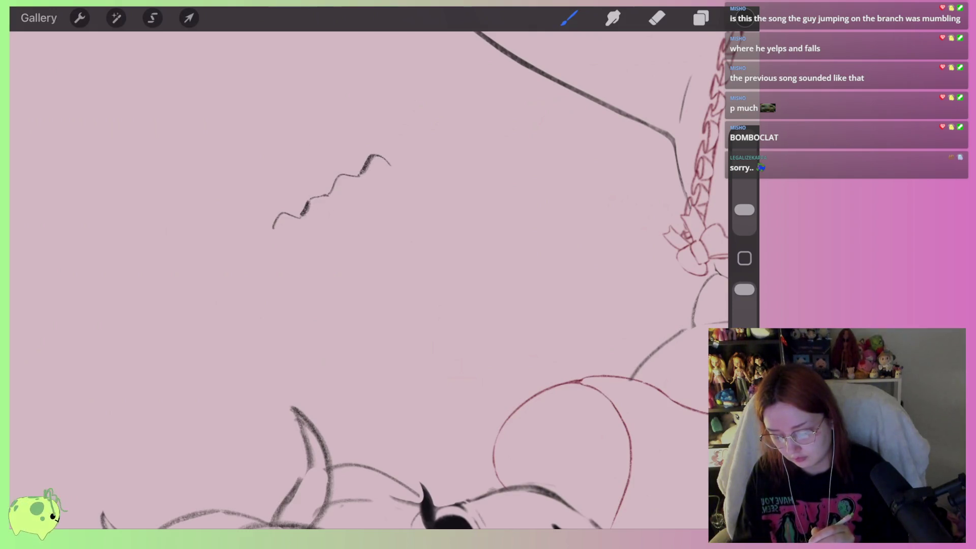
pyautogui.scroll(3, 362, 173)
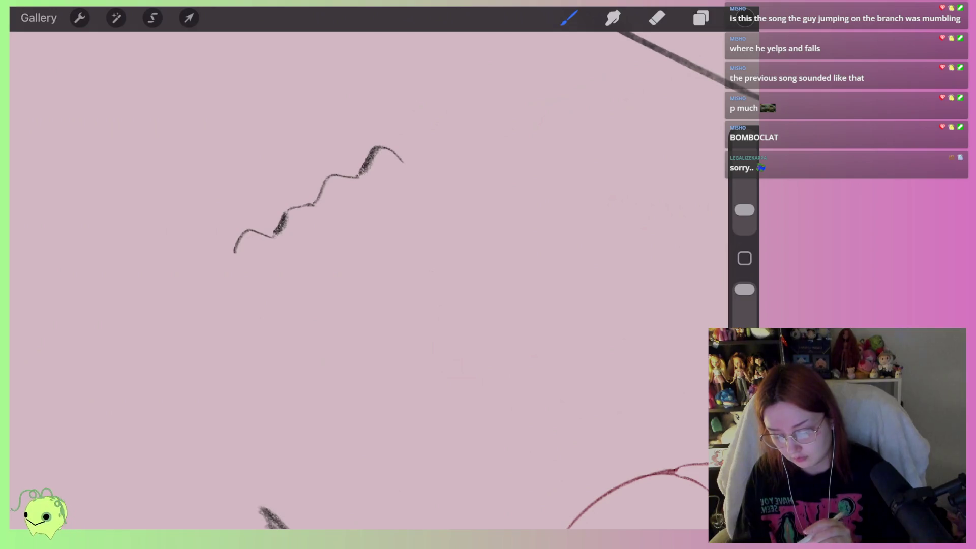
pyautogui.hotkey('ctrl', 'z')
pyautogui.moveTo(362, 175); pyautogui.dragTo(423, 198)
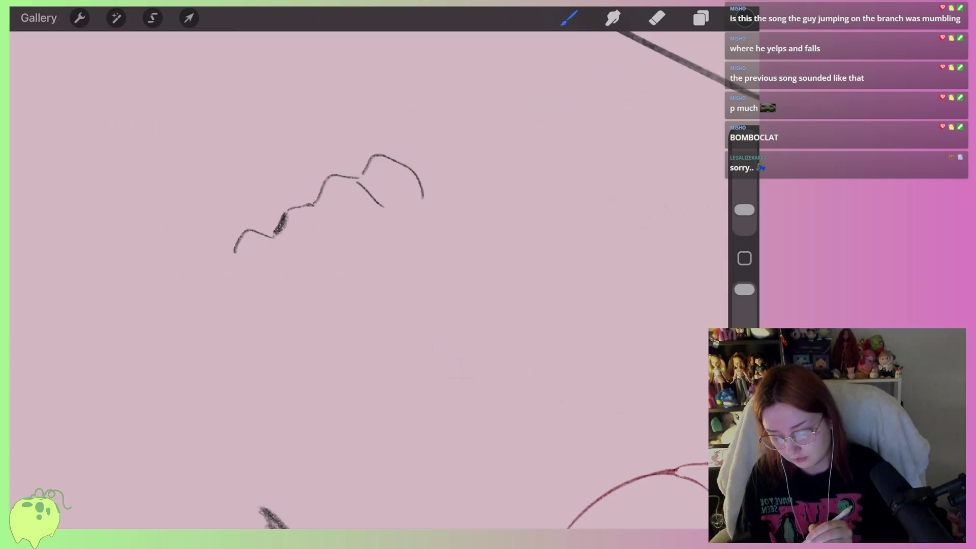
pyautogui.moveTo(354, 229); pyautogui.dragTo(352, 227)
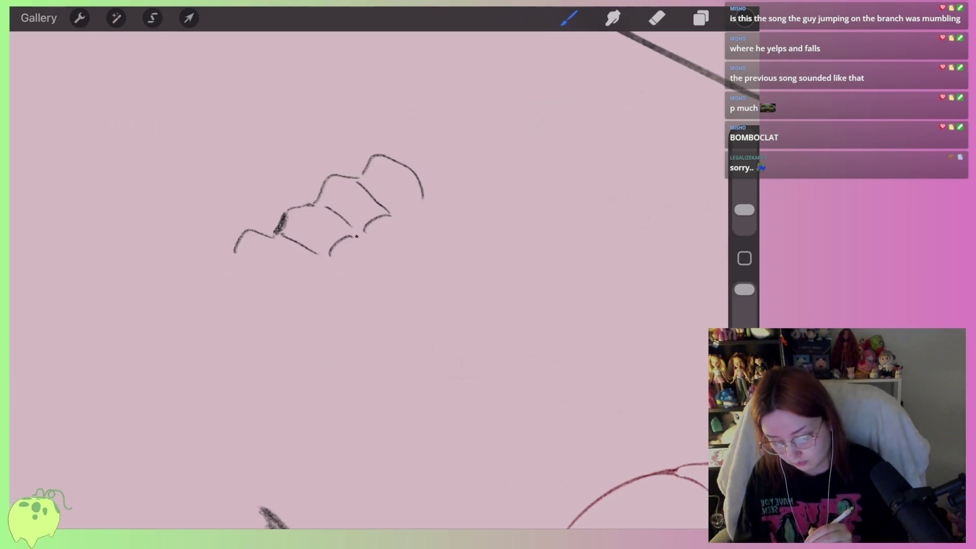
pyautogui.moveTo(356, 237); pyautogui.dragTo(370, 288)
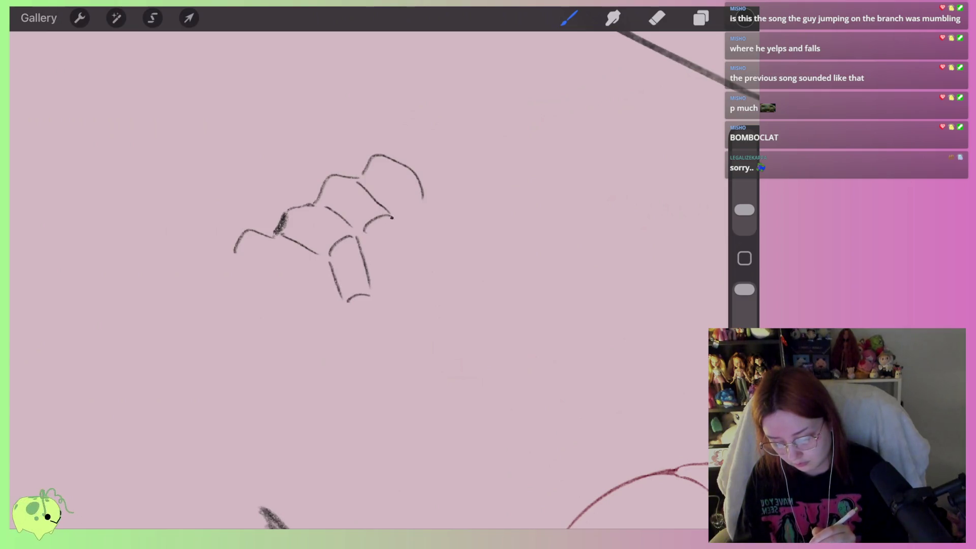
pyautogui.moveTo(392, 218); pyautogui.dragTo(396, 286)
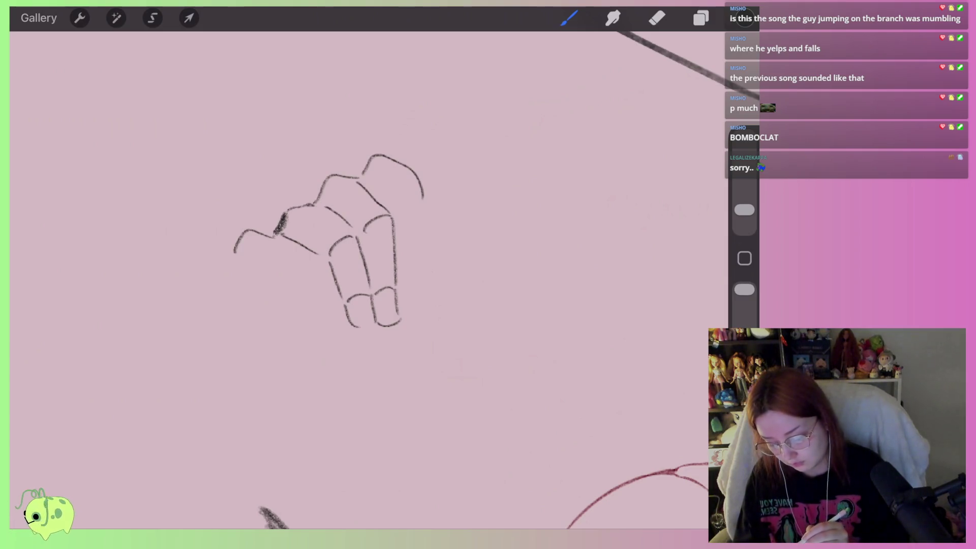
# Undo a stray stroke left of the fist and lasso the leftmost finger freehand
pyautogui.moveTo(296, 272); pyautogui.dragTo(312, 320)
pyautogui.hotkey('ctrl', 'z')
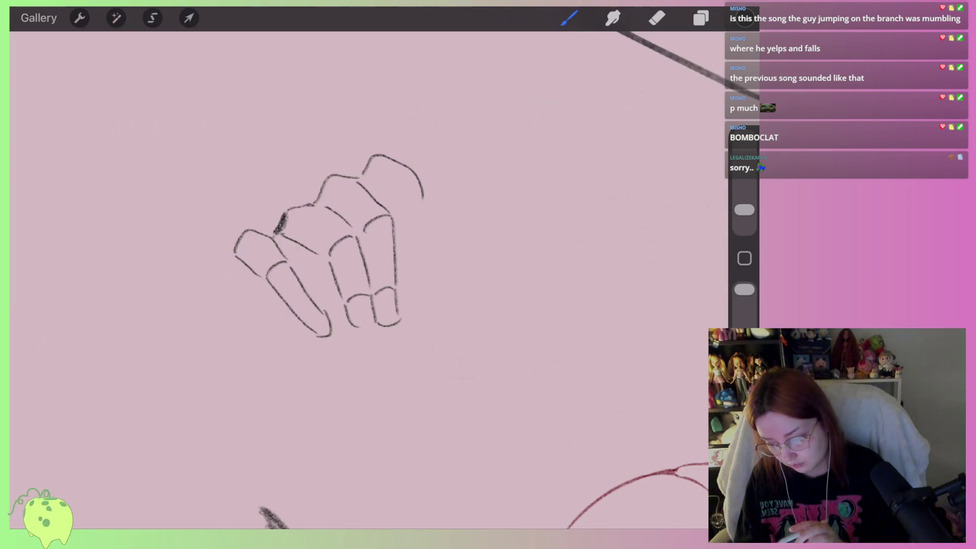
pyautogui.click(153, 18)
pyautogui.moveTo(287, 250); pyautogui.dragTo(317, 289)
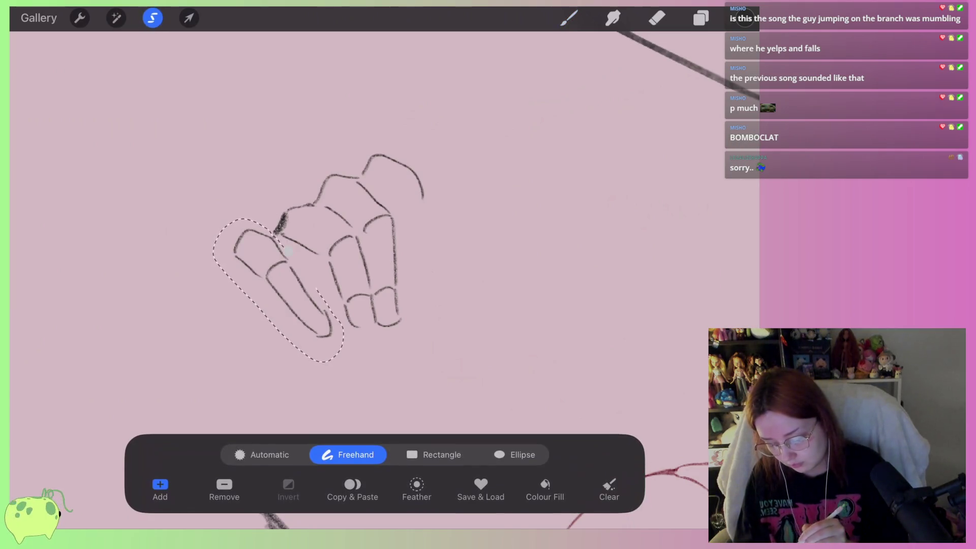
# Distort the selected leftmost finger, pulling its corners down and outward, then commit
pyautogui.click(188, 18)
pyautogui.moveTo(233, 224); pyautogui.dragTo(238, 239)
pyautogui.moveTo(238, 340); pyautogui.dragTo(235, 346)
pyautogui.moveTo(338, 340); pyautogui.dragTo(350, 332)
pyautogui.moveTo(339, 230); pyautogui.dragTo(347, 219)
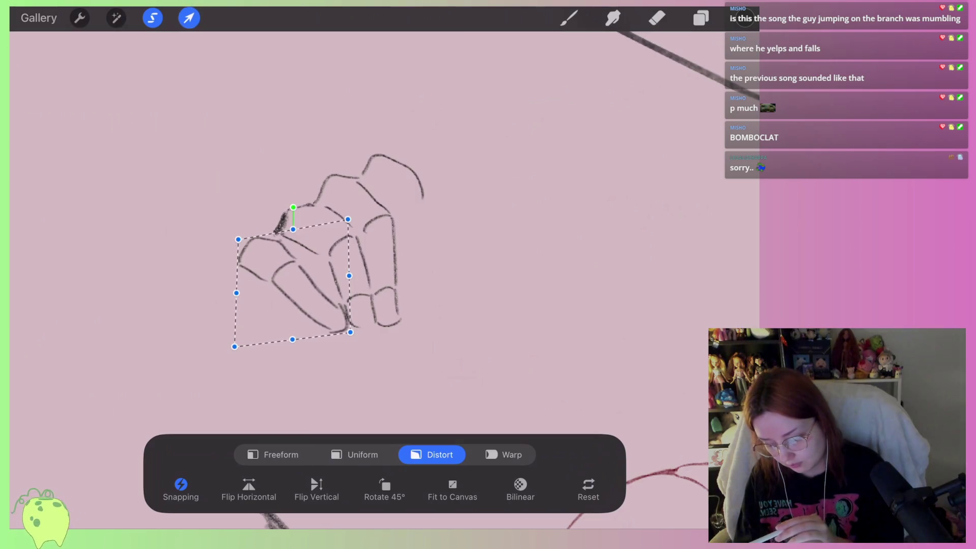
pyautogui.moveTo(237, 293); pyautogui.dragTo(240, 294)
pyautogui.click(568, 18)
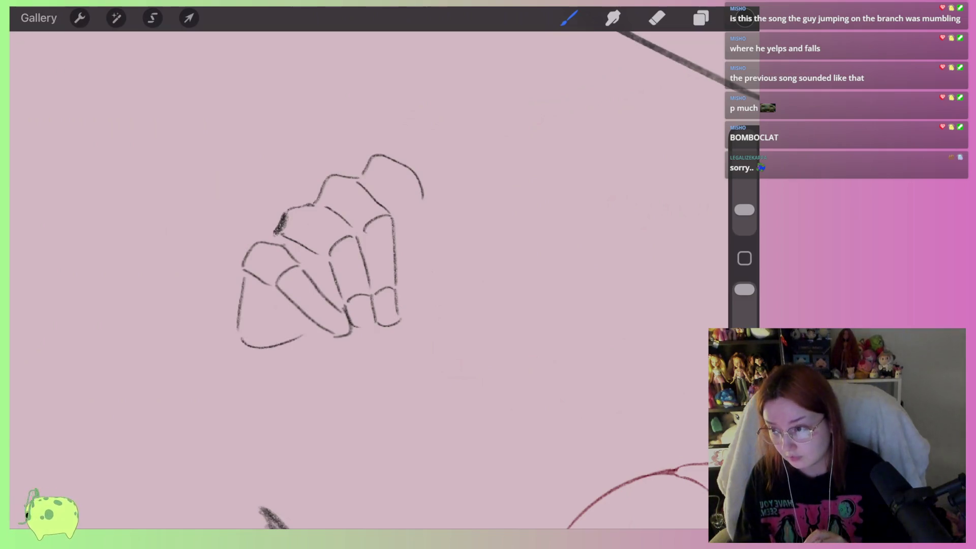
# Pan right and try a wrist line below the fist, then undo it
pyautogui.hscroll(2, 356, 254)
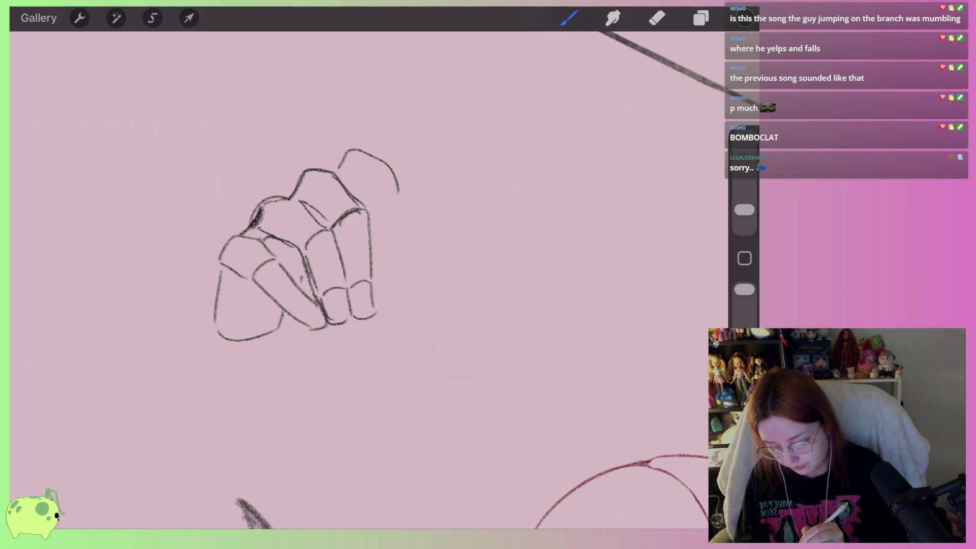
pyautogui.click(657, 18)
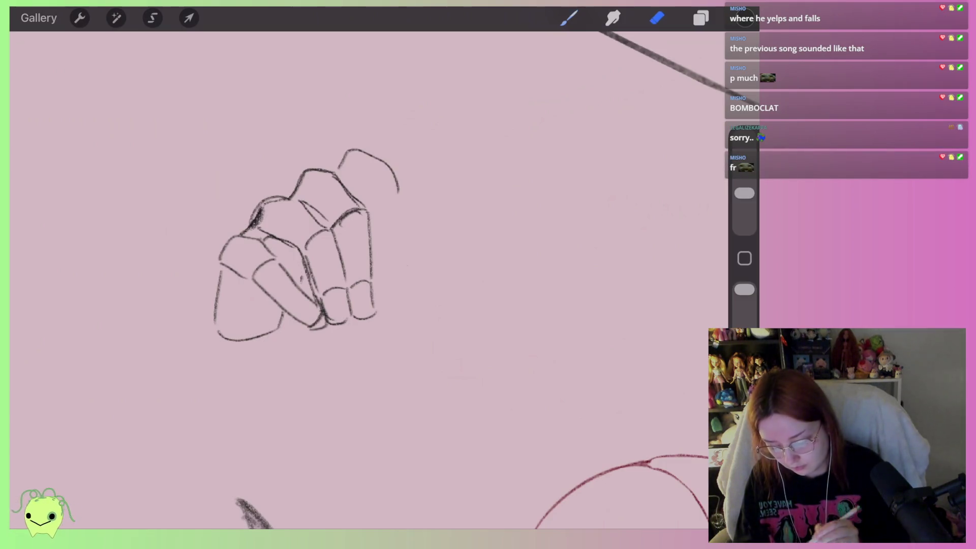
pyautogui.click(569, 17)
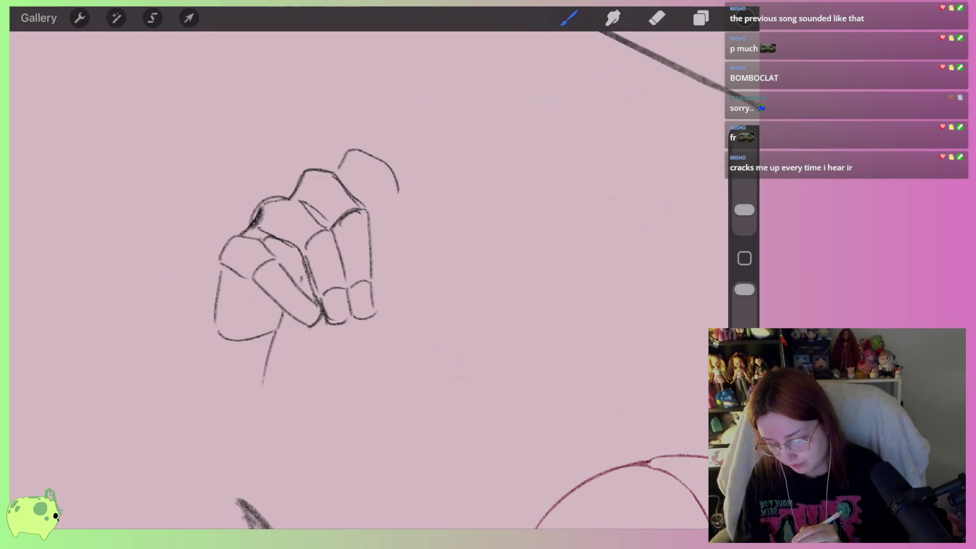
pyautogui.moveTo(216, 340); pyautogui.dragTo(191, 389)
pyautogui.hotkey('ctrl', 'z')
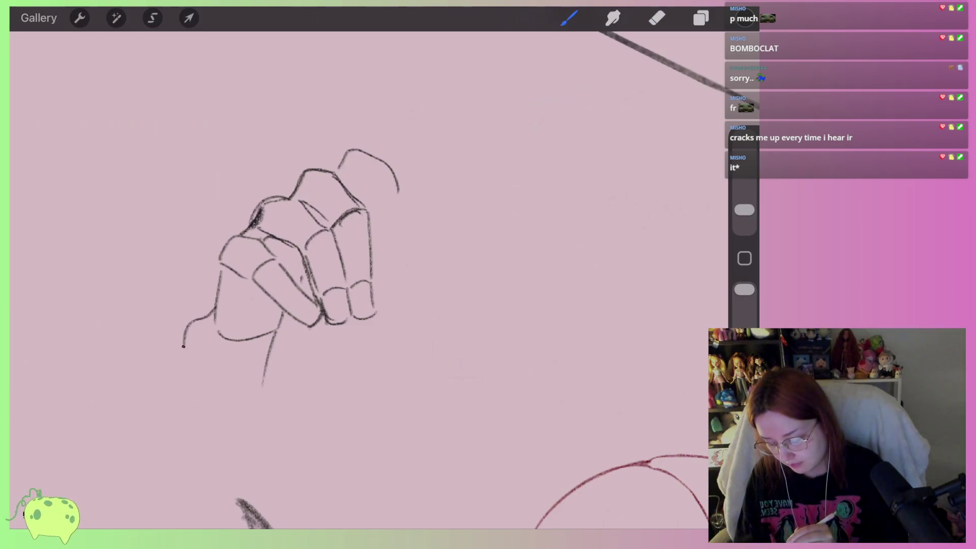
pyautogui.press('e')
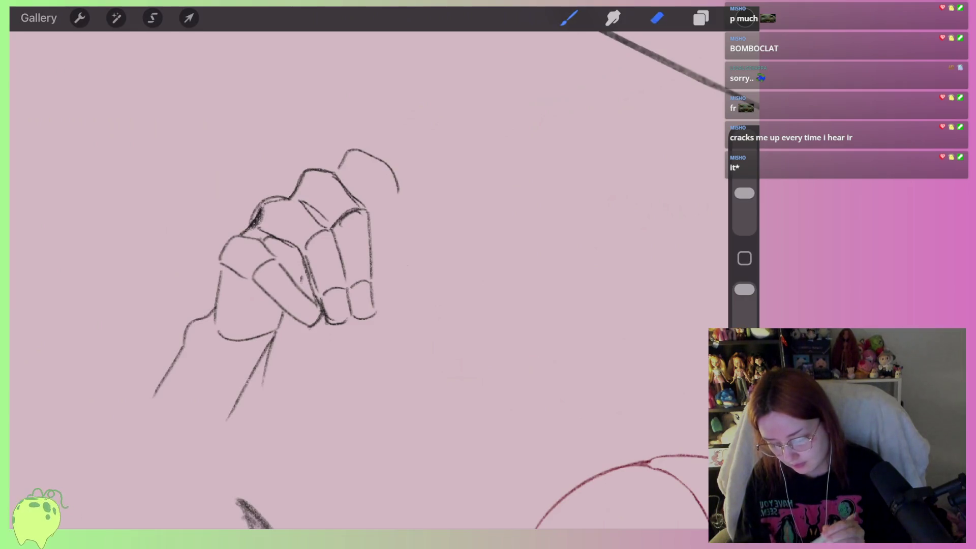
pyautogui.press('b')
# Draw the rightmost finger with a single-stroke edge and add two lines at the middle knuckle
pyautogui.moveTo(338, 330); pyautogui.dragTo(398, 302)
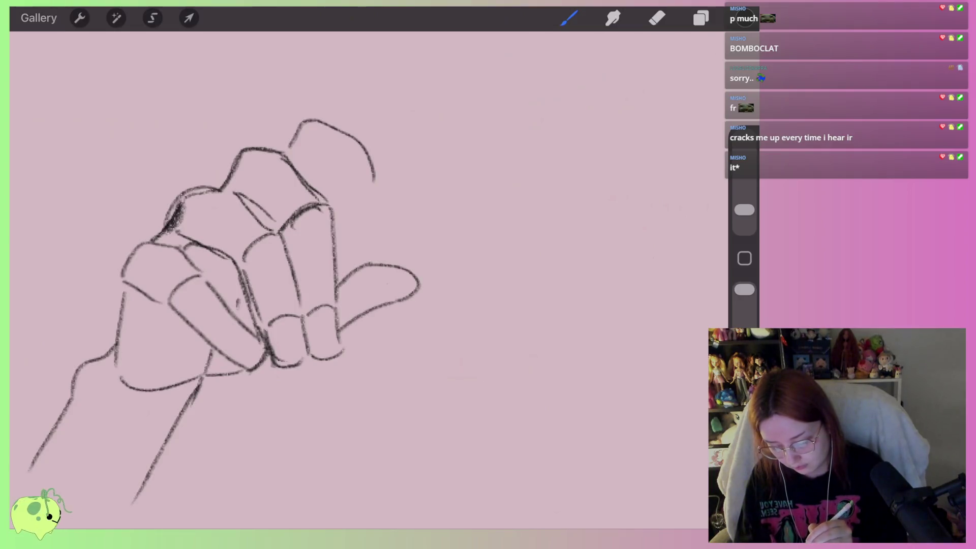
pyautogui.hotkey('ctrl', 'z')
pyautogui.moveTo(373, 177); pyautogui.dragTo(402, 268)
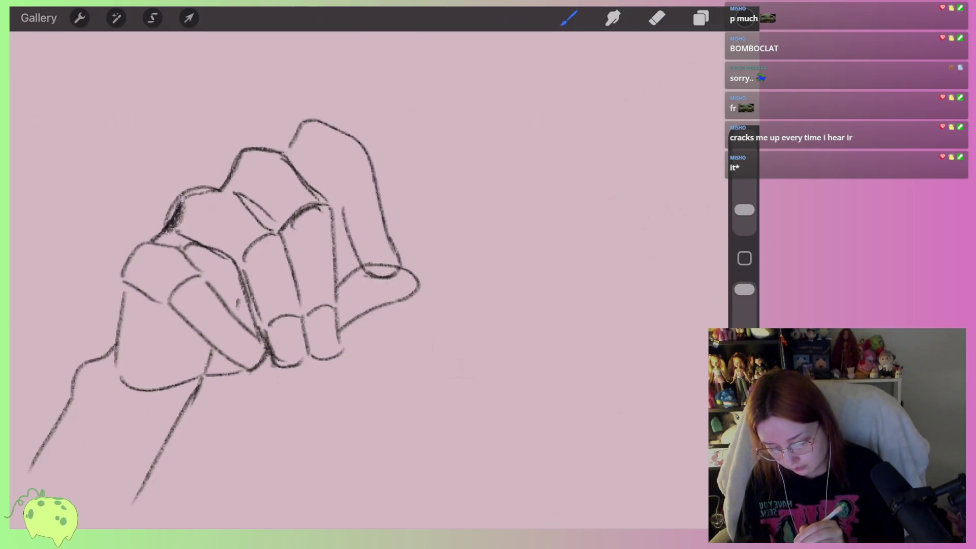
pyautogui.hotkey('ctrl', 'z')
pyautogui.moveTo(338, 201); pyautogui.dragTo(373, 191)
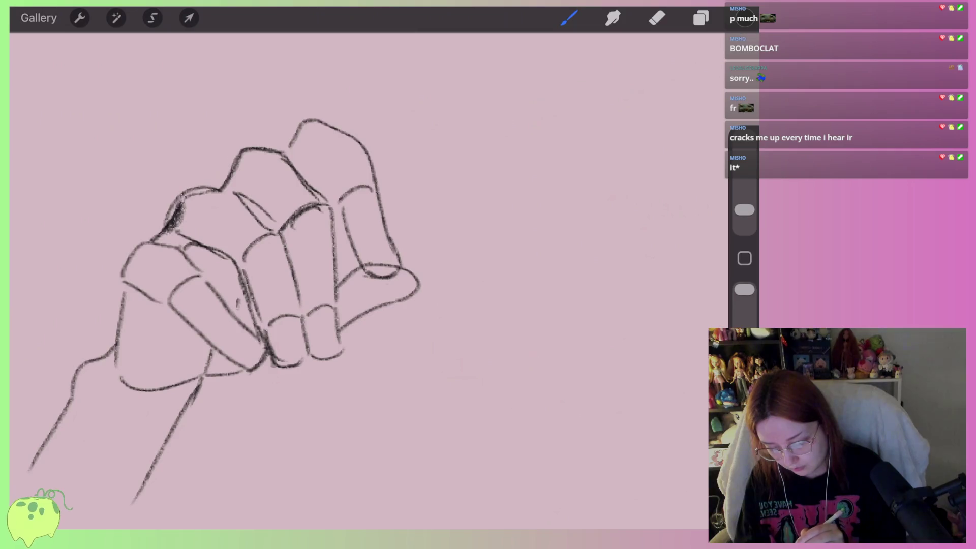
pyautogui.moveTo(303, 167); pyautogui.dragTo(336, 199)
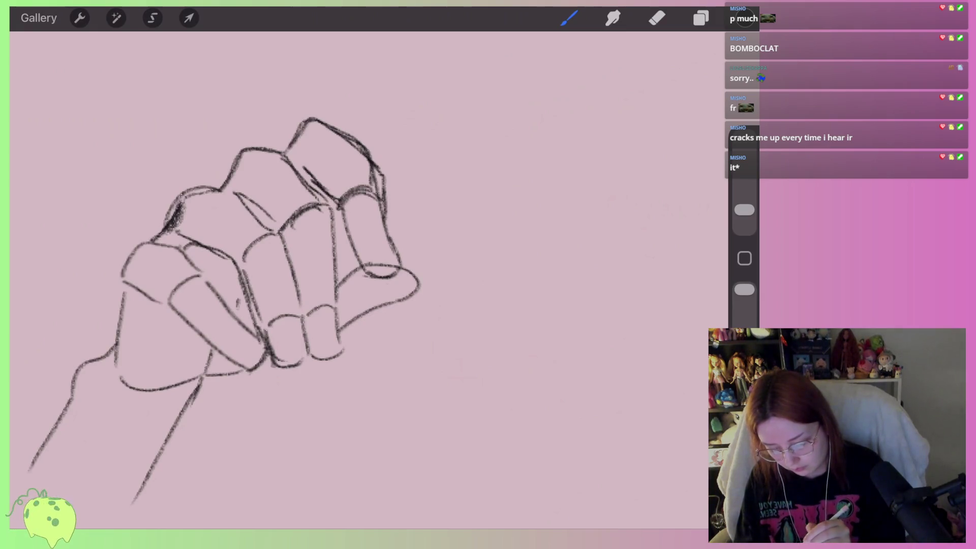
# Lasso the whole fist study with the freehand selection
pyautogui.scroll(-3, 369, 280)
pyautogui.scroll(-3, 369, 280)
pyautogui.scroll(-3, 369, 280)
pyautogui.scroll(3, 369, 279)
pyautogui.scroll(3, 280, 244)
pyautogui.scroll(3, 280, 244)
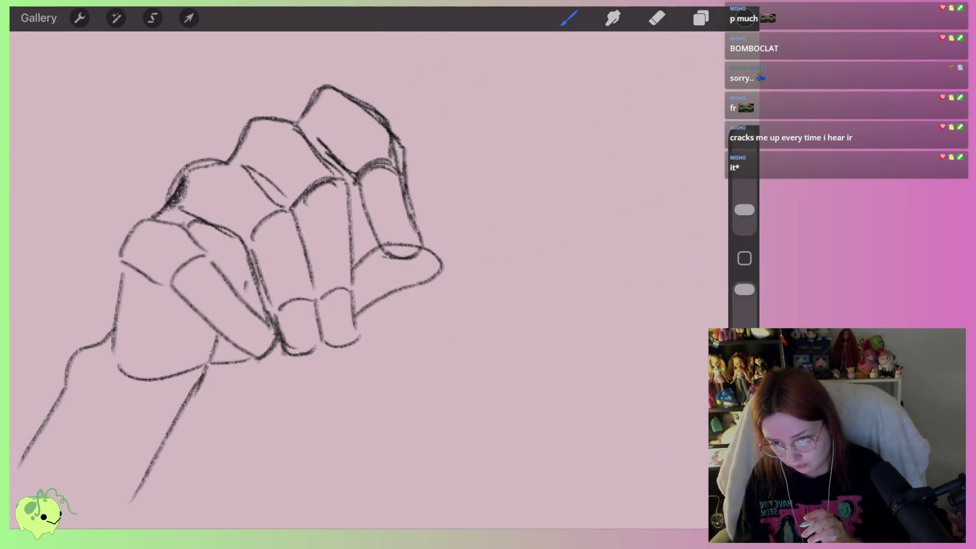
pyautogui.click(152, 17)
pyautogui.scroll(-2, 305, 254)
pyautogui.moveTo(226, 231)
pyautogui.mouseDown()
pyautogui.moveTo(316, 386)
pyautogui.moveTo(264, 177)
pyautogui.mouseUp()
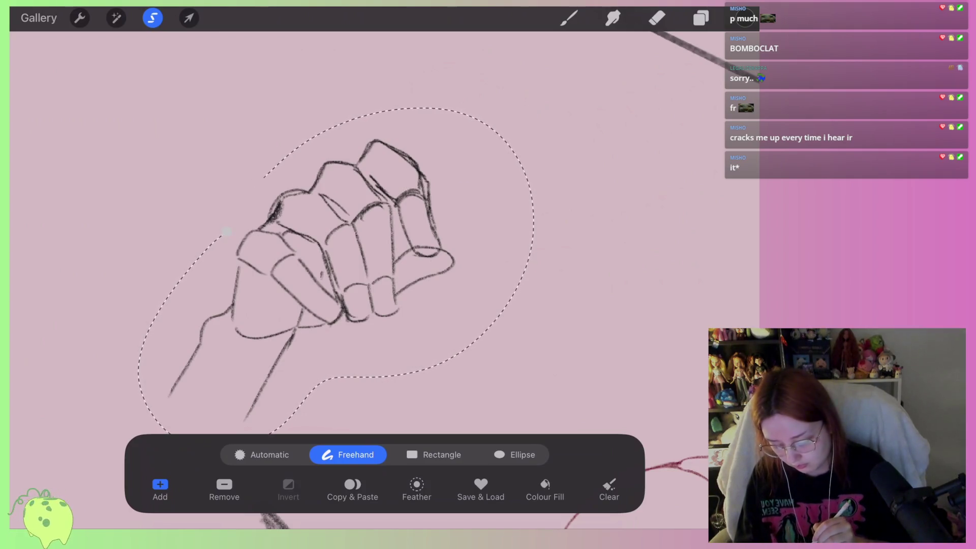
pyautogui.click(227, 231)
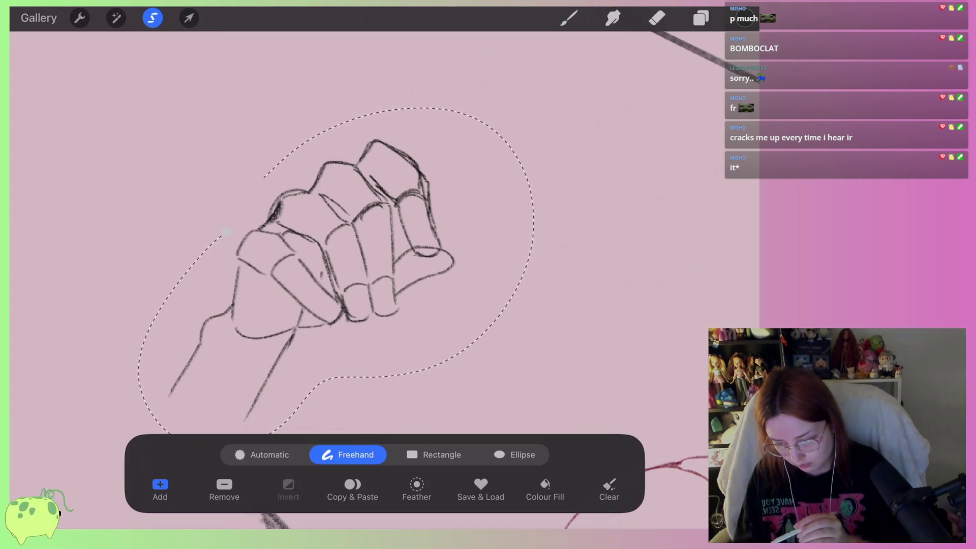
# Flip the selected fist horizontally with Transform and commit the change
pyautogui.click(189, 18)
pyautogui.click(249, 491)
pyautogui.click(569, 18)
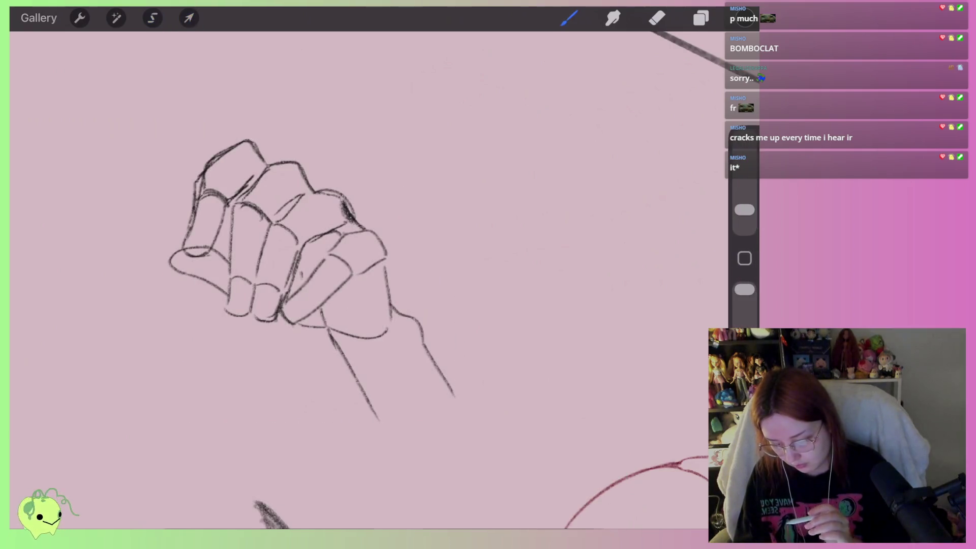
pyautogui.scroll(-2, 249, 270)
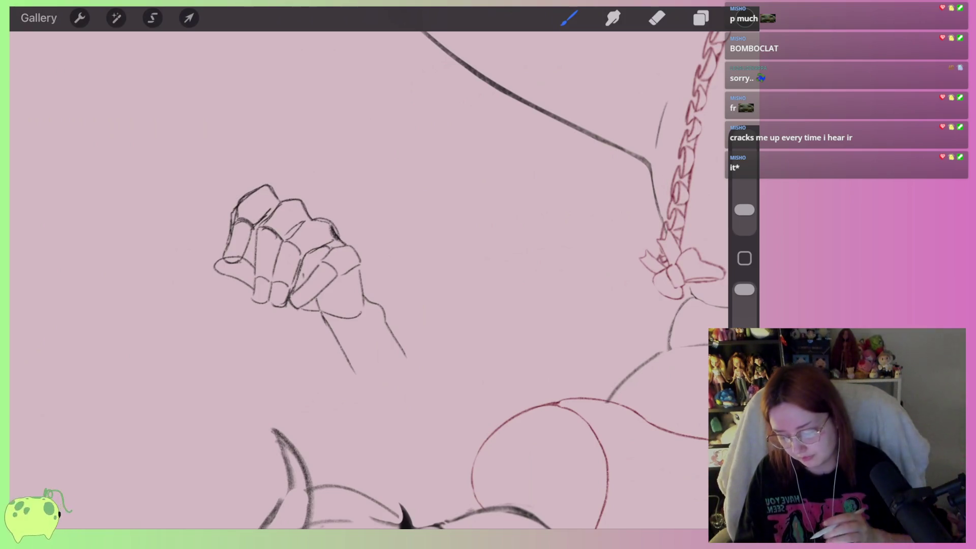
pyautogui.scroll(3, 305, 254)
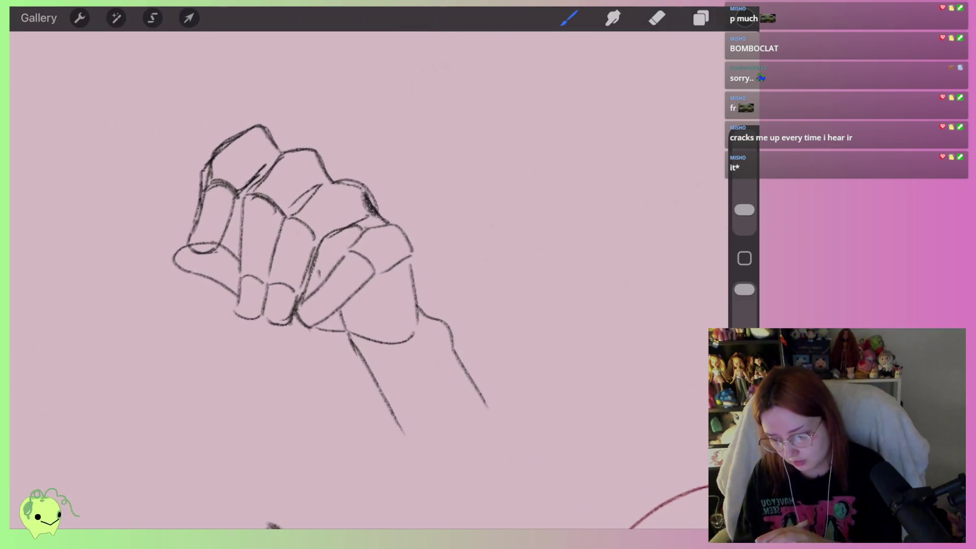
pyautogui.click(189, 18)
pyautogui.click(153, 18)
# Lasso the fist, shift it left and down, and rotate it clockwise in Distort mode
pyautogui.moveTo(291, 91)
pyautogui.mouseDown()
pyautogui.moveTo(531, 367)
pyautogui.moveTo(291, 92)
pyautogui.mouseUp()
pyautogui.click(189, 17)
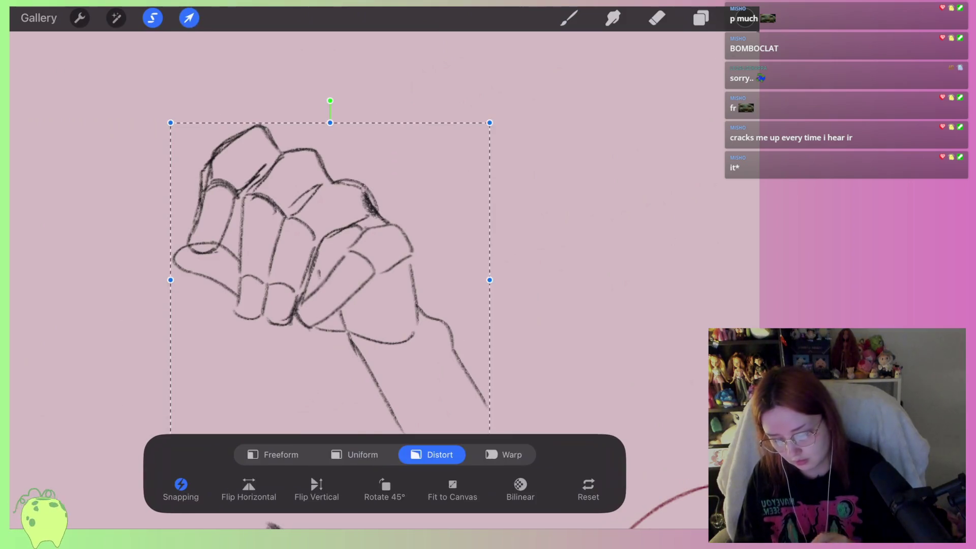
pyautogui.moveTo(305, 229); pyautogui.dragTo(285, 254)
pyautogui.click(700, 18)
pyautogui.click(188, 18)
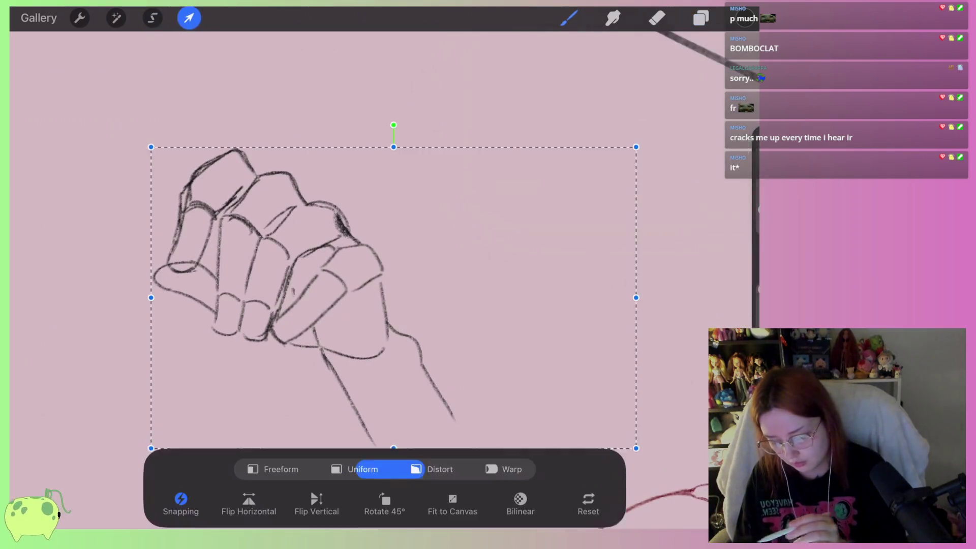
pyautogui.click(431, 455)
pyautogui.moveTo(392, 124)
pyautogui.mouseDown()
pyautogui.moveTo(334, 135)
pyautogui.moveTo(352, 102)
pyautogui.mouseUp()
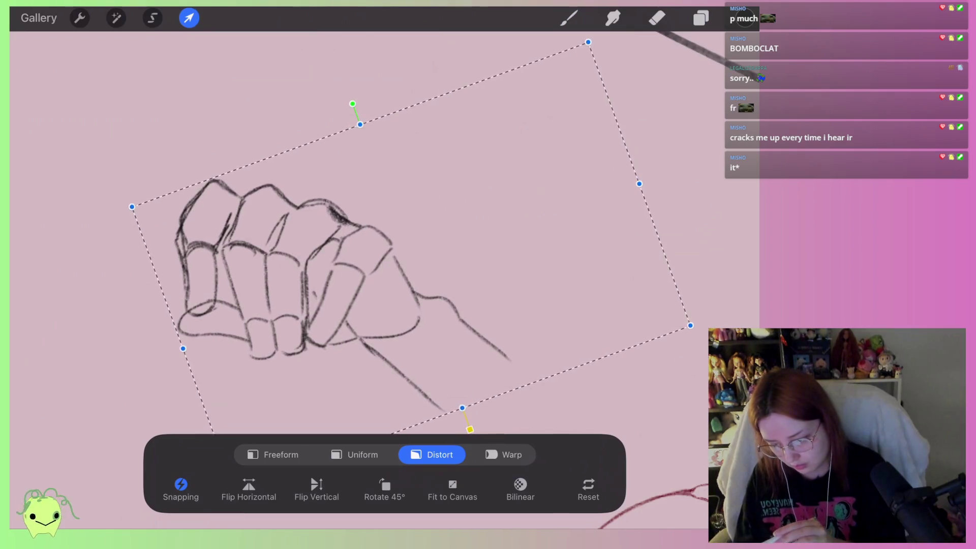
# Reselect the fist, then rotate it and move it up and slightly right
pyautogui.click(152, 18)
pyautogui.moveTo(422, 265); pyautogui.dragTo(390, 339)
pyautogui.moveTo(180, 350); pyautogui.dragTo(422, 265)
pyautogui.click(189, 18)
pyautogui.moveTo(300, 153)
pyautogui.mouseDown()
pyautogui.moveTo(264, 157)
pyautogui.moveTo(289, 127)
pyautogui.mouseUp()
pyautogui.moveTo(320, 230); pyautogui.dragTo(327, 201)
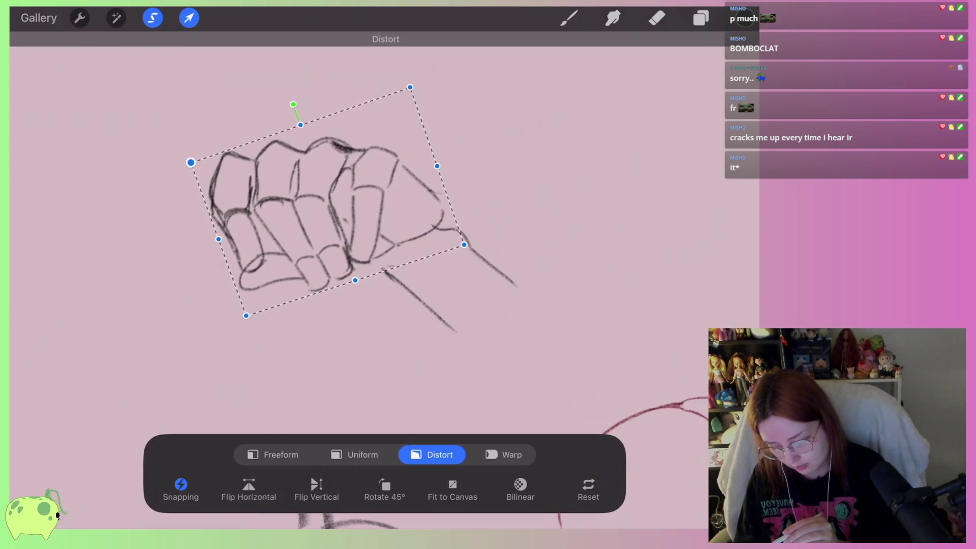
# Drag the fist's corners so it sits smaller and more upright above the forearm, and apply
pyautogui.moveTo(191, 162); pyautogui.dragTo(220, 159)
pyautogui.moveTo(464, 245); pyautogui.dragTo(460, 257)
pyautogui.moveTo(246, 315); pyautogui.dragTo(238, 316)
pyautogui.moveTo(330, 228); pyautogui.dragTo(331, 234)
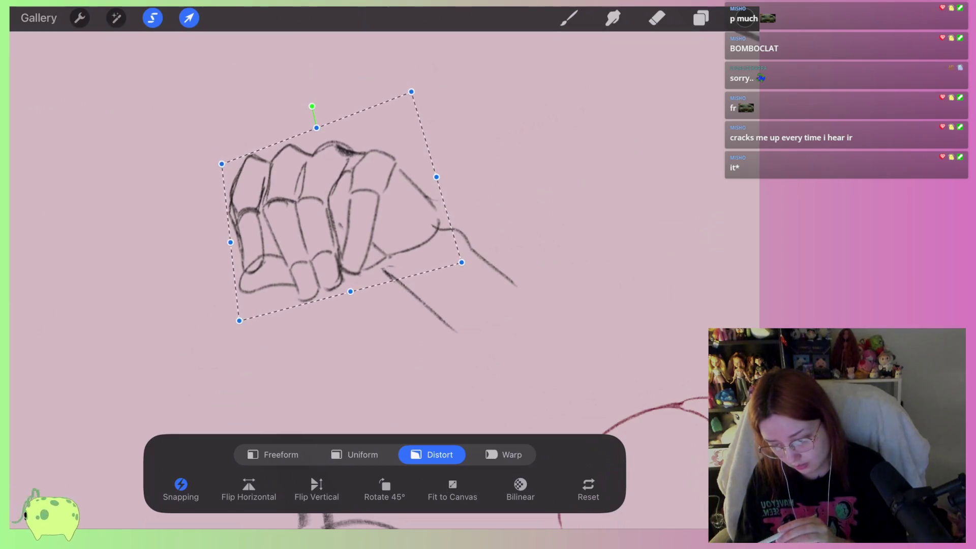
pyautogui.click(569, 18)
pyautogui.scroll(3, 386, 255)
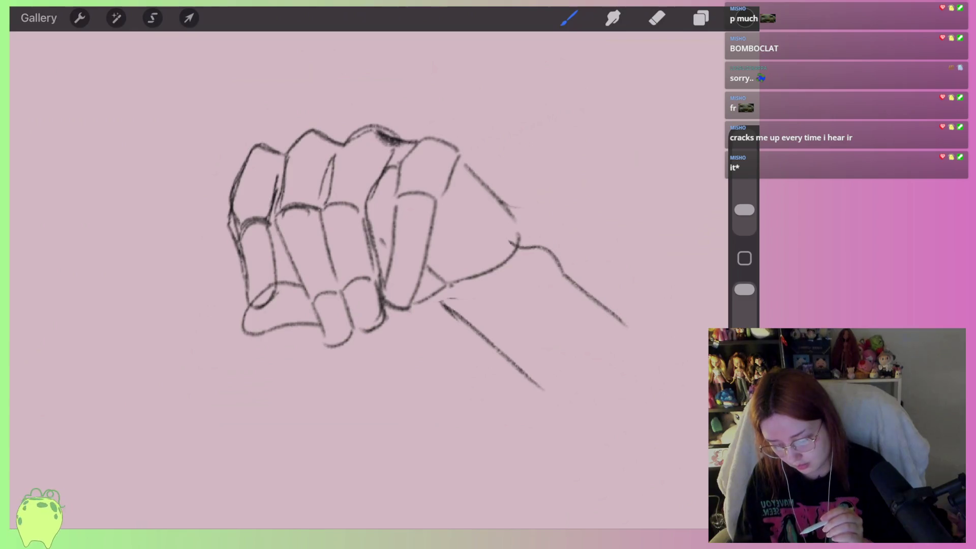
pyautogui.click(153, 17)
# Lasso the middle fingers and knuckles, then distort them slightly left and inward
pyautogui.moveTo(273, 219); pyautogui.dragTo(370, 208)
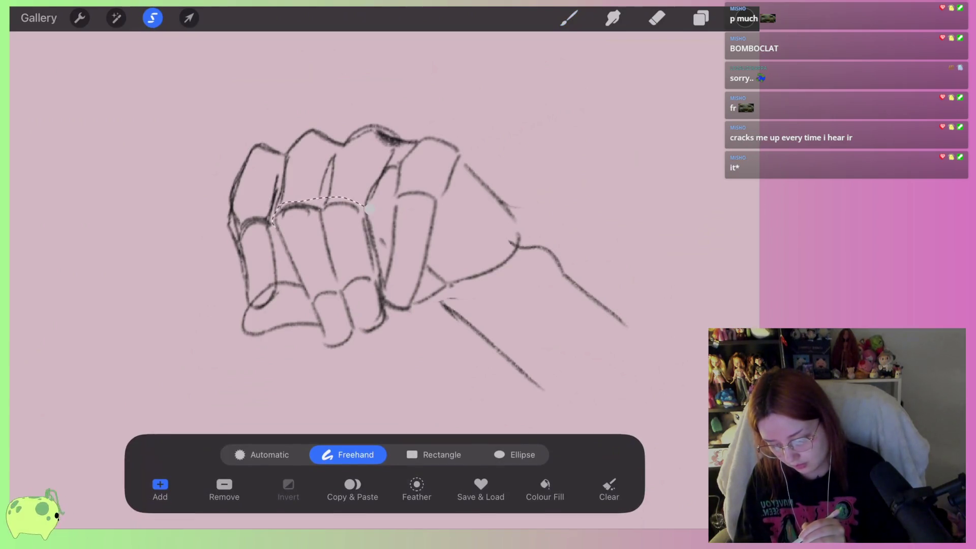
pyautogui.hotkey('ctrl', 'z')
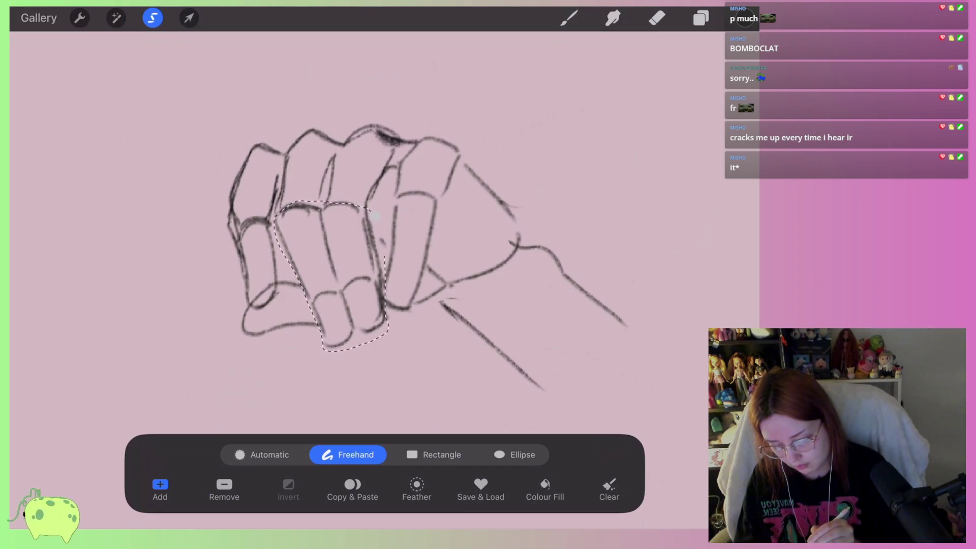
pyautogui.click(189, 18)
pyautogui.moveTo(331, 173); pyautogui.dragTo(330, 180)
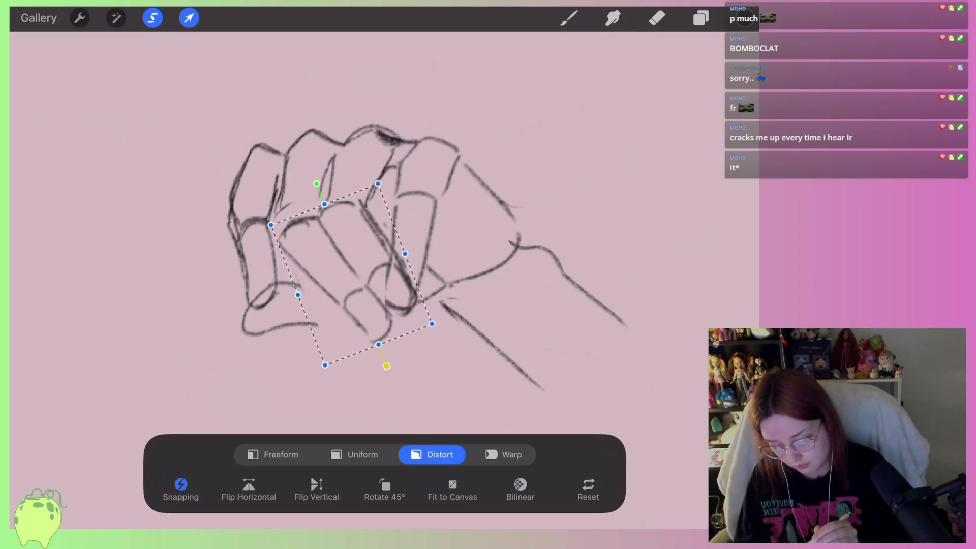
pyautogui.moveTo(350, 275); pyautogui.dragTo(339, 278)
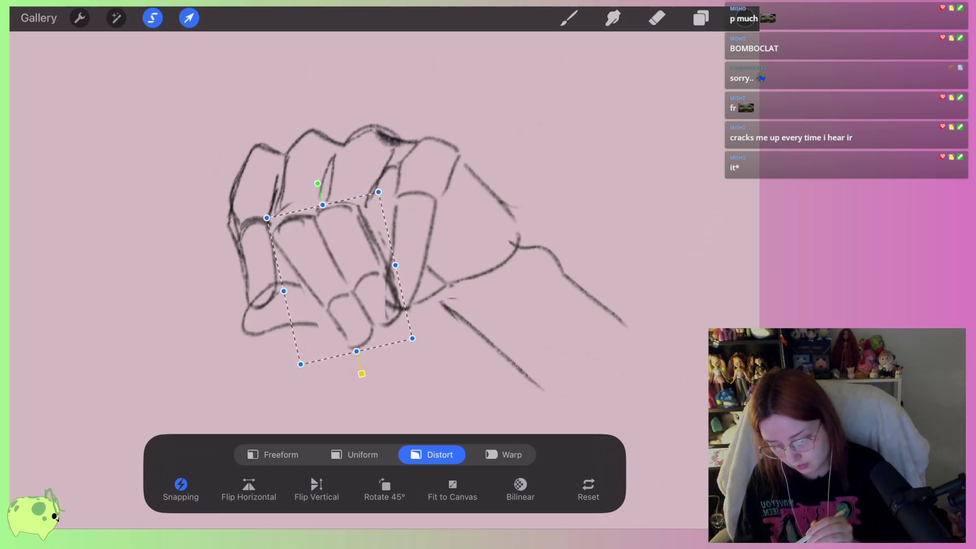
pyautogui.moveTo(395, 265); pyautogui.dragTo(389, 272)
pyautogui.moveTo(300, 364); pyautogui.dragTo(285, 357)
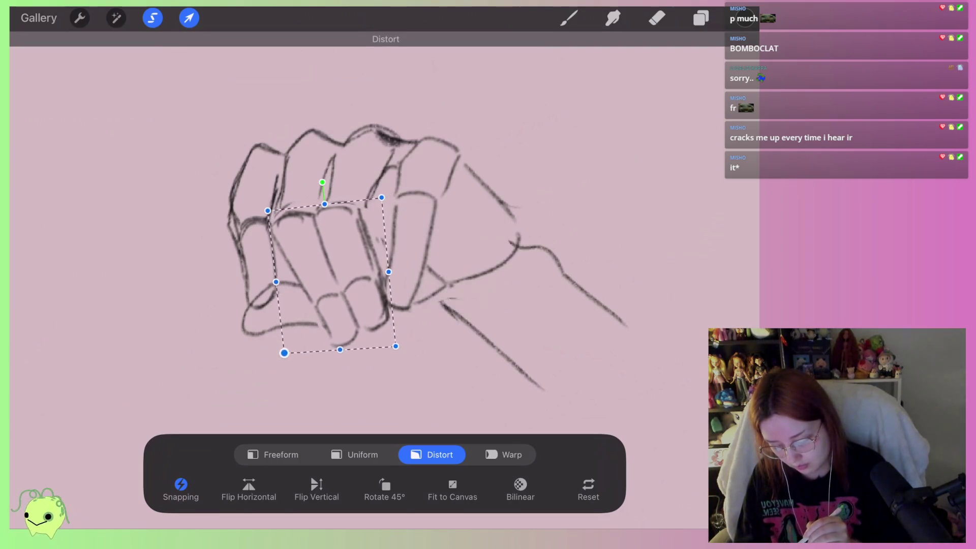
pyautogui.click(189, 18)
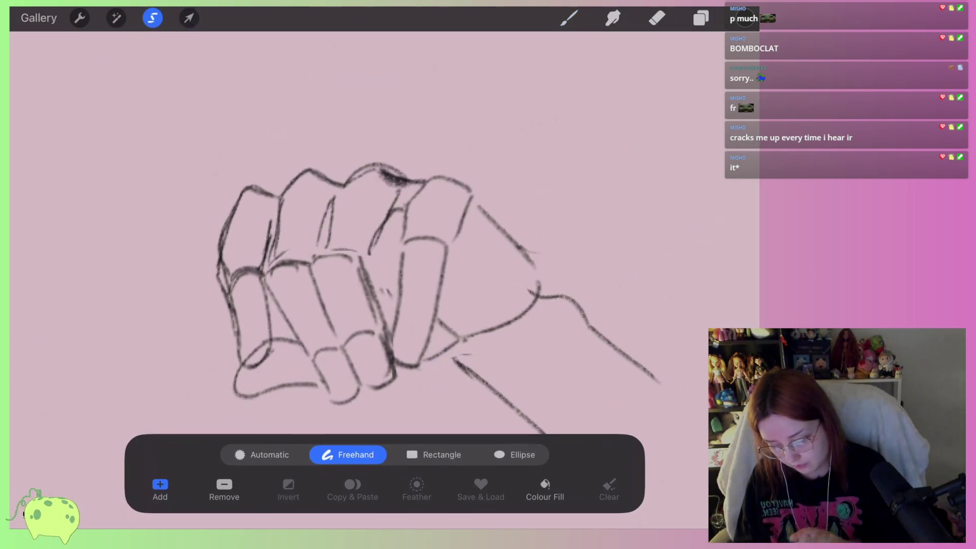
# Reselect the top knuckles and skew them into a new shape
pyautogui.moveTo(288, 259); pyautogui.dragTo(375, 255)
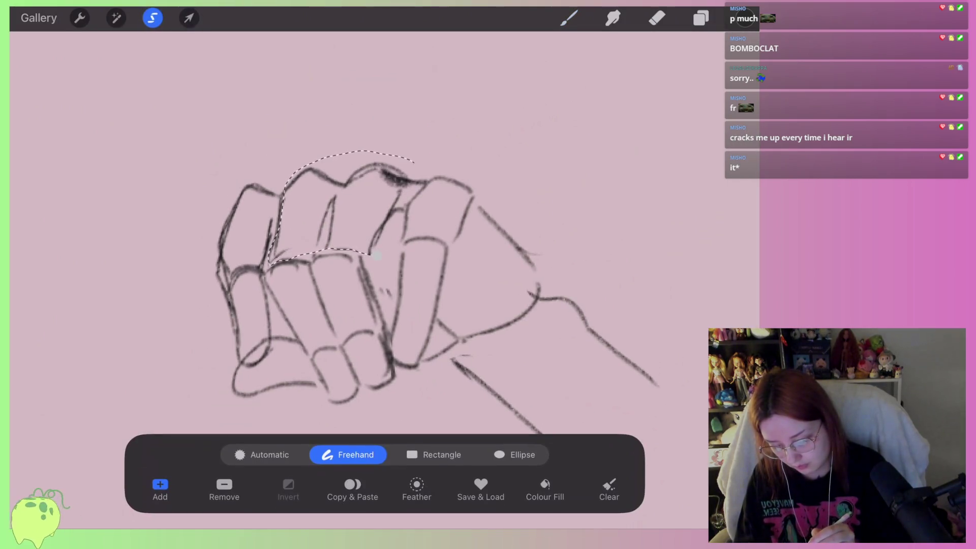
pyautogui.moveTo(408, 159); pyautogui.dragTo(376, 254)
pyautogui.click(189, 18)
pyautogui.moveTo(262, 212); pyautogui.dragTo(262, 215)
pyautogui.moveTo(267, 160); pyautogui.dragTo(267, 153)
pyautogui.click(569, 18)
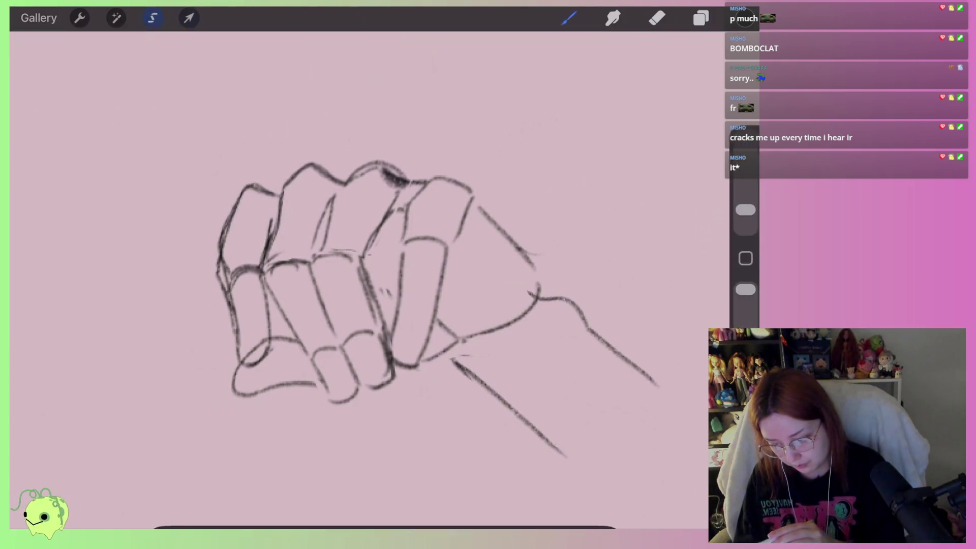
# Lasso the rightmost finger and distort its corners to narrow its lower end
pyautogui.click(153, 18)
pyautogui.moveTo(400, 230); pyautogui.dragTo(454, 174)
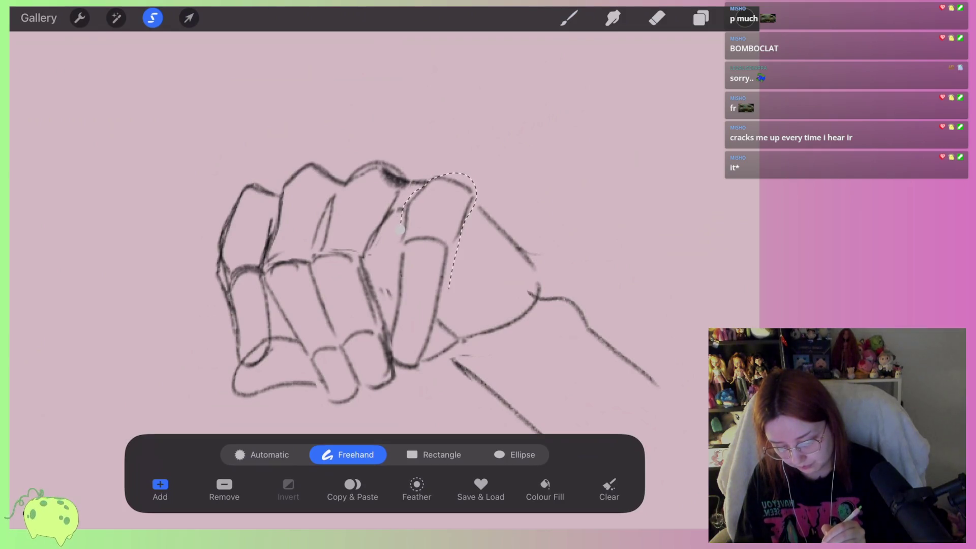
pyautogui.click(190, 18)
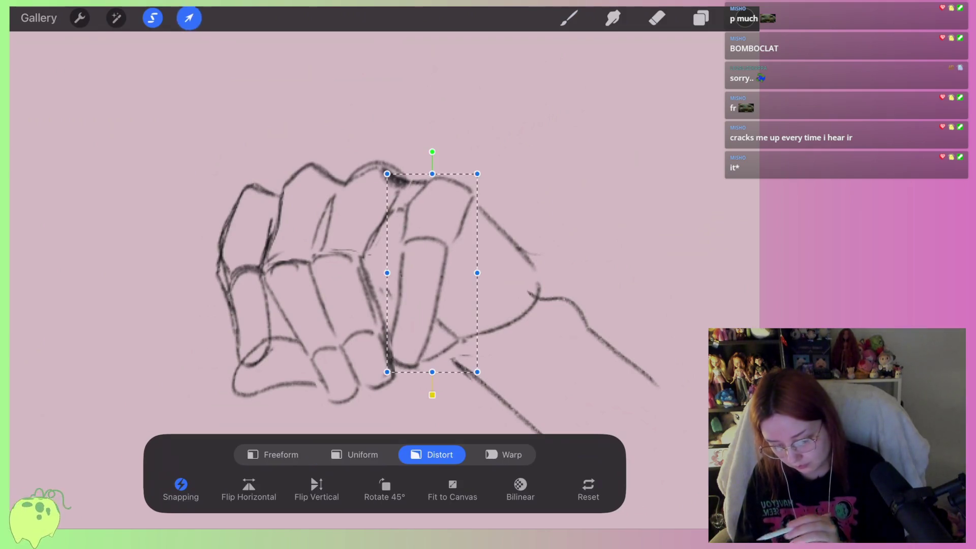
pyautogui.moveTo(382, 373); pyautogui.dragTo(385, 375)
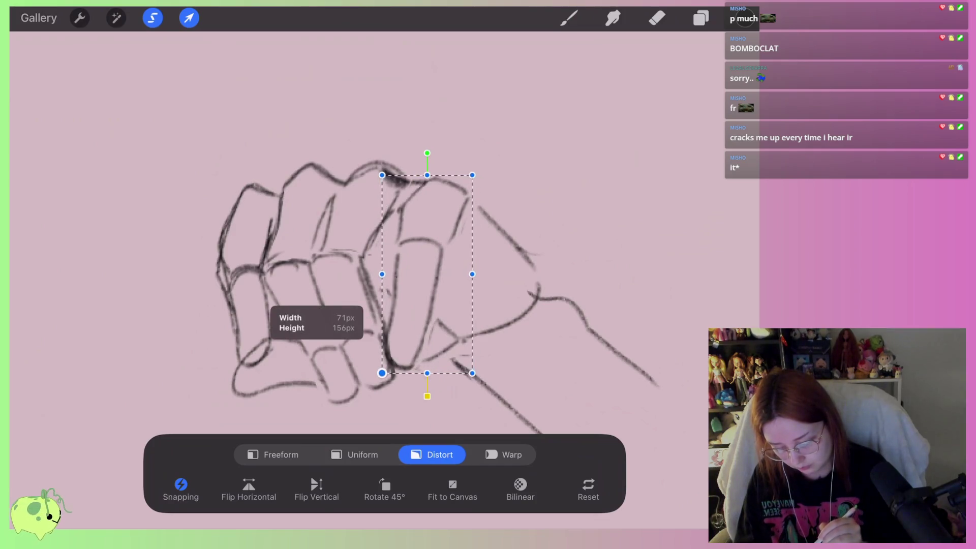
pyautogui.moveTo(472, 373); pyautogui.dragTo(463, 374)
pyautogui.moveTo(472, 175); pyautogui.dragTo(472, 176)
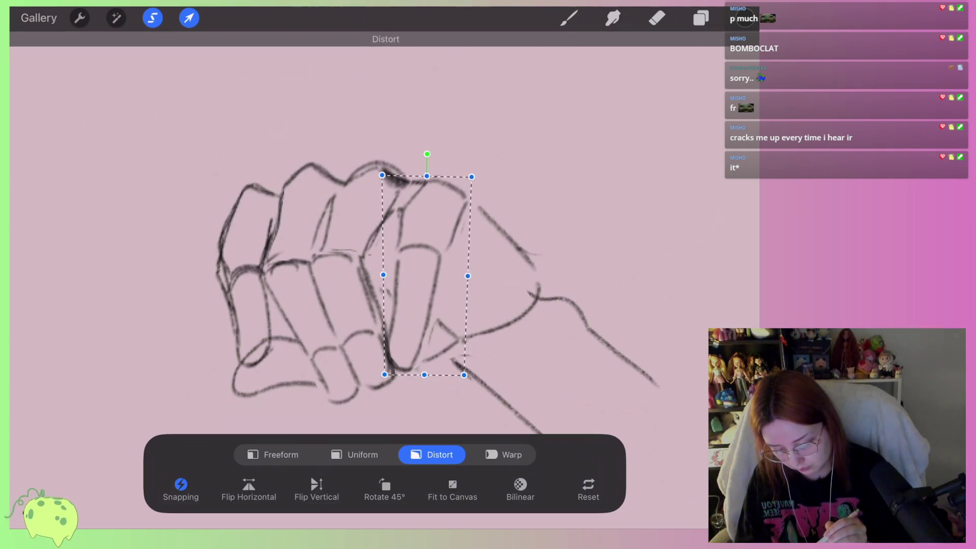
pyautogui.click(381, 175)
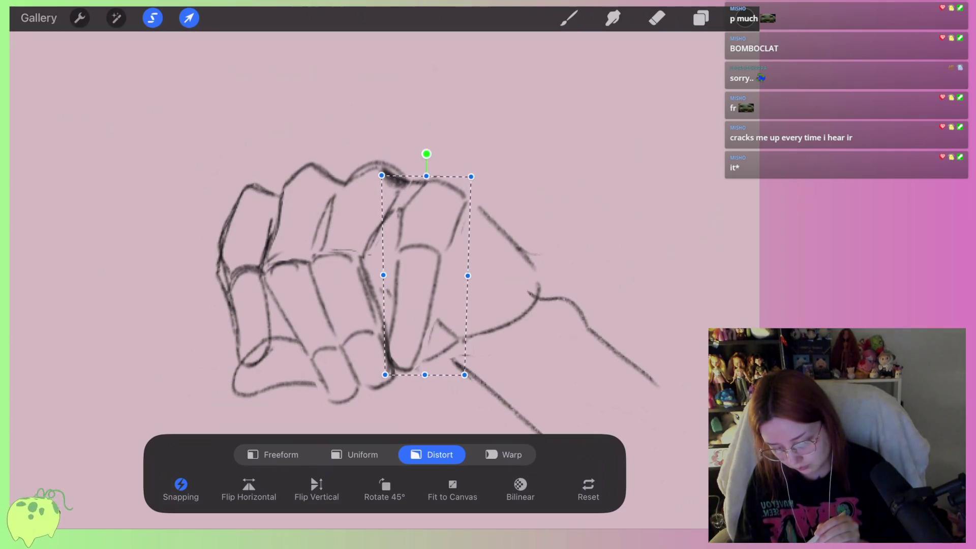
pyautogui.moveTo(425, 274); pyautogui.dragTo(421, 278)
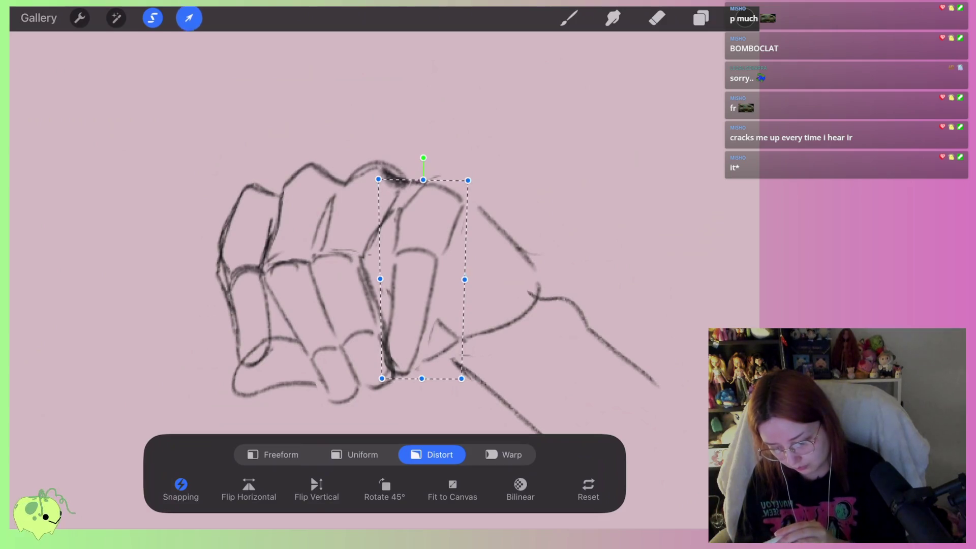
pyautogui.click(569, 17)
pyautogui.scroll(3, 362, 382)
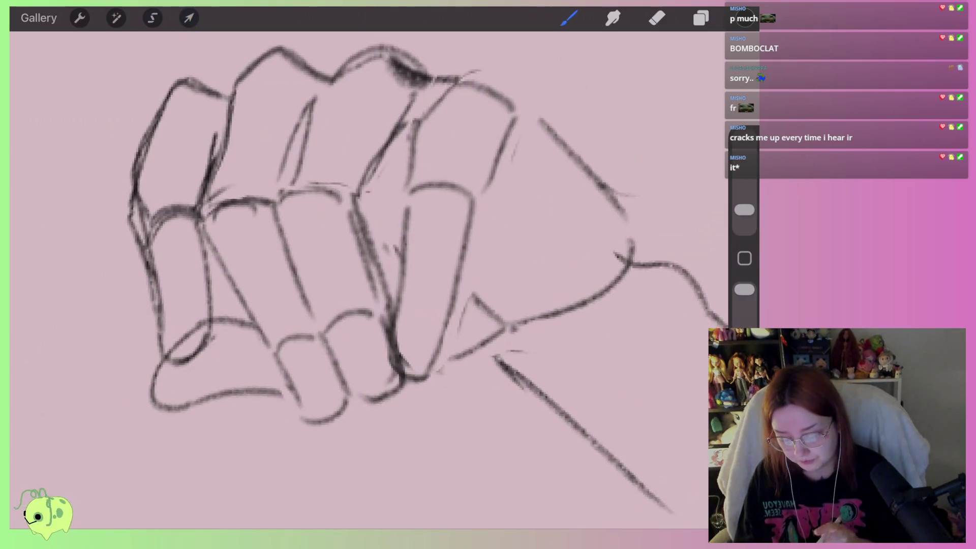
# Erase the old rightmost-finger lines and redraw its knuckle curve, left edge and rounded fingertip
pyautogui.click(657, 18)
pyautogui.moveTo(402, 295)
pyautogui.mouseDown()
pyautogui.moveTo(432, 381)
pyautogui.moveTo(417, 274)
pyautogui.mouseUp()
pyautogui.click(568, 18)
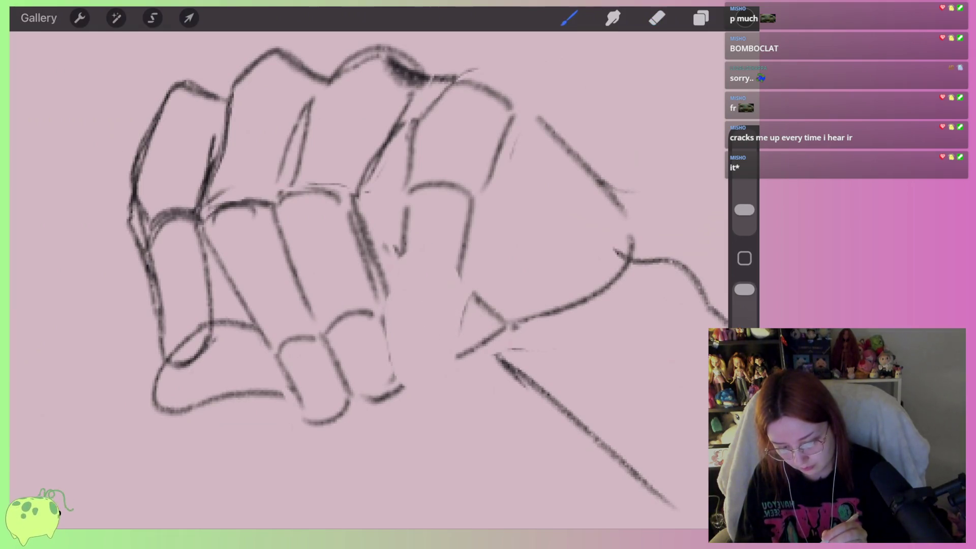
pyautogui.moveTo(411, 166); pyautogui.dragTo(475, 188)
pyautogui.moveTo(406, 210)
pyautogui.mouseDown()
pyautogui.moveTo(412, 282)
pyautogui.moveTo(455, 304)
pyautogui.mouseUp()
pyautogui.hotkey('ctrl', 'z')
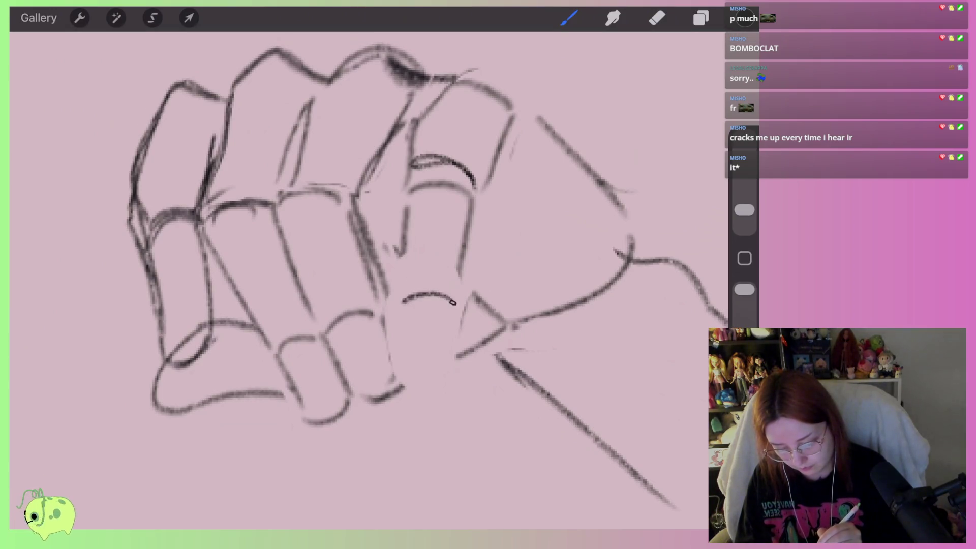
pyautogui.moveTo(407, 193); pyautogui.dragTo(399, 300)
pyautogui.click(701, 18)
pyautogui.click(701, 18)
pyautogui.click(569, 18)
pyautogui.moveTo(409, 346); pyautogui.dragTo(457, 320)
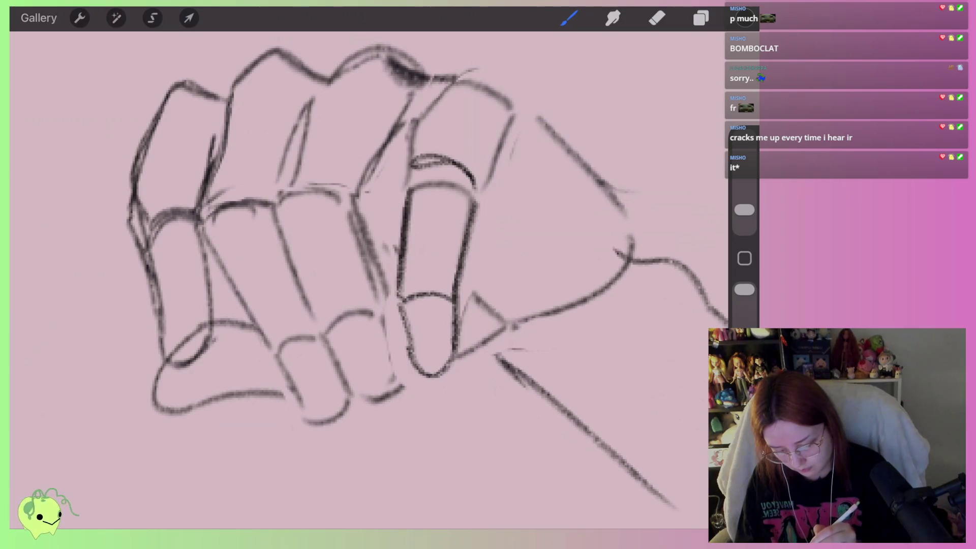
# Lighten the stray lines above the ring finger with the Eraser
pyautogui.click(656, 18)
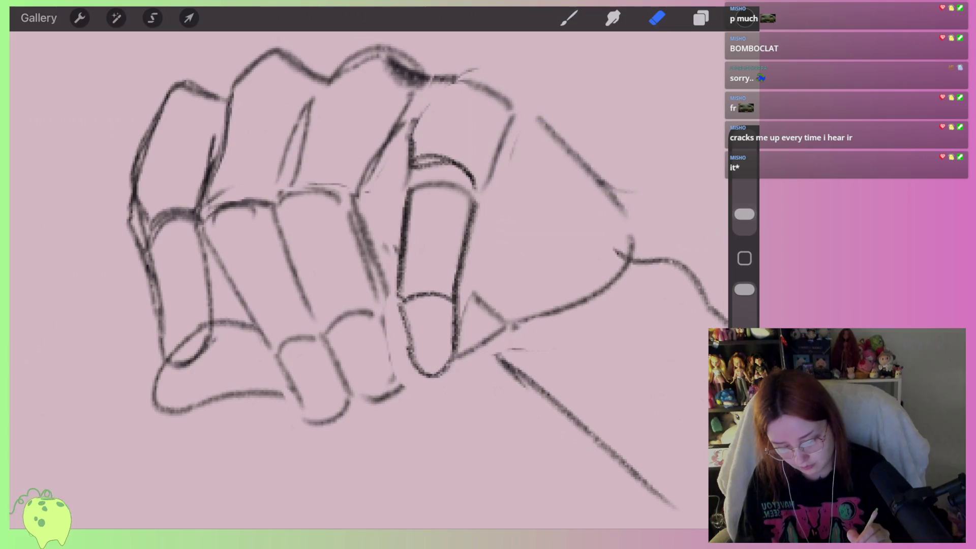
pyautogui.moveTo(436, 161)
pyautogui.mouseDown()
pyautogui.moveTo(411, 109)
pyautogui.moveTo(324, 97)
pyautogui.moveTo(275, 59)
pyautogui.mouseUp()
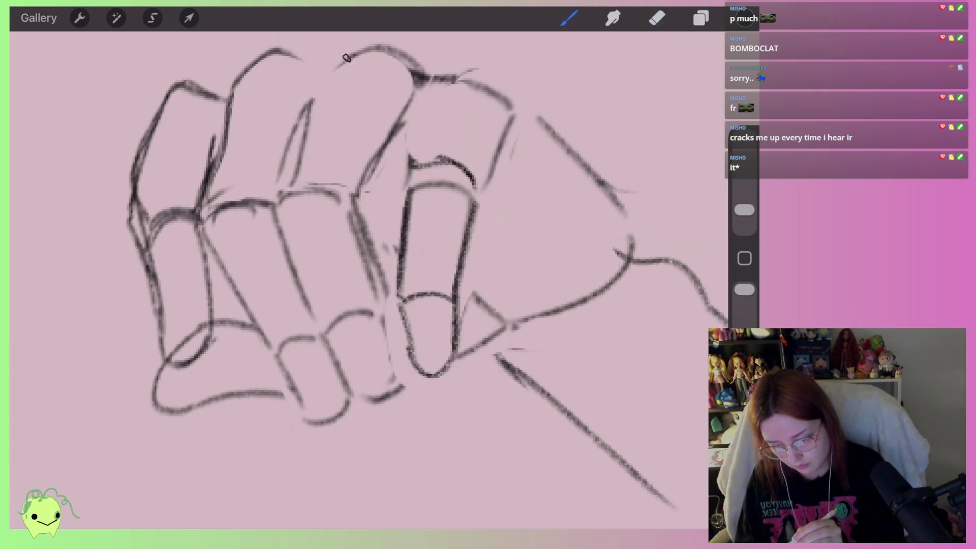
pyautogui.scroll(-5, 376, 234)
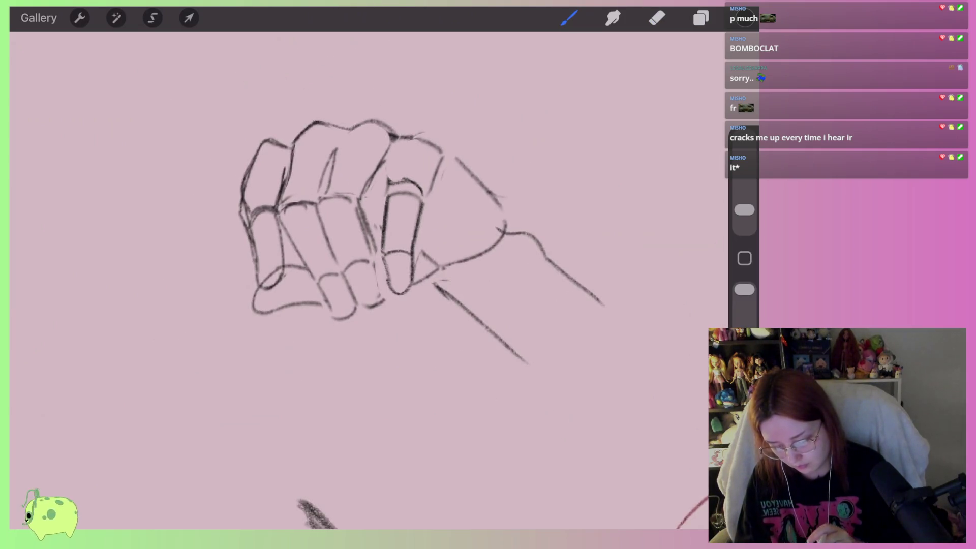
pyautogui.scroll(-5, 376, 234)
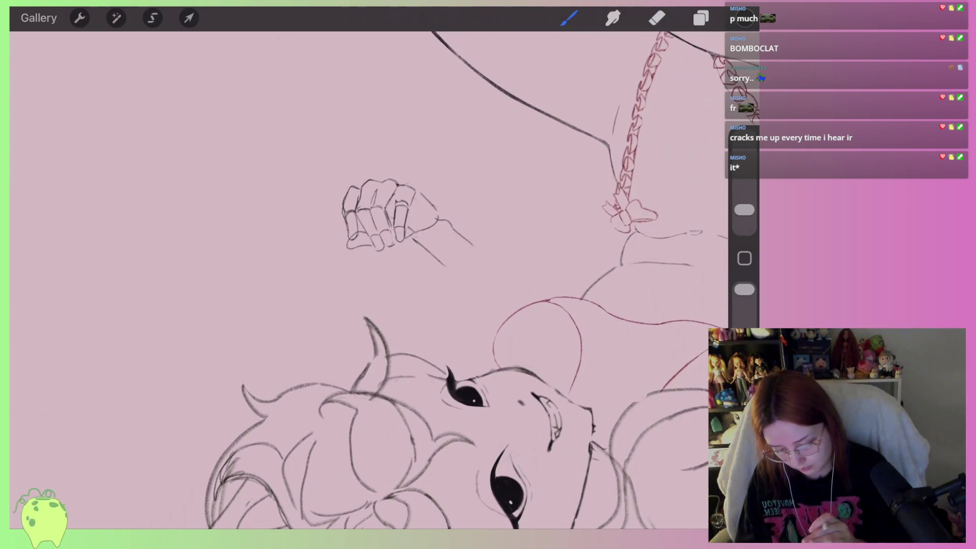
pyautogui.scroll(2, 376, 254)
pyautogui.scroll(2, 376, 254)
pyautogui.scroll(2, 386, 213)
pyautogui.scroll(2, 386, 213)
pyautogui.scroll(1, 386, 213)
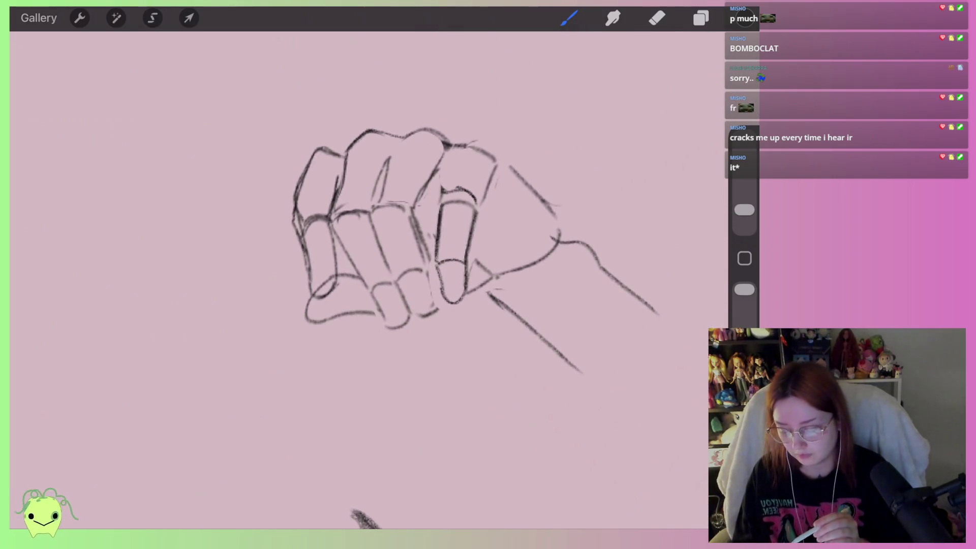
pyautogui.scroll(2, 386, 229)
# Erase the stray strokes along the fist's left side, undoing a trial upper-left outline
pyautogui.moveTo(284, 173)
pyautogui.mouseDown()
pyautogui.moveTo(286, 255)
pyautogui.moveTo(313, 225)
pyautogui.mouseUp()
pyautogui.moveTo(320, 282); pyautogui.dragTo(313, 296)
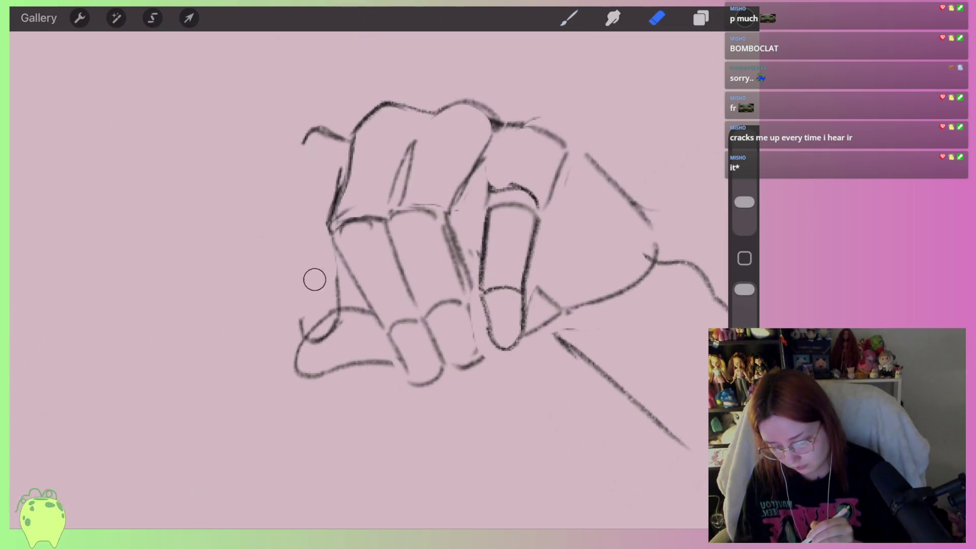
pyautogui.moveTo(336, 148); pyautogui.dragTo(297, 143)
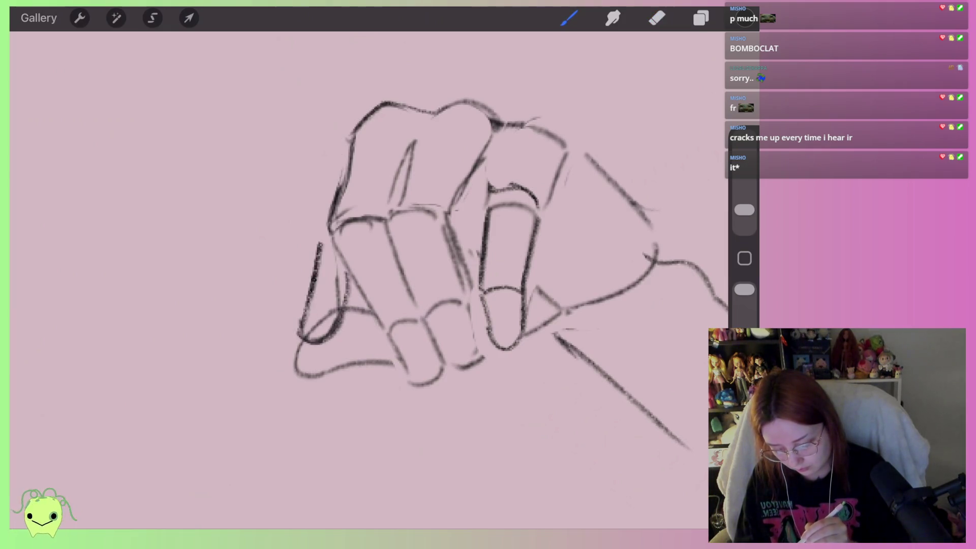
pyautogui.moveTo(304, 215); pyautogui.dragTo(332, 140)
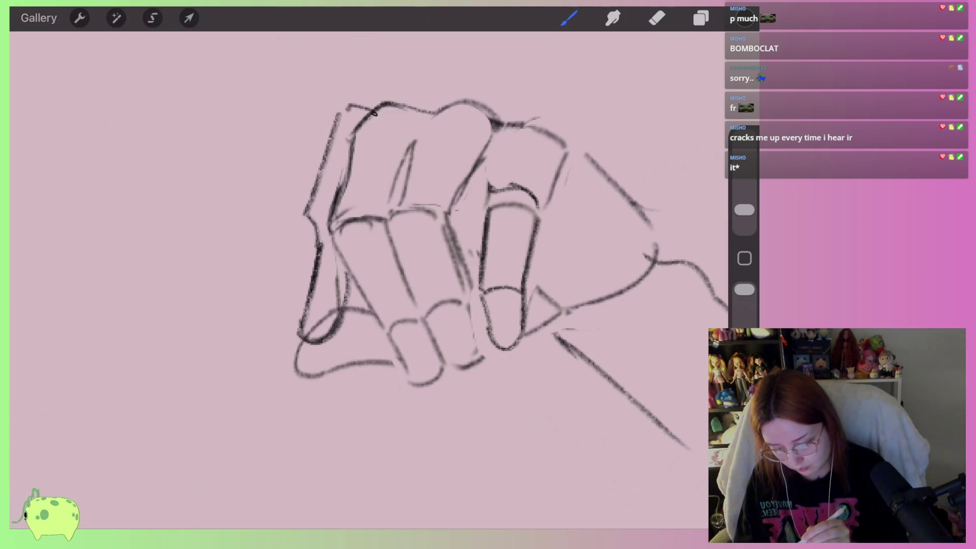
pyautogui.scroll(2, 504, 249)
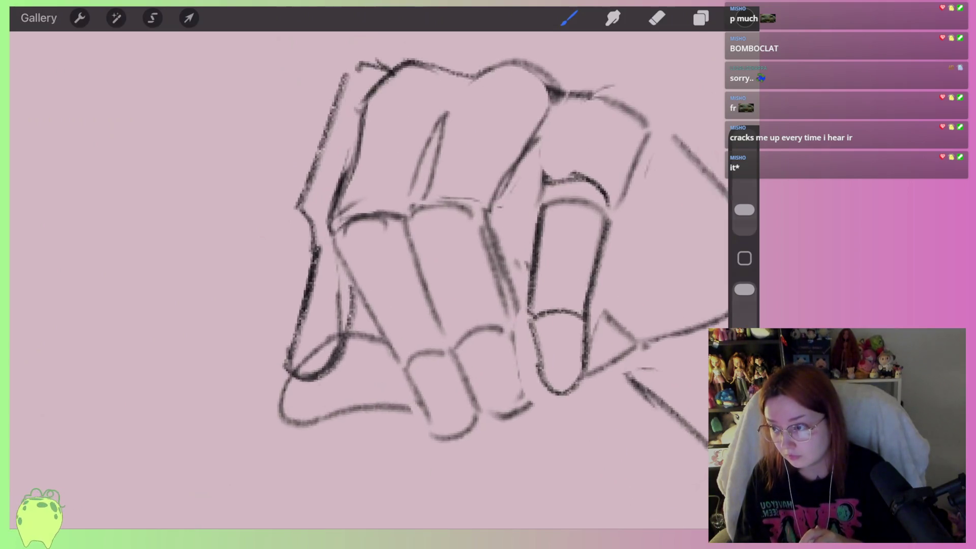
pyautogui.hotkey('ctrl', 'z')
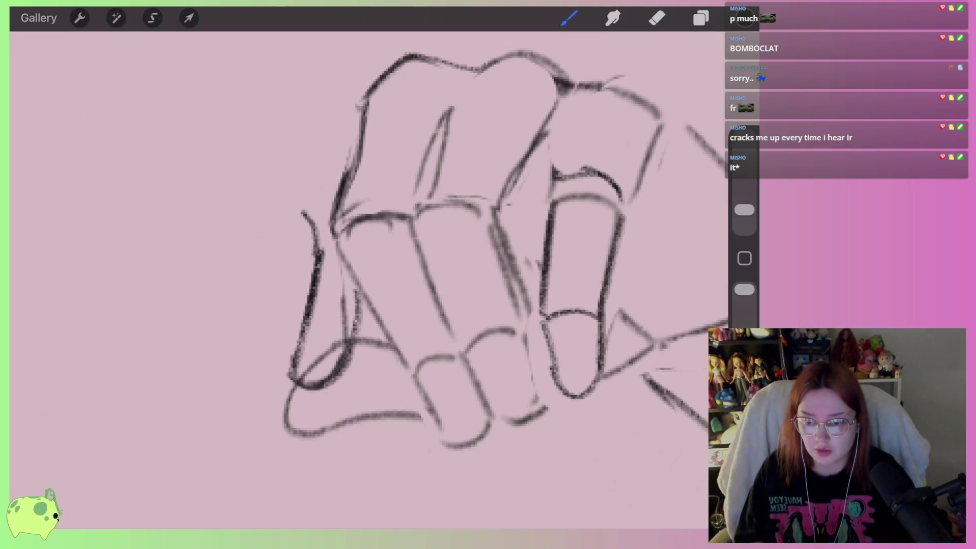
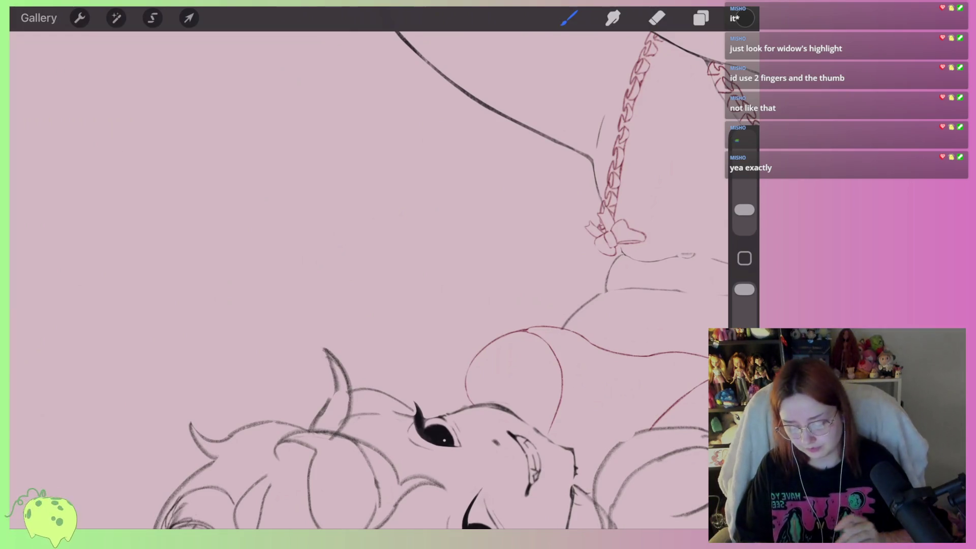
# Undo the short diagonal stroke by the eye and draw a longer line rising from it
pyautogui.scroll(-5, 369, 279)
pyautogui.scroll(5, 369, 279)
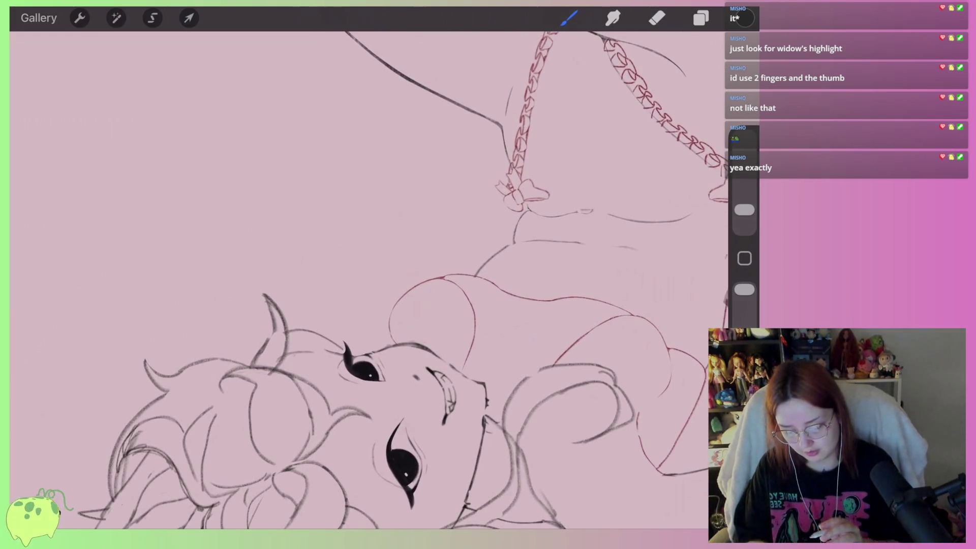
pyautogui.scroll(3, 369, 279)
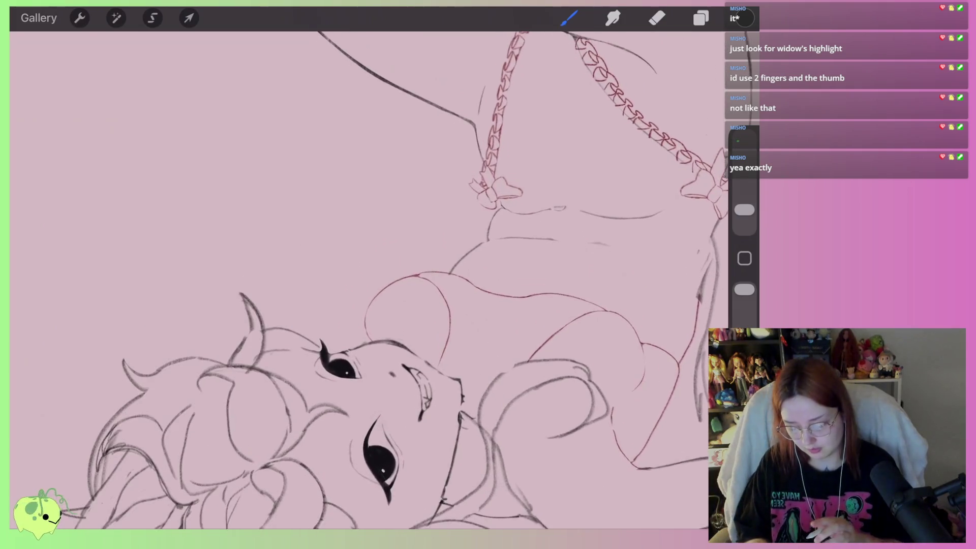
pyautogui.scroll(2, 369, 279)
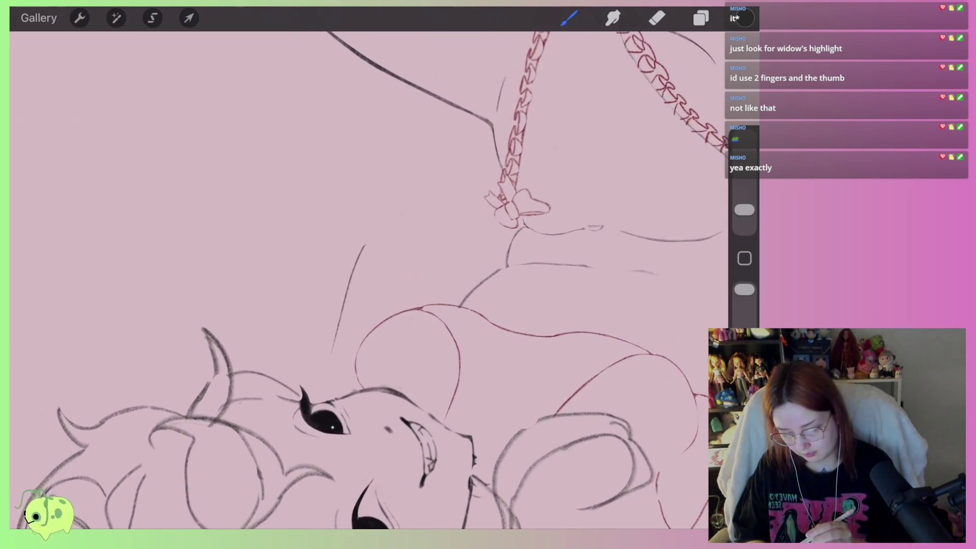
pyautogui.hotkey('ctrl', 'z')
pyautogui.moveTo(371, 264); pyautogui.dragTo(320, 391)
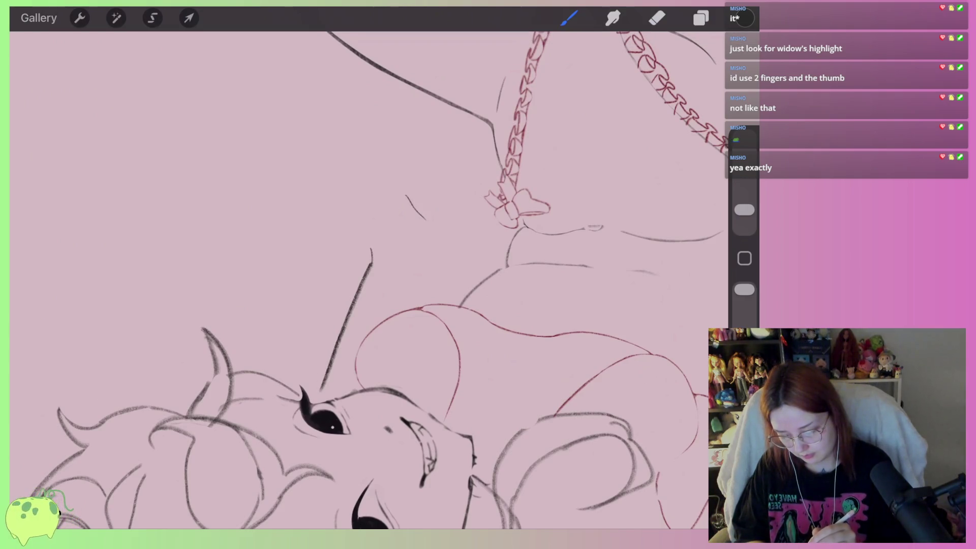
pyautogui.scroll(-3, 369, 280)
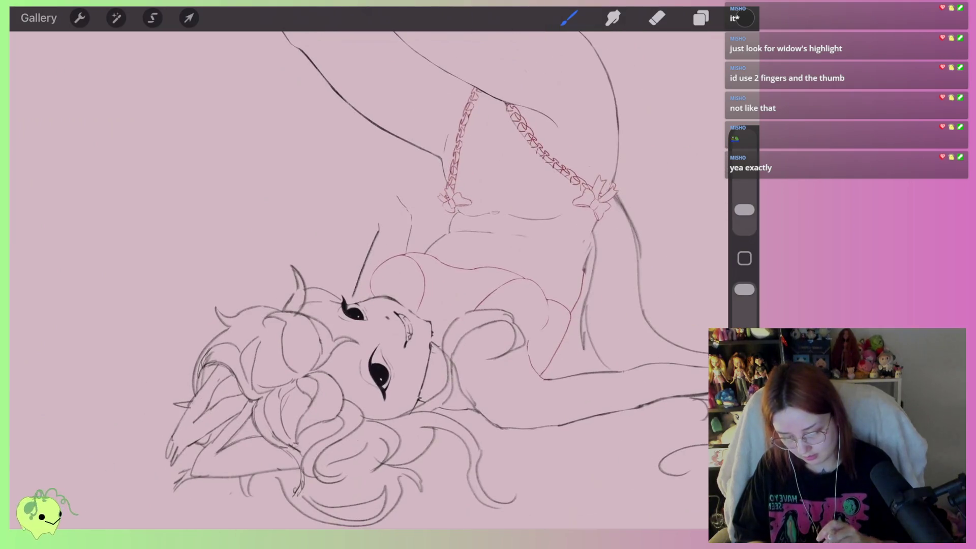
pyautogui.scroll(-2, 369, 279)
pyautogui.scroll(3, 399, 275)
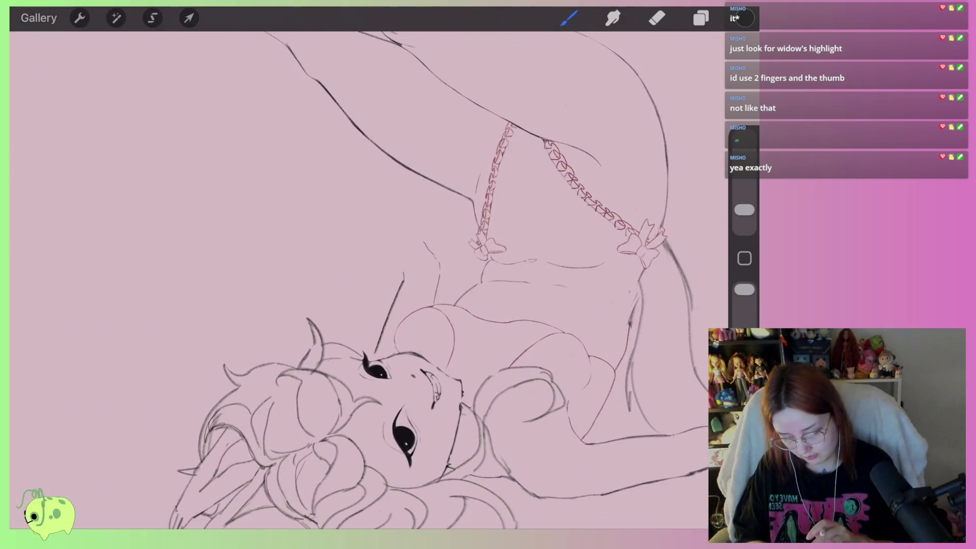
# Distort and rotate the new eye line so its top leans further toward the upper left
pyautogui.click(189, 18)
pyautogui.scroll(-2, 399, 274)
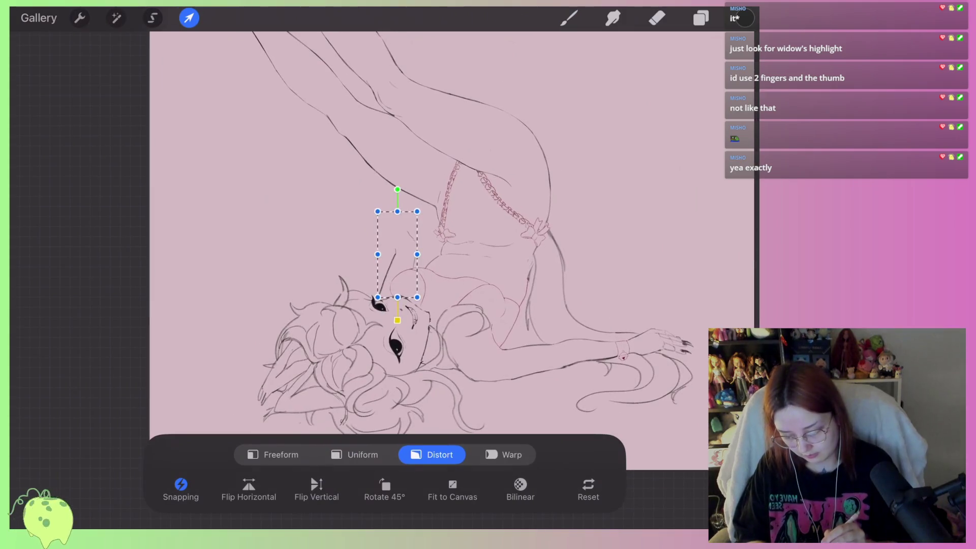
pyautogui.moveTo(410, 272); pyautogui.dragTo(416, 272)
pyautogui.moveTo(390, 207); pyautogui.dragTo(371, 210)
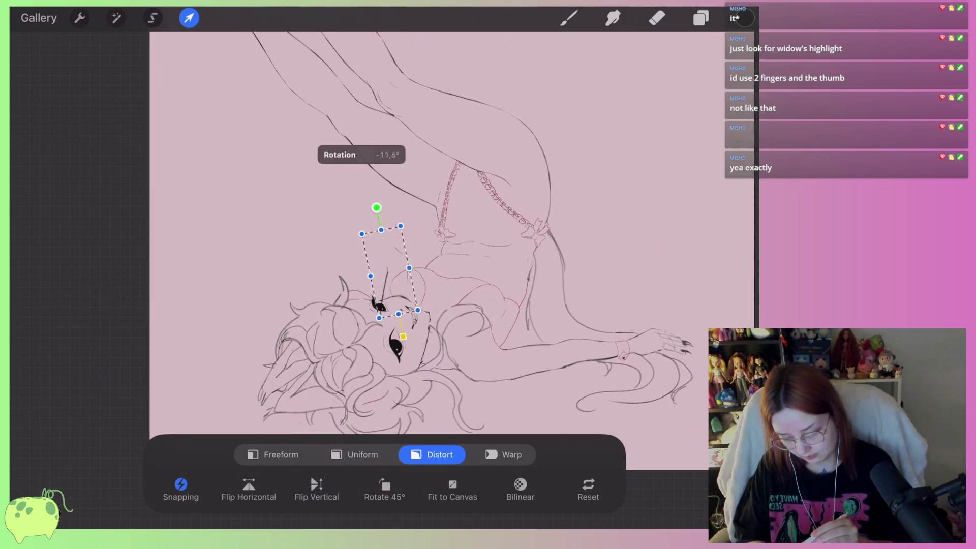
pyautogui.moveTo(413, 272); pyautogui.dragTo(397, 271)
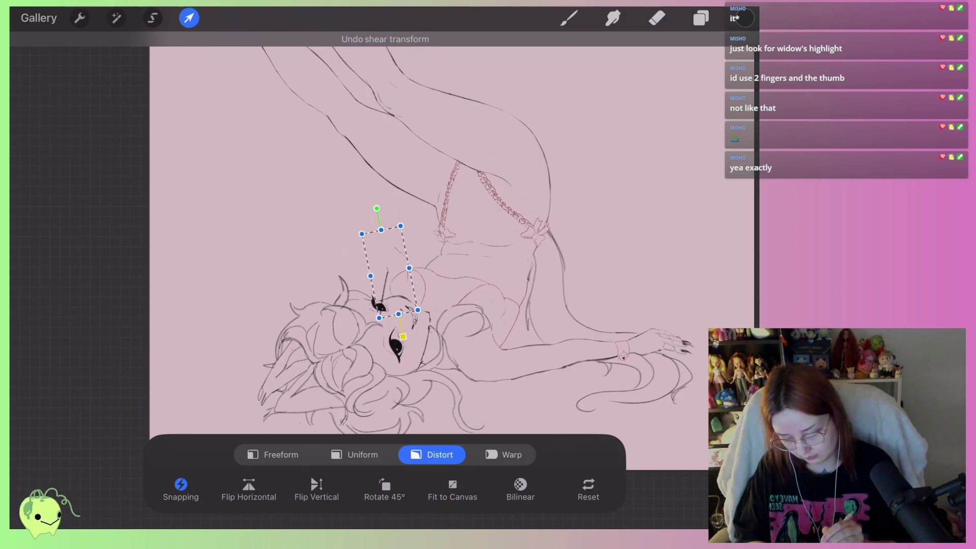
pyautogui.scroll(2, 356, 284)
pyautogui.moveTo(356, 190); pyautogui.dragTo(367, 176)
pyautogui.moveTo(292, 195); pyautogui.dragTo(284, 183)
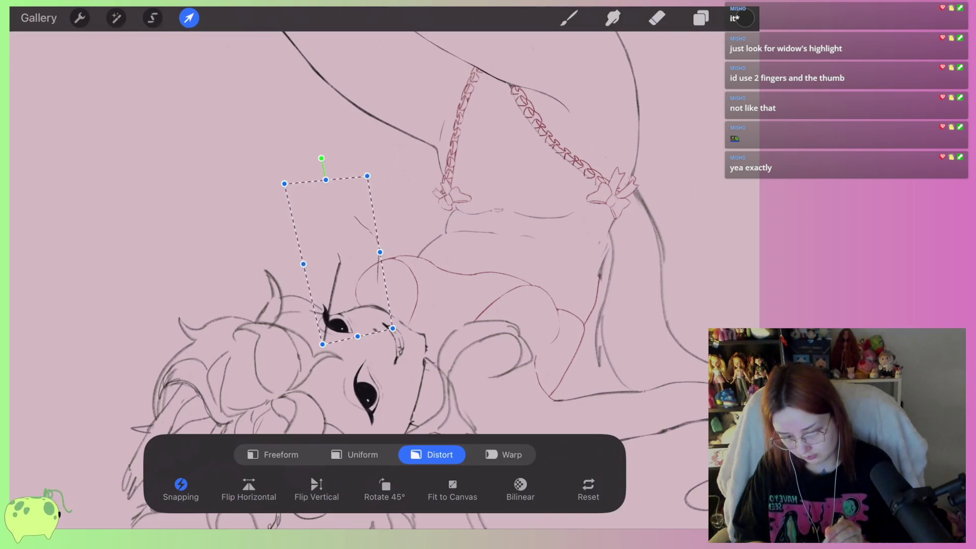
pyautogui.click(657, 18)
pyautogui.scroll(2, 345, 183)
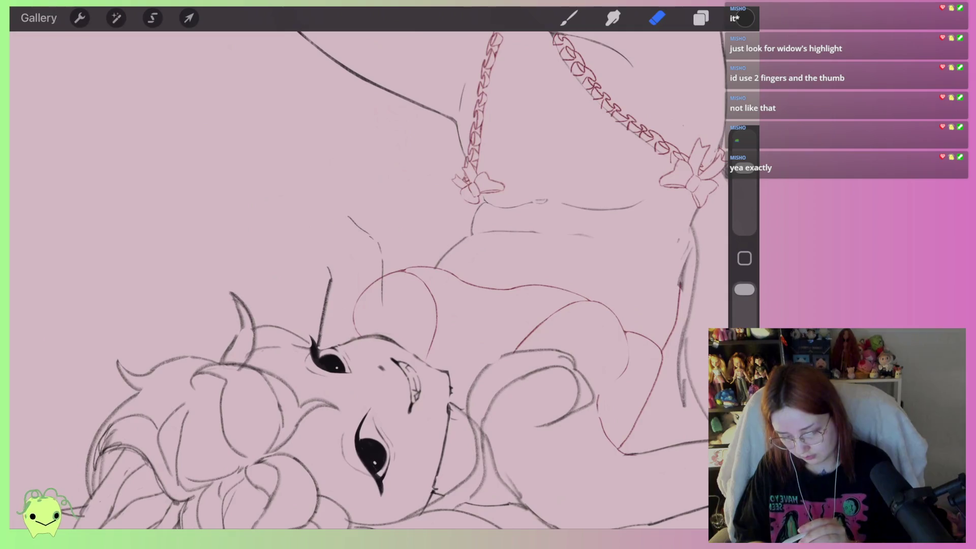
# Draw the bent raised arm arching up and over the girl's head
pyautogui.click(569, 19)
pyautogui.scroll(3, 356, 279)
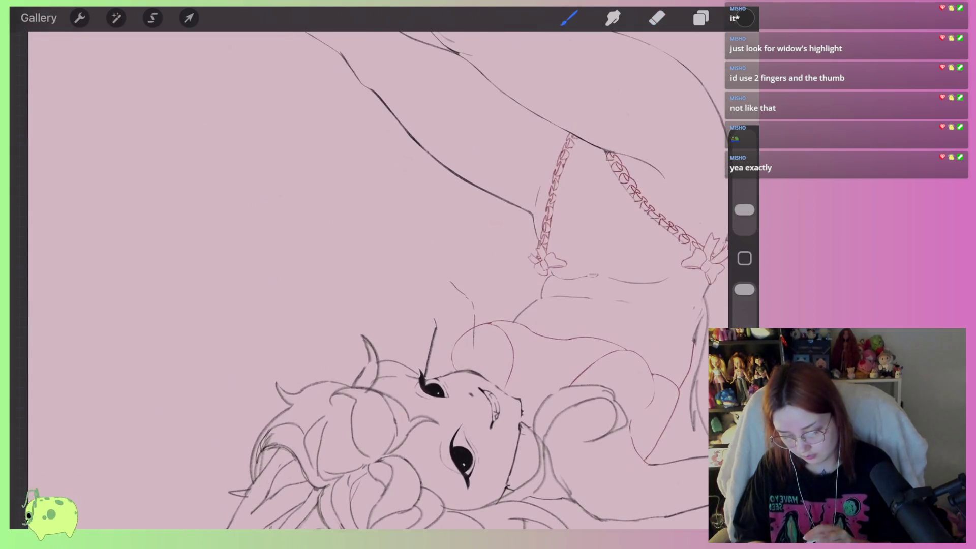
pyautogui.scroll(1, 356, 280)
pyautogui.click(656, 18)
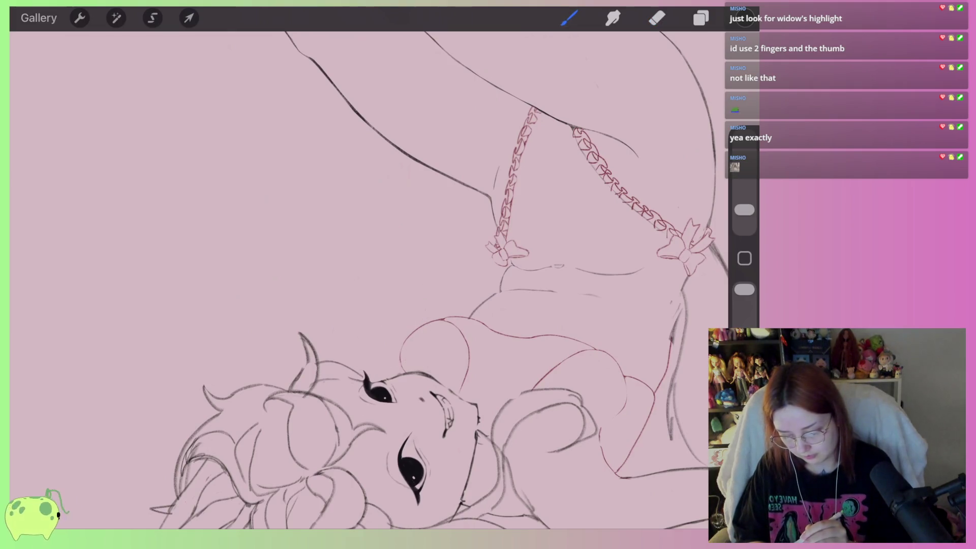
pyautogui.scroll(-3, 355, 280)
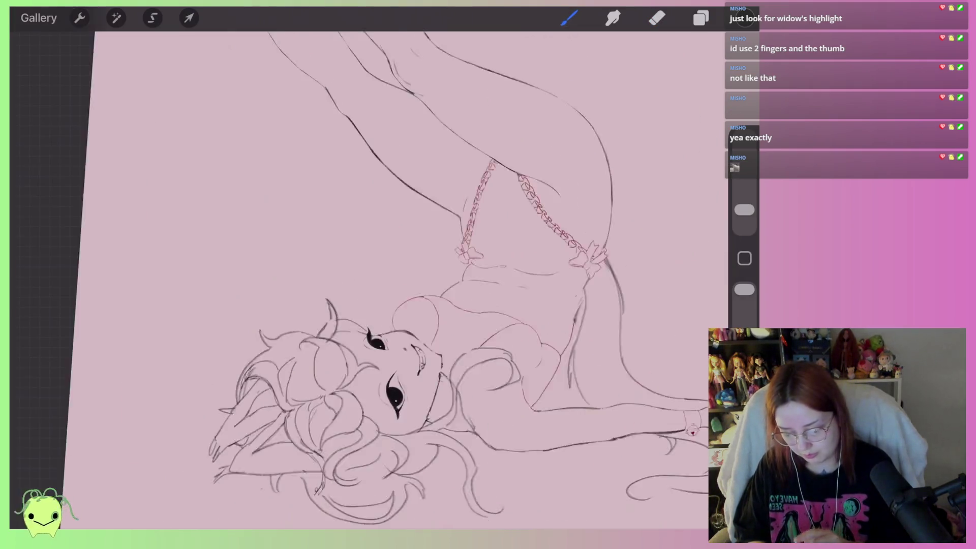
pyautogui.scroll(2, 355, 279)
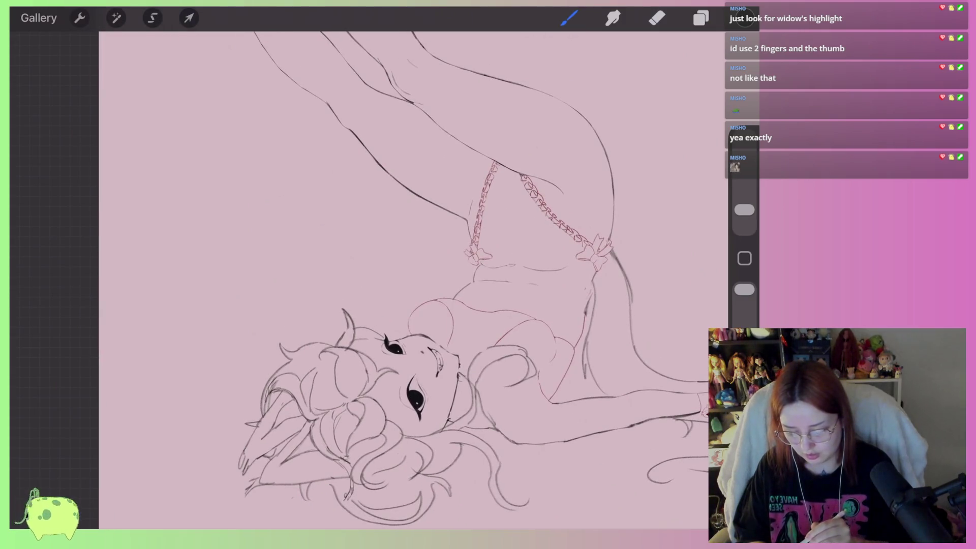
pyautogui.moveTo(398, 326); pyautogui.dragTo(312, 264)
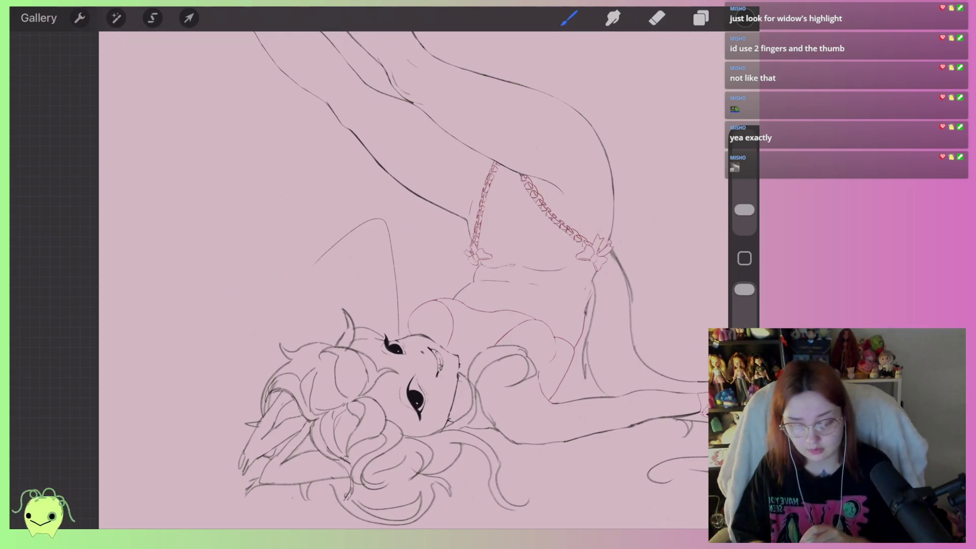
pyautogui.scroll(3, 387, 219)
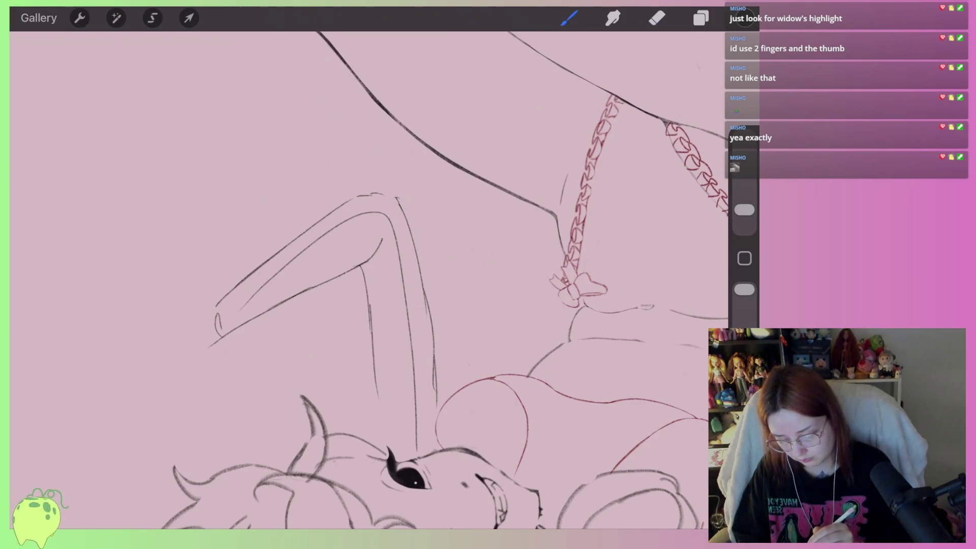
pyautogui.scroll(-3, 440, 255)
# Distort the raised arm: rotate it slightly clockwise, widen it outward and shift it lower
pyautogui.scroll(-2, 440, 254)
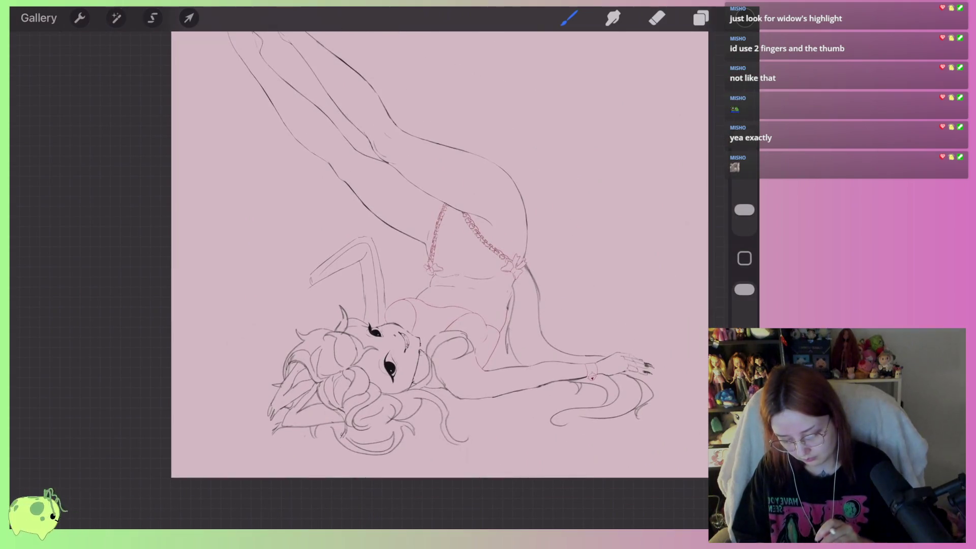
pyautogui.scroll(3, 356, 255)
pyautogui.click(188, 17)
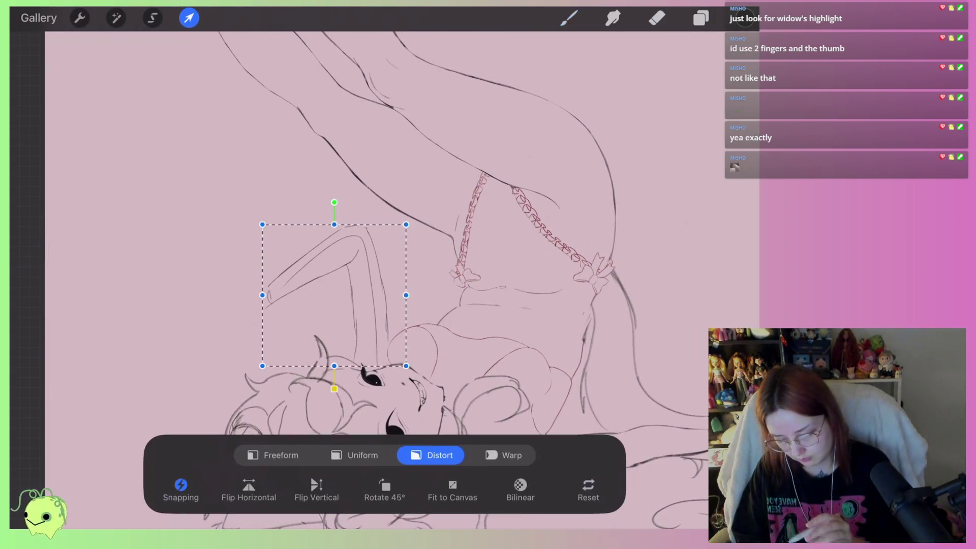
pyautogui.moveTo(331, 154); pyautogui.dragTo(338, 150)
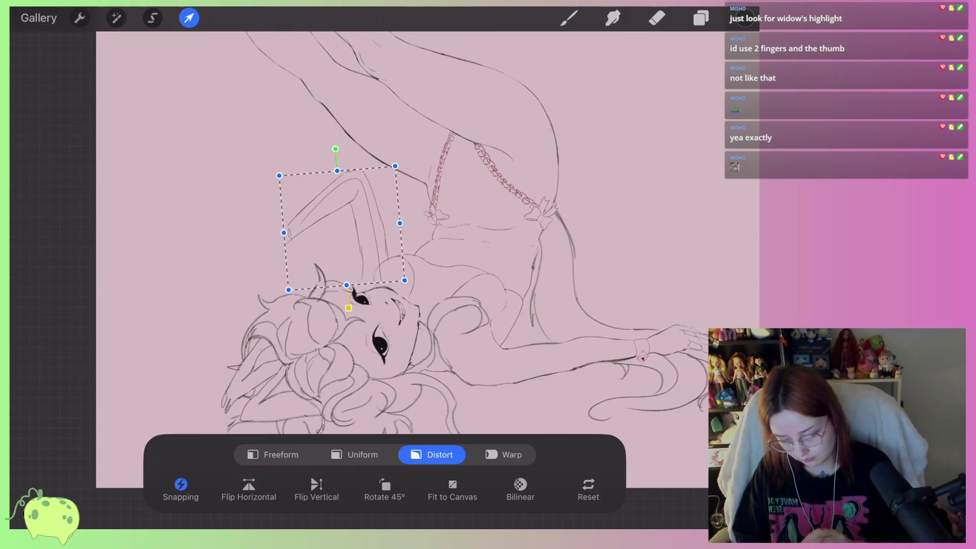
pyautogui.moveTo(410, 288); pyautogui.dragTo(422, 293)
pyautogui.moveTo(295, 299); pyautogui.dragTo(288, 302)
pyautogui.moveTo(286, 185); pyautogui.dragTo(268, 188)
pyautogui.moveTo(351, 239); pyautogui.dragTo(350, 243)
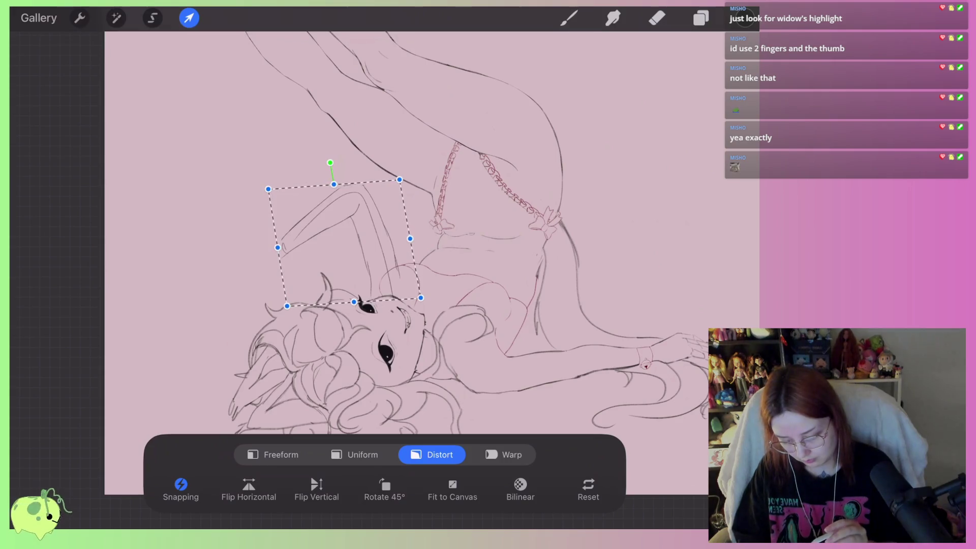
pyautogui.moveTo(399, 180); pyautogui.dragTo(408, 174)
pyautogui.moveTo(350, 244); pyautogui.dragTo(347, 254)
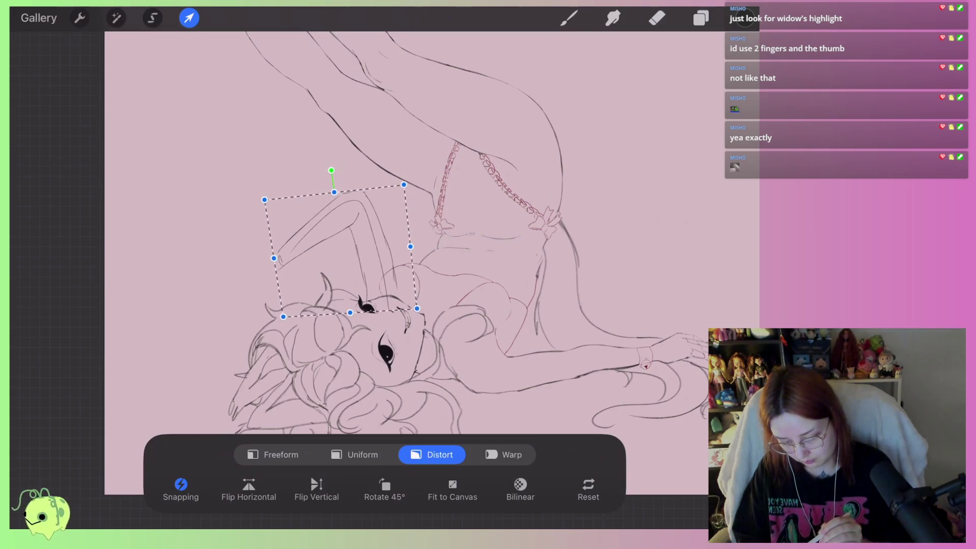
# Flip the canvas horizontally to check the arm's proportions
pyautogui.click(569, 17)
pyautogui.click(744, 258)
pyautogui.click(471, 270)
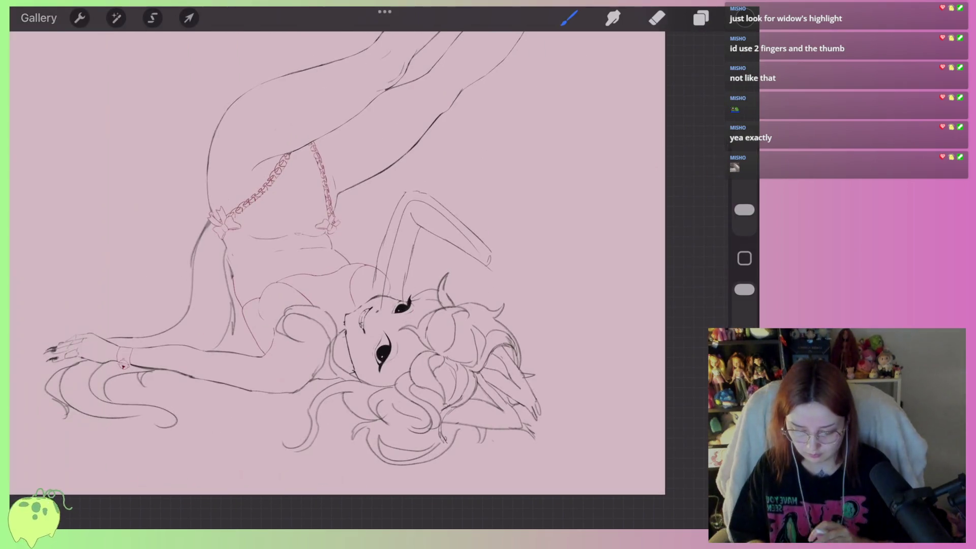
# Lasso the raised forearm and distort it upward and outward
pyautogui.click(153, 17)
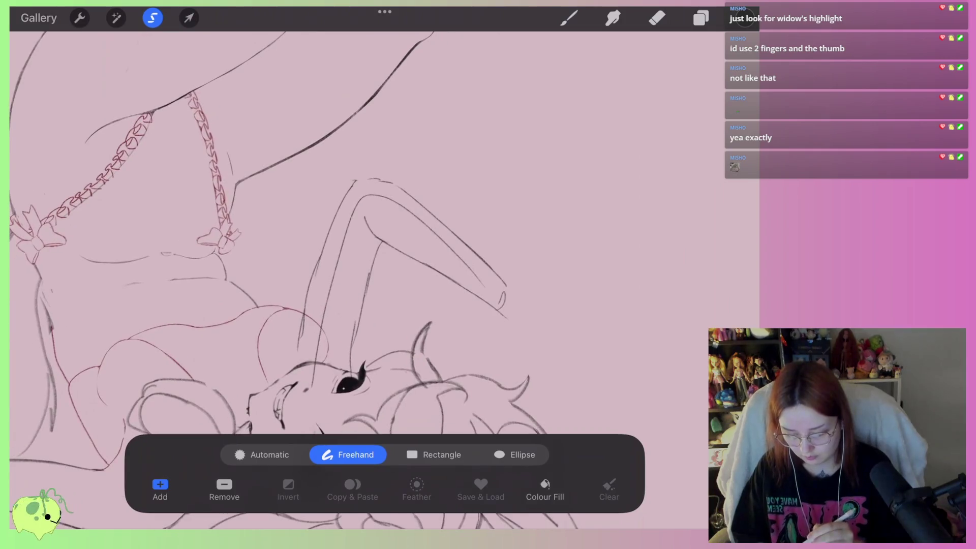
pyautogui.moveTo(487, 226); pyautogui.dragTo(386, 248)
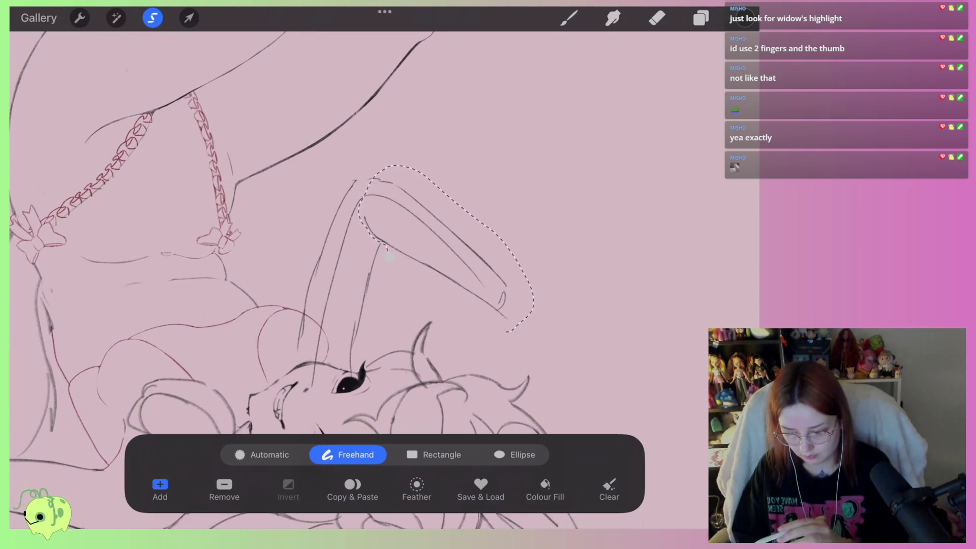
pyautogui.click(189, 18)
pyautogui.click(512, 241)
pyautogui.moveTo(512, 240); pyautogui.dragTo(512, 235)
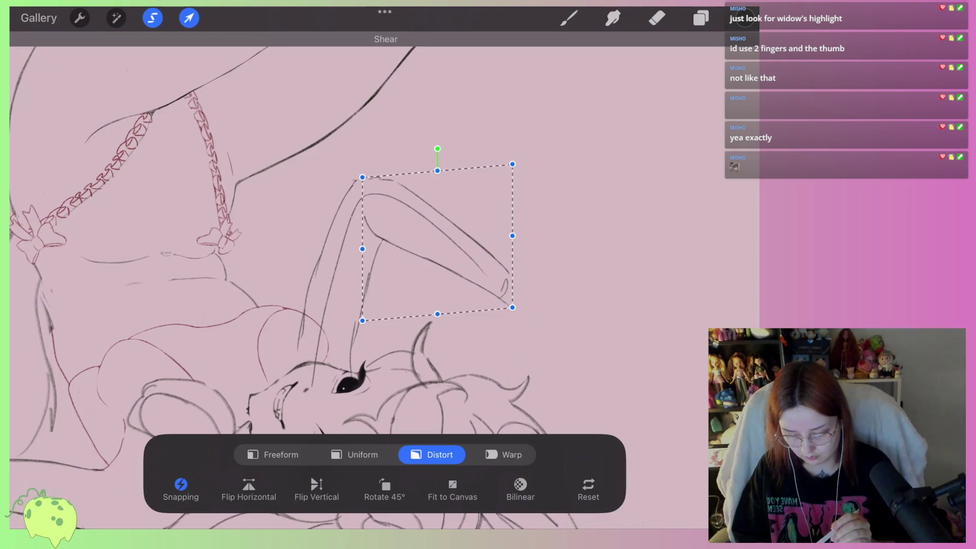
pyautogui.moveTo(512, 164); pyautogui.dragTo(520, 161)
pyautogui.moveTo(362, 176); pyautogui.dragTo(351, 171)
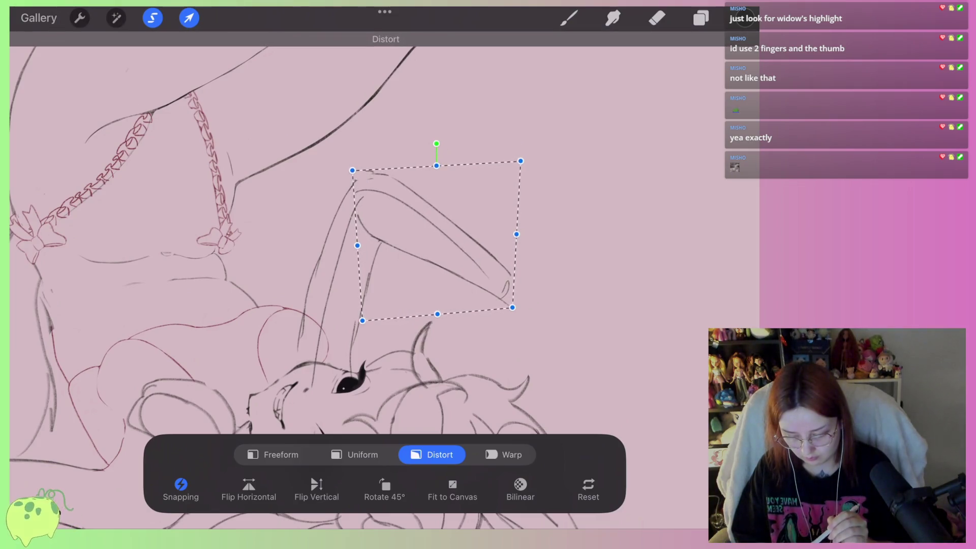
pyautogui.scroll(-5, 386, 229)
pyautogui.click(569, 18)
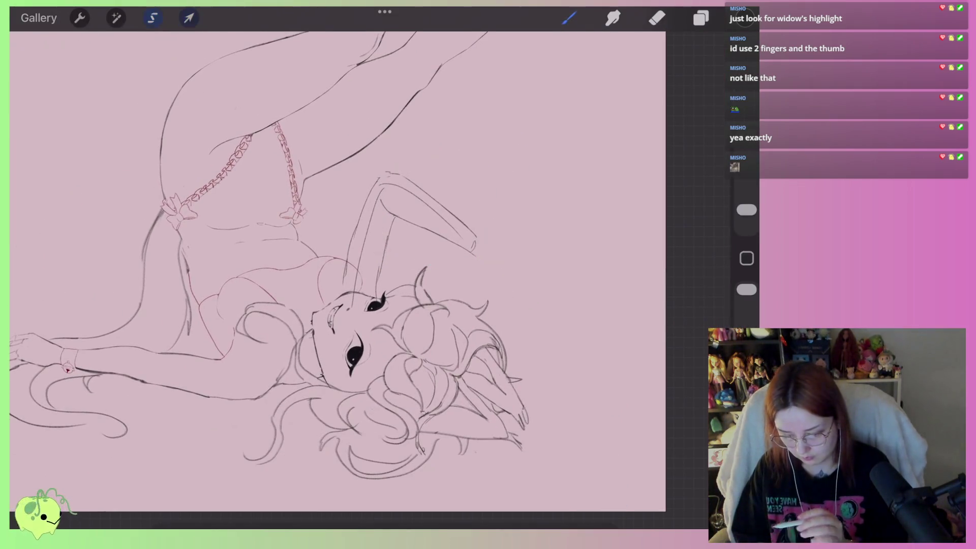
# Lasso the upright part of the raised arm and distort it slightly outward at the top
pyautogui.scroll(3, 386, 254)
pyautogui.click(153, 18)
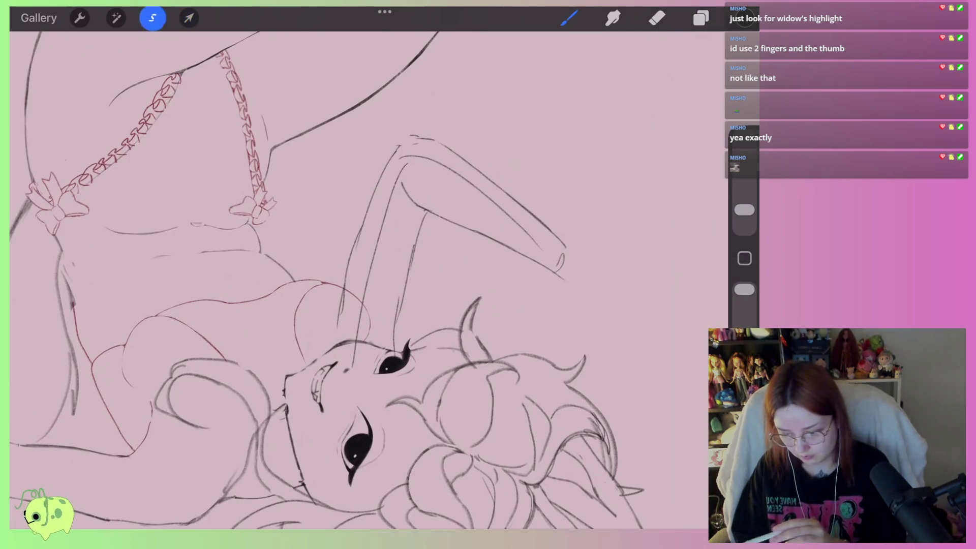
pyautogui.moveTo(354, 293); pyautogui.dragTo(409, 131)
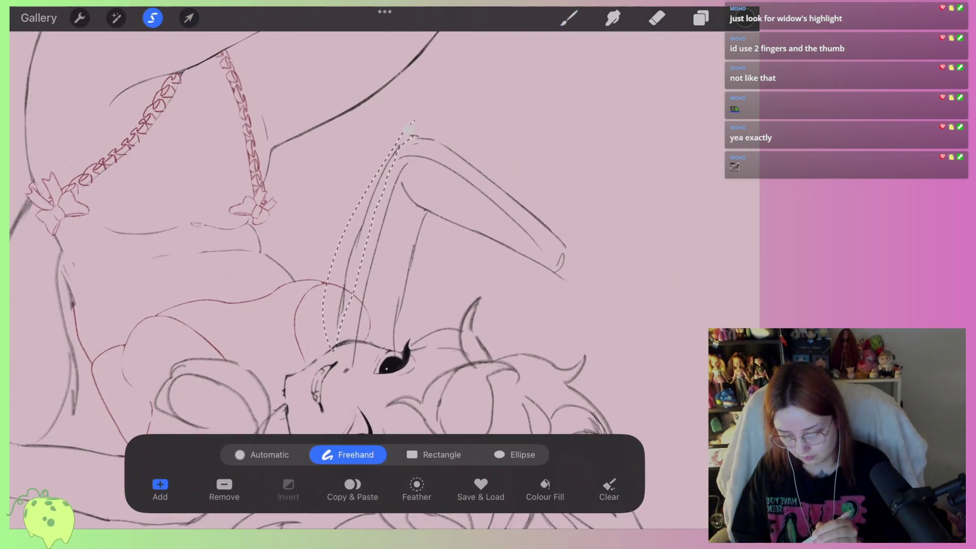
pyautogui.click(189, 18)
pyautogui.moveTo(375, 231); pyautogui.dragTo(370, 228)
pyautogui.moveTo(412, 131); pyautogui.dragTo(418, 129)
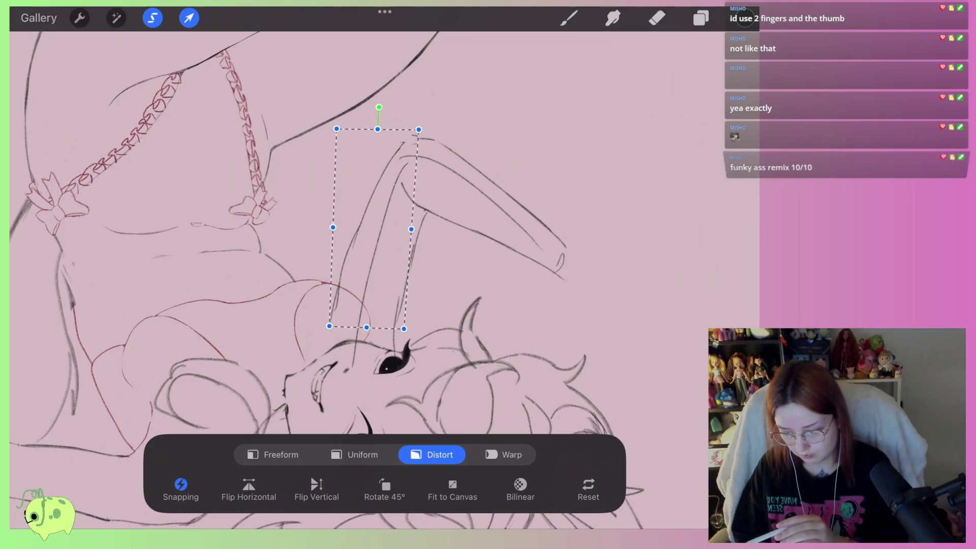
pyautogui.click(569, 17)
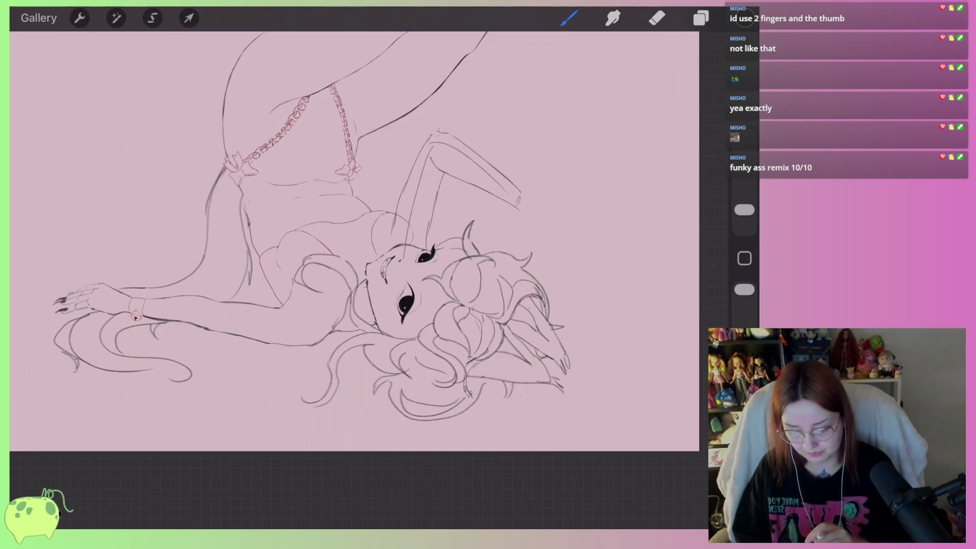
# Erase the extra stray strokes left on the raised arm
pyautogui.scroll(5, 452, 170)
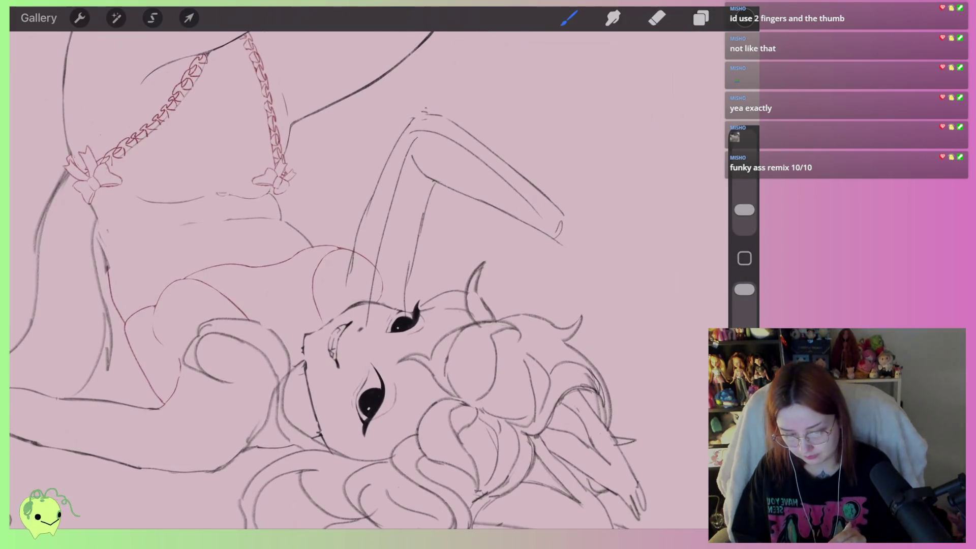
pyautogui.click(657, 18)
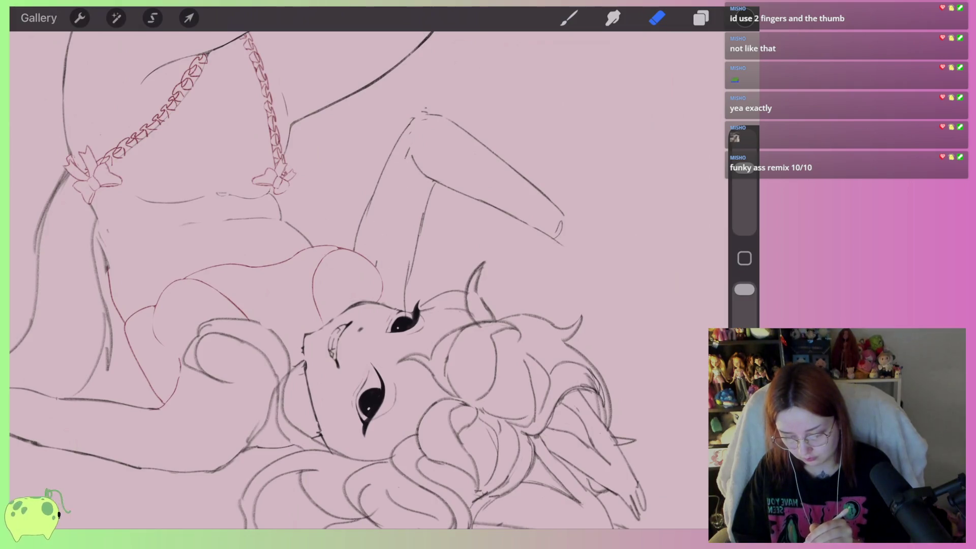
pyautogui.scroll(-5, 356, 275)
pyautogui.scroll(4, 356, 275)
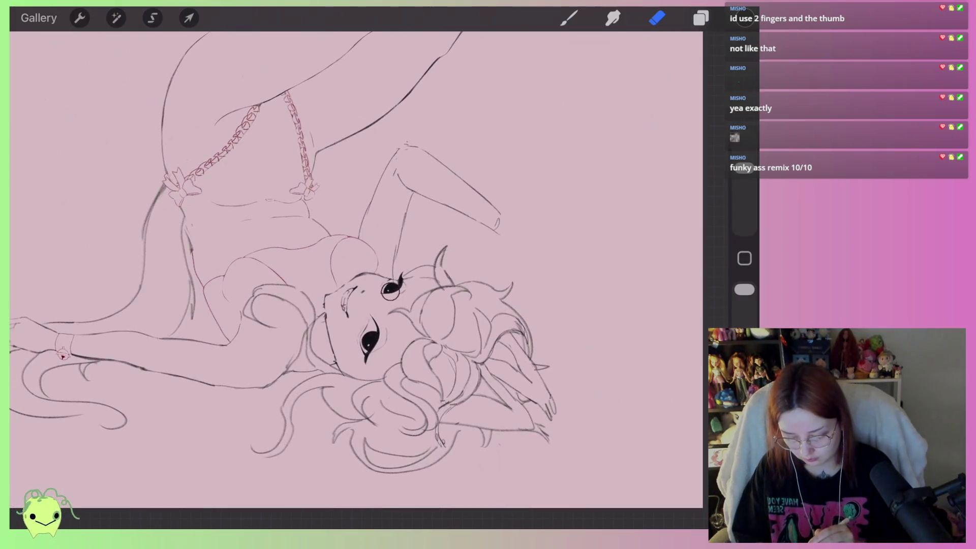
pyautogui.scroll(-3, 351, 244)
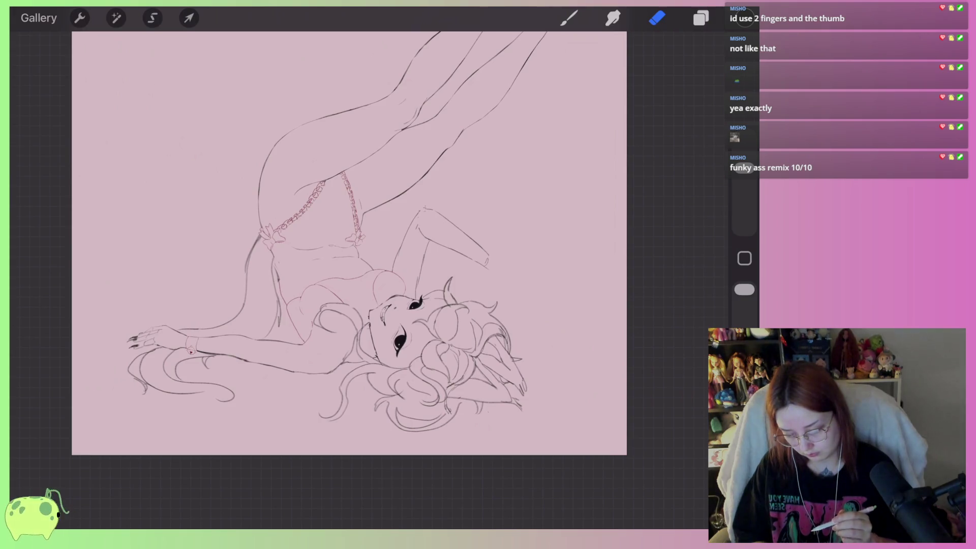
pyautogui.scroll(-3, 356, 254)
pyautogui.scroll(3, 351, 254)
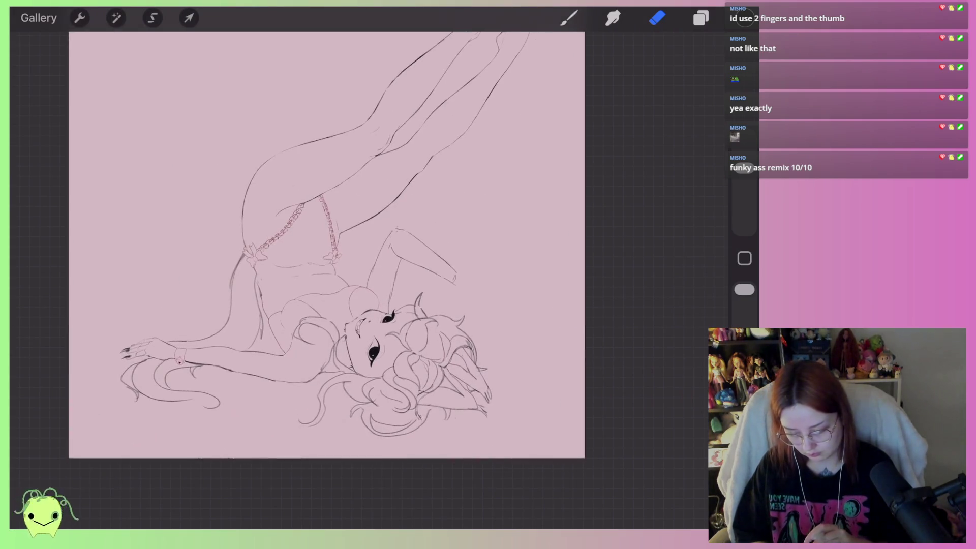
pyautogui.scroll(3, 351, 254)
pyautogui.scroll(2, 346, 279)
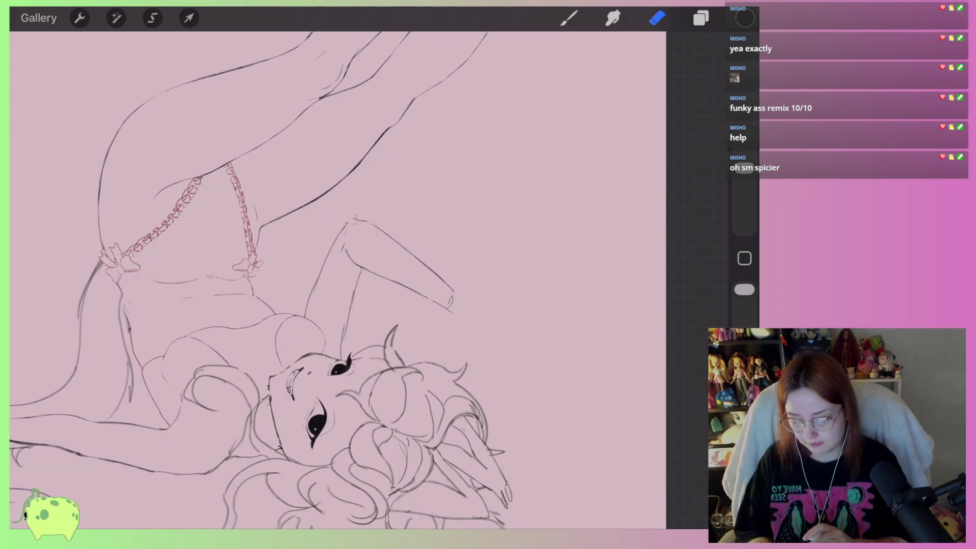
# Zoom in on the torso and make the lower Layer 2 the active layer
pyautogui.scroll(-3, 336, 274)
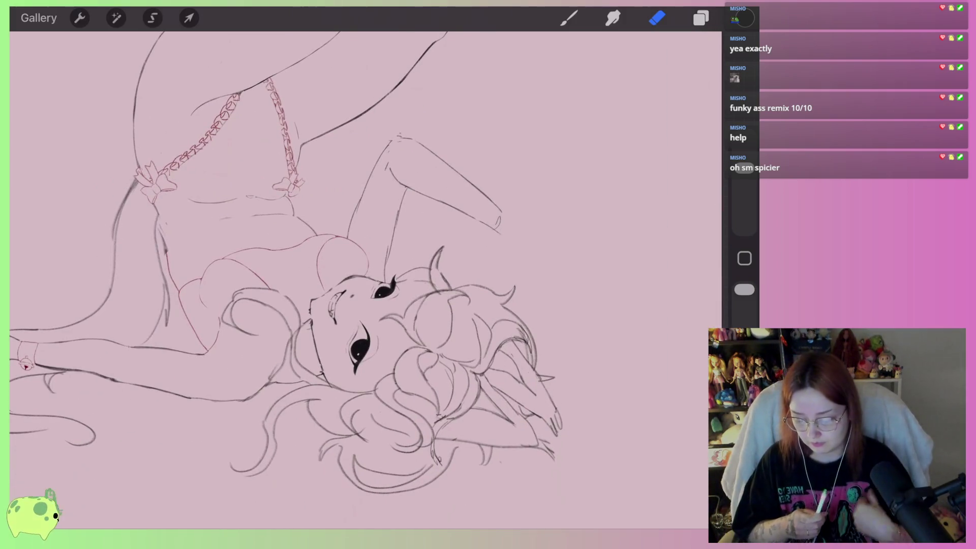
pyautogui.scroll(2, 355, 280)
pyautogui.scroll(2, 355, 279)
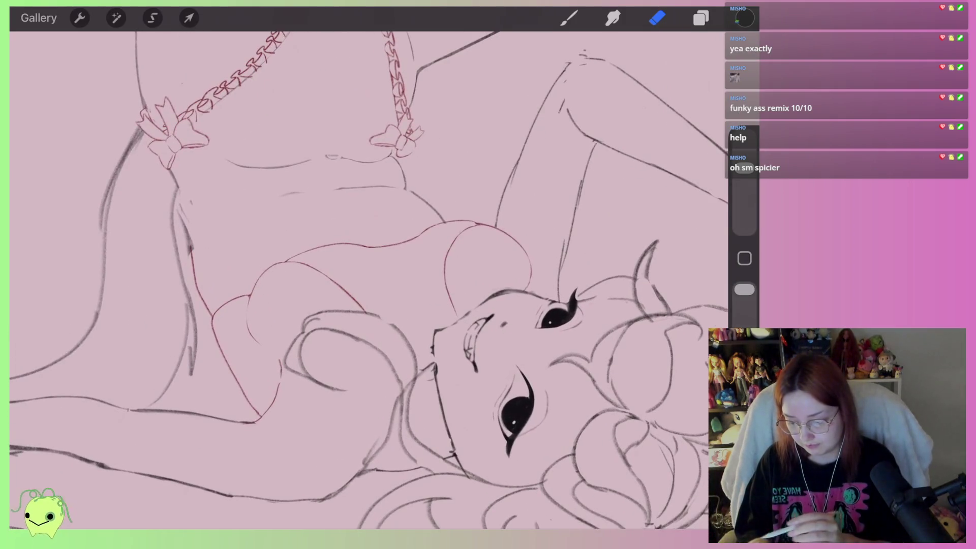
pyautogui.click(153, 18)
pyautogui.click(701, 18)
pyautogui.click(610, 145)
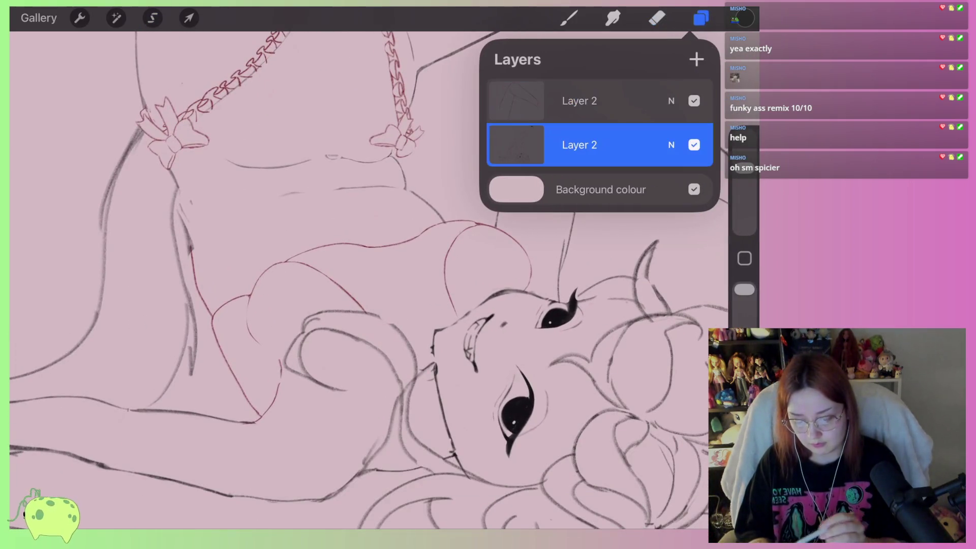
pyautogui.click(701, 18)
# Lasso the red shoulder sketch lines, then distort them and rotate them slightly clockwise
pyautogui.moveTo(273, 334)
pyautogui.mouseDown()
pyautogui.moveTo(235, 331)
pyautogui.moveTo(440, 222)
pyautogui.mouseUp()
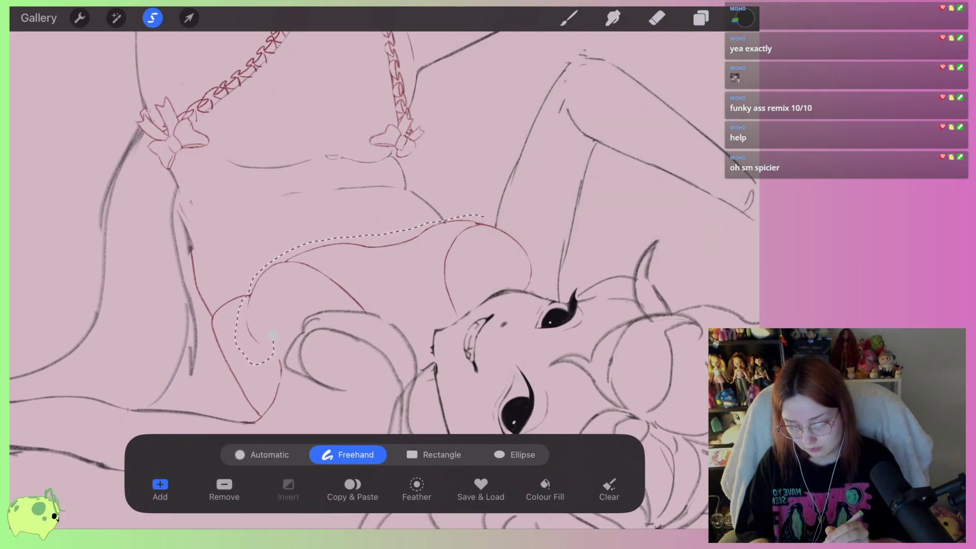
pyautogui.moveTo(441, 222)
pyautogui.mouseDown()
pyautogui.moveTo(508, 284)
pyautogui.moveTo(397, 307)
pyautogui.moveTo(302, 305)
pyautogui.mouseUp()
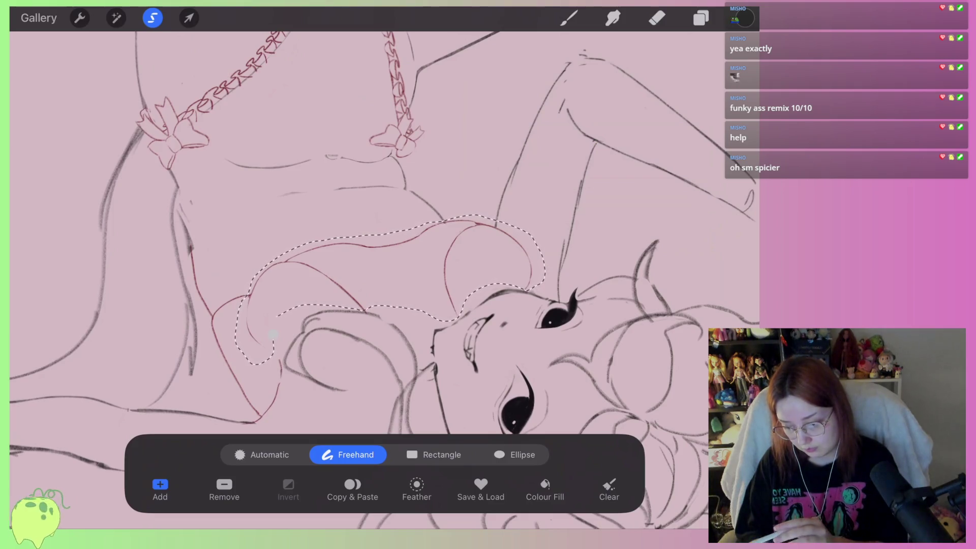
pyautogui.click(188, 18)
pyautogui.moveTo(217, 201); pyautogui.dragTo(194, 186)
pyautogui.moveTo(472, 201); pyautogui.dragTo(471, 209)
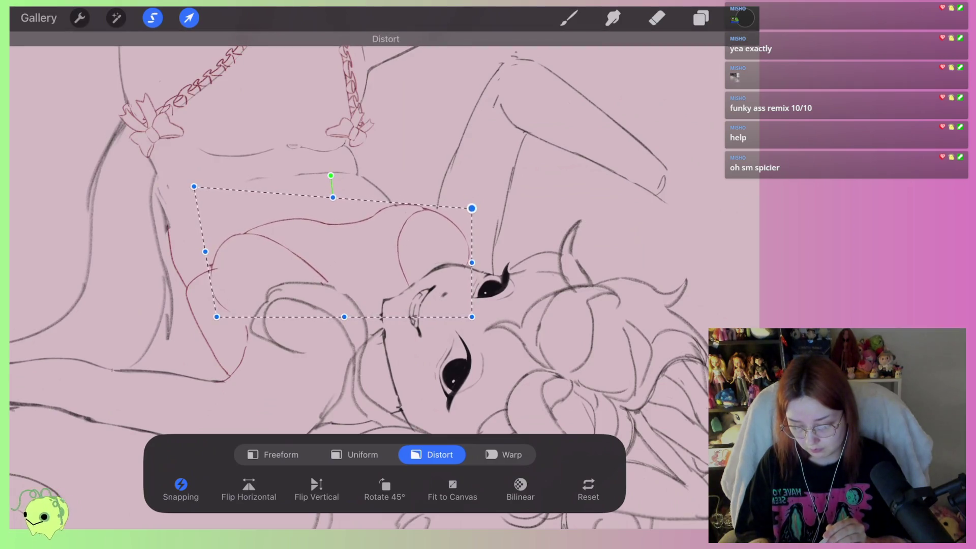
pyautogui.moveTo(216, 317); pyautogui.dragTo(220, 310)
pyautogui.moveTo(332, 177); pyautogui.dragTo(337, 175)
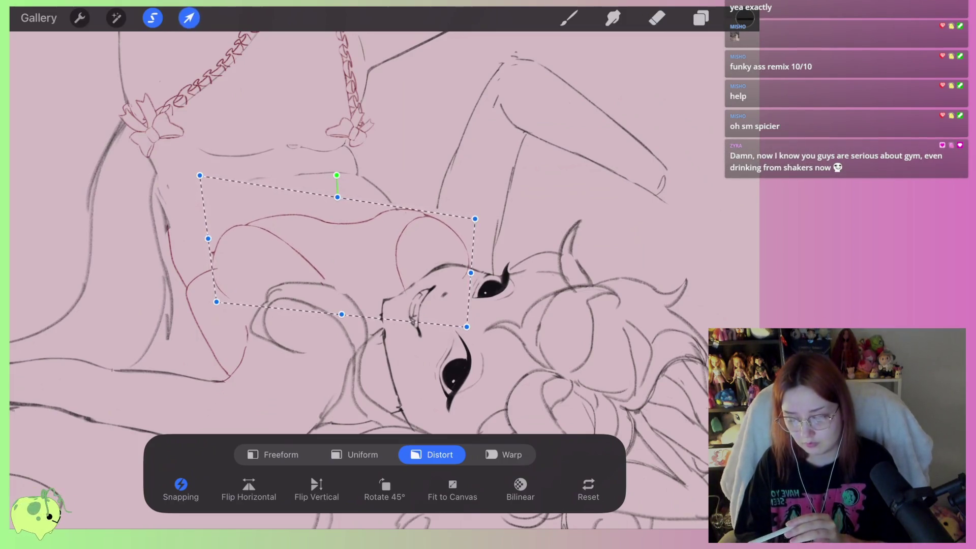
# Apply the reshape and undo an accidental eraser mark near the eye
pyautogui.click(657, 18)
pyautogui.scroll(3, 386, 280)
pyautogui.scroll(2, 386, 279)
pyautogui.moveTo(529, 229); pyautogui.dragTo(559, 244)
pyautogui.hotkey('ctrl', 'z')
pyautogui.click(744, 182)
pyautogui.scroll(2, 386, 280)
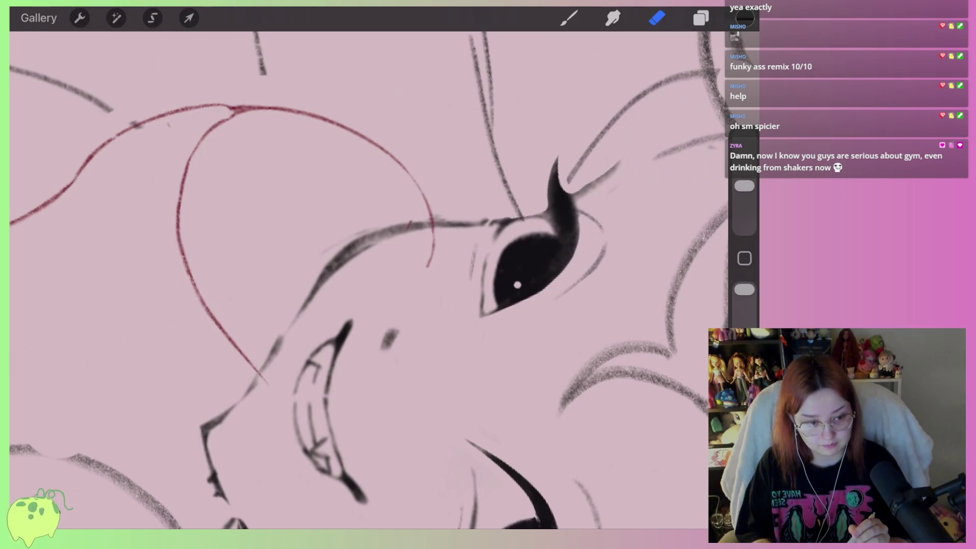
# Shrink the eraser and remove the stray lower tip of the red sketch line
pyautogui.moveTo(744, 186); pyautogui.dragTo(744, 194)
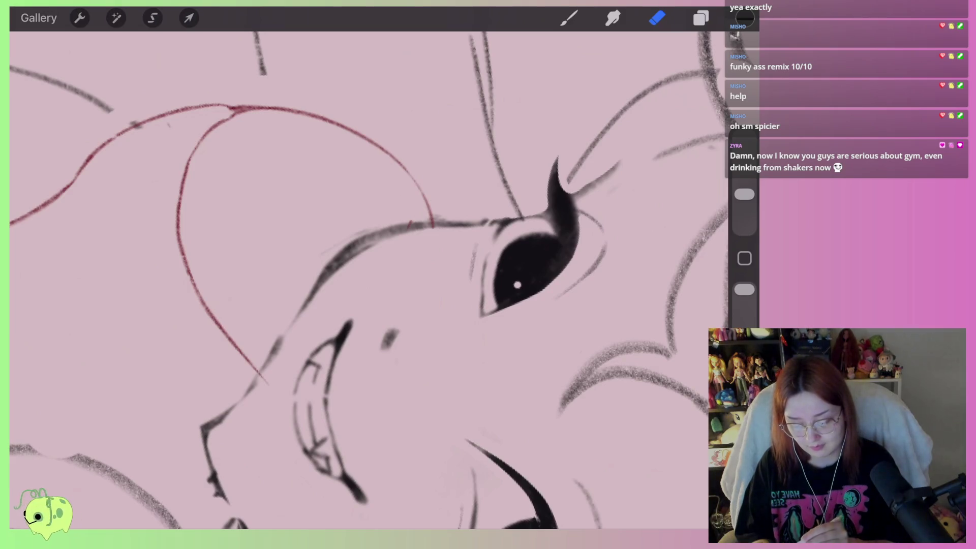
pyautogui.moveTo(266, 386); pyautogui.dragTo(257, 370)
pyautogui.scroll(-10, 356, 279)
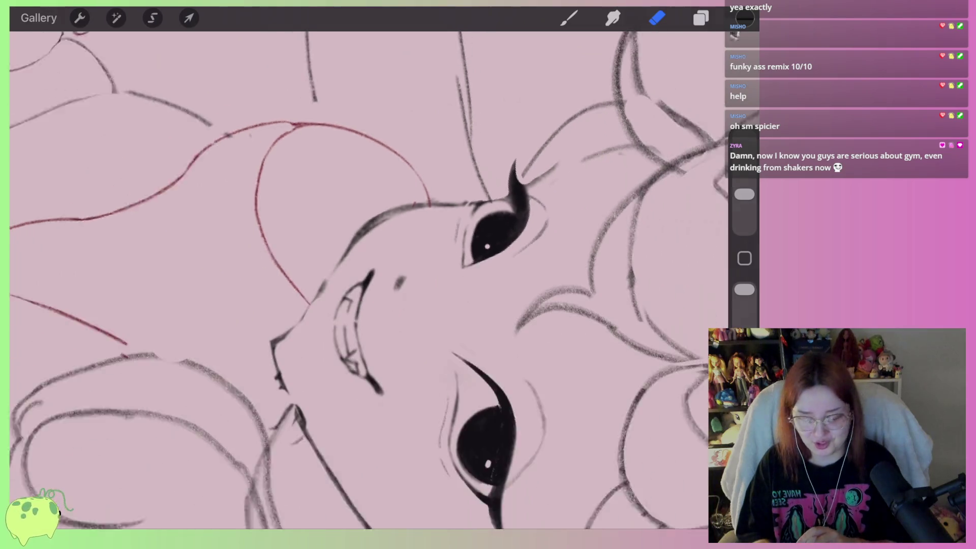
pyautogui.scroll(-2, 356, 254)
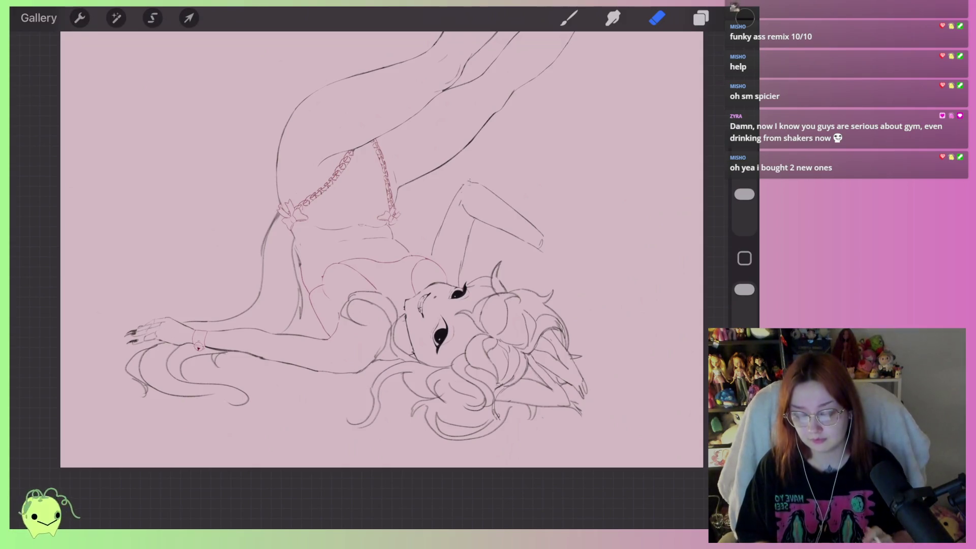
# Undo the last two erase strokes
pyautogui.scroll(1, 363, 282)
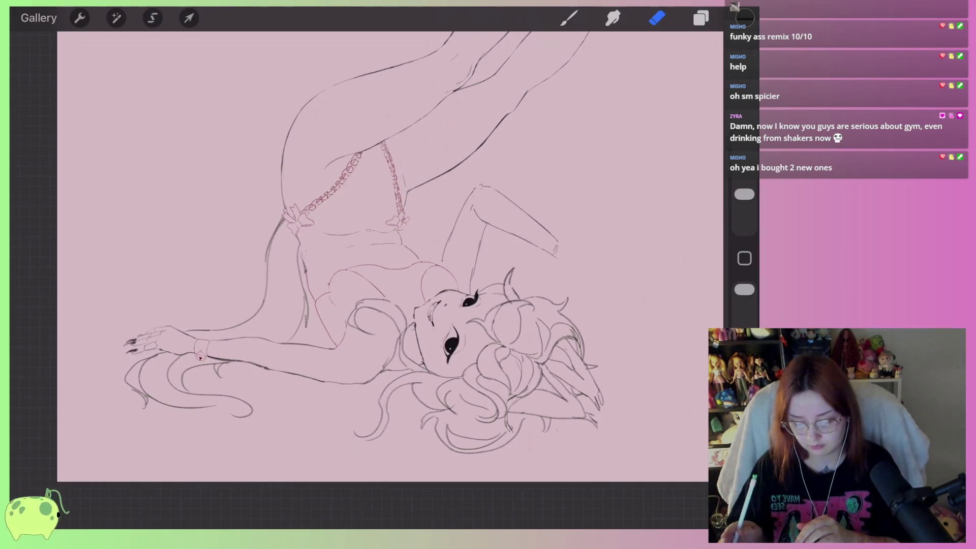
pyautogui.hotkey('ctrl', 'z')
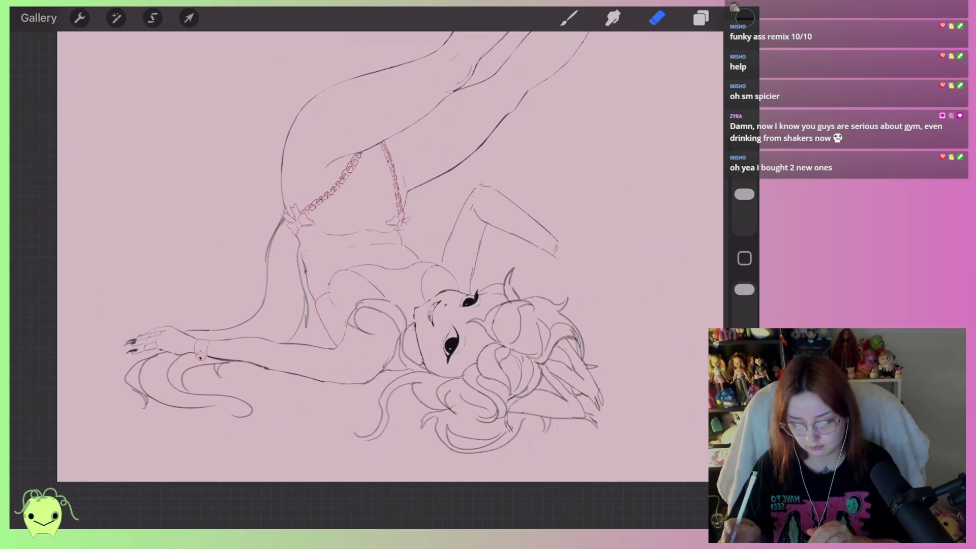
pyautogui.hotkey('ctrl', 'z')
# Flip the canvas horizontally and tilt the view to check the drawing
pyautogui.click(424, 306)
pyautogui.click(544, 282)
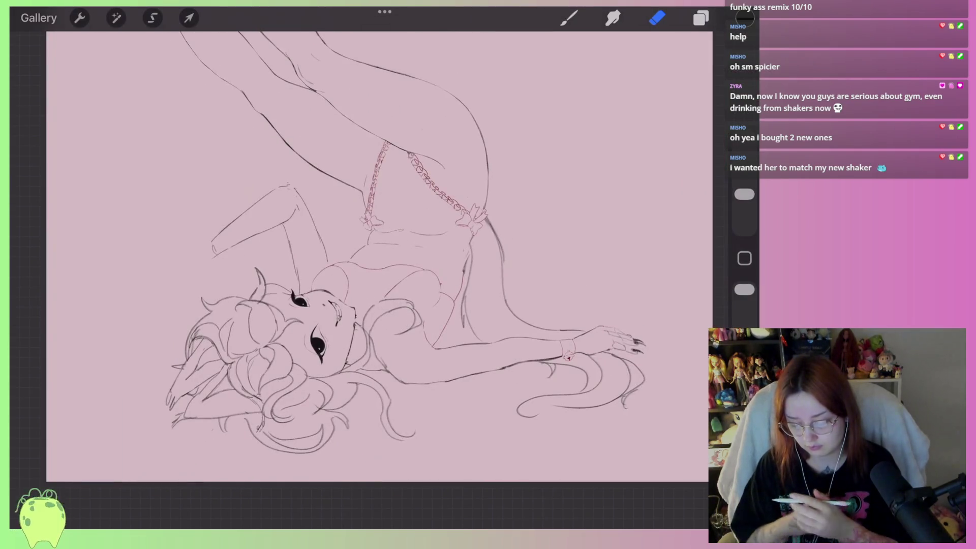
pyautogui.scroll(3, 376, 255)
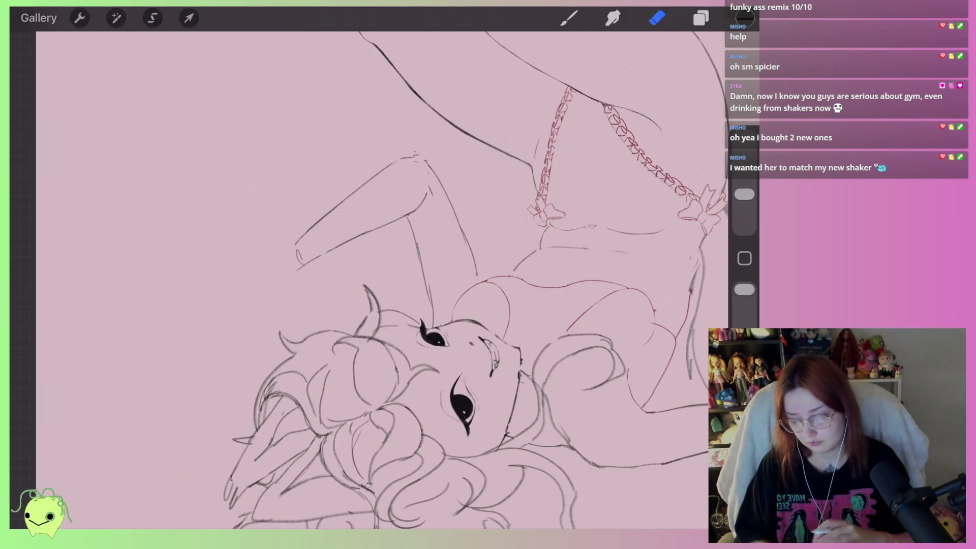
pyautogui.moveTo(381, 279); pyautogui.dragTo(457, 254)
pyautogui.scroll(3, 356, 254)
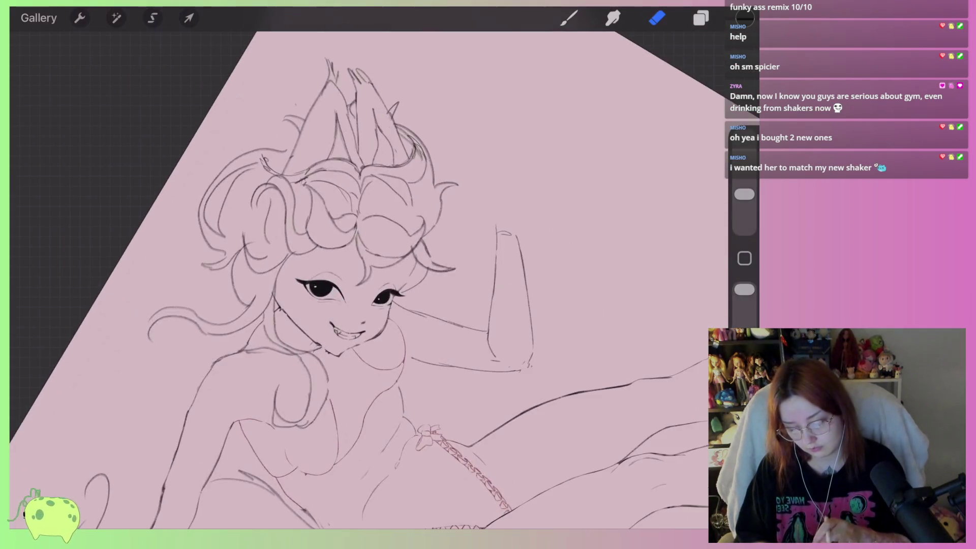
pyautogui.scroll(2, 356, 254)
pyautogui.scroll(2, 356, 254)
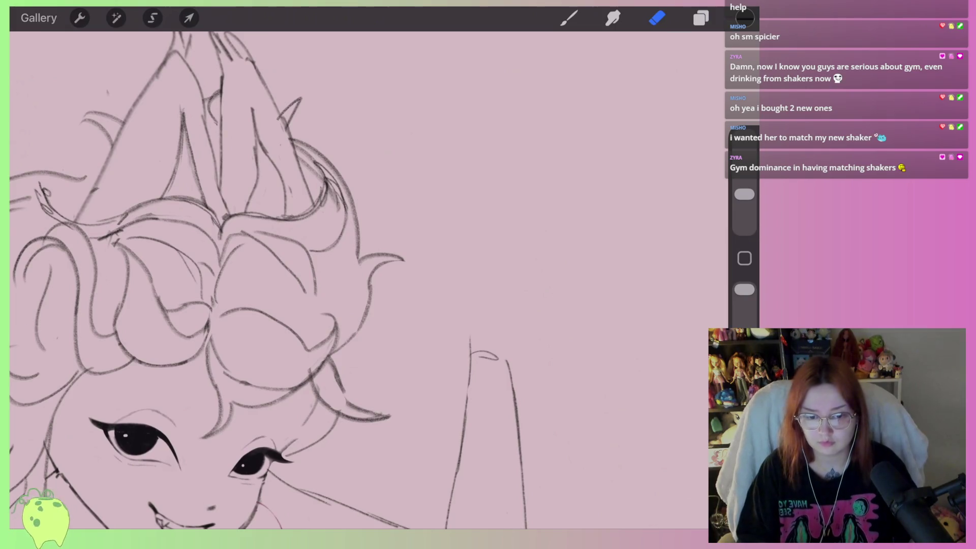
pyautogui.scroll(-5, 356, 270)
pyautogui.scroll(3, 356, 270)
pyautogui.scroll(-3, 356, 275)
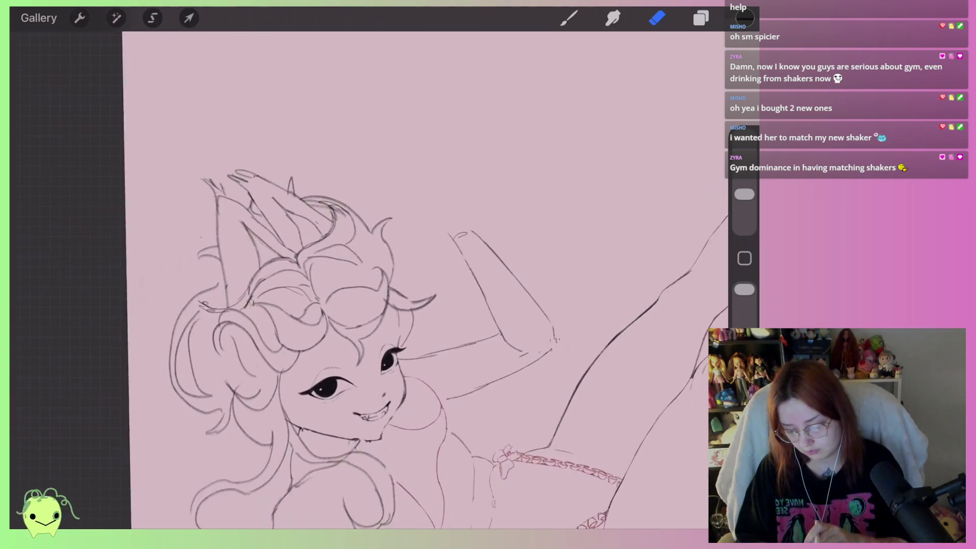
pyautogui.scroll(3, 355, 274)
pyautogui.scroll(2, 356, 274)
pyautogui.scroll(-2, 356, 275)
pyautogui.scroll(-3, 356, 274)
pyautogui.scroll(1, 356, 274)
pyautogui.scroll(2, 356, 275)
pyautogui.scroll(2, 356, 274)
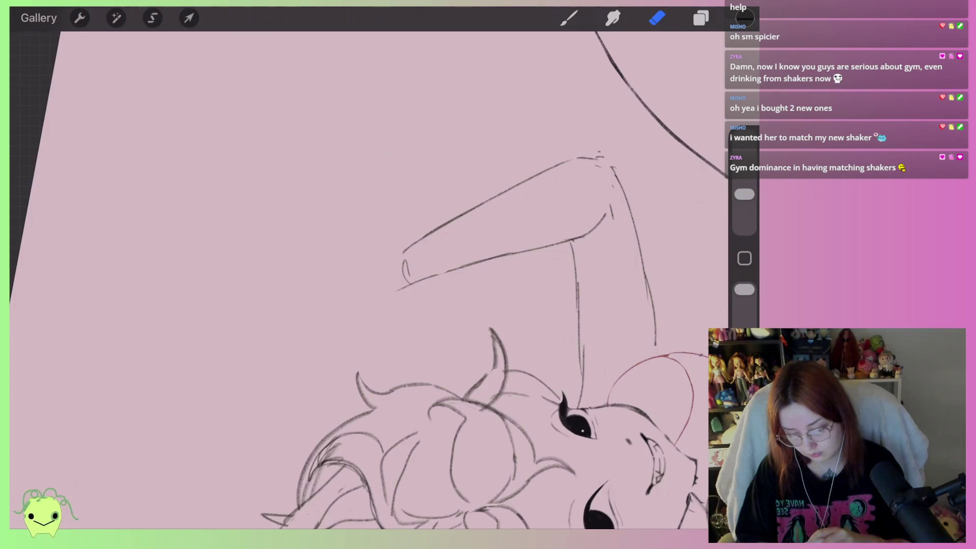
pyautogui.scroll(-3, 356, 275)
pyautogui.scroll(-2, 355, 274)
pyautogui.scroll(-2, 356, 274)
pyautogui.scroll(-1, 452, 252)
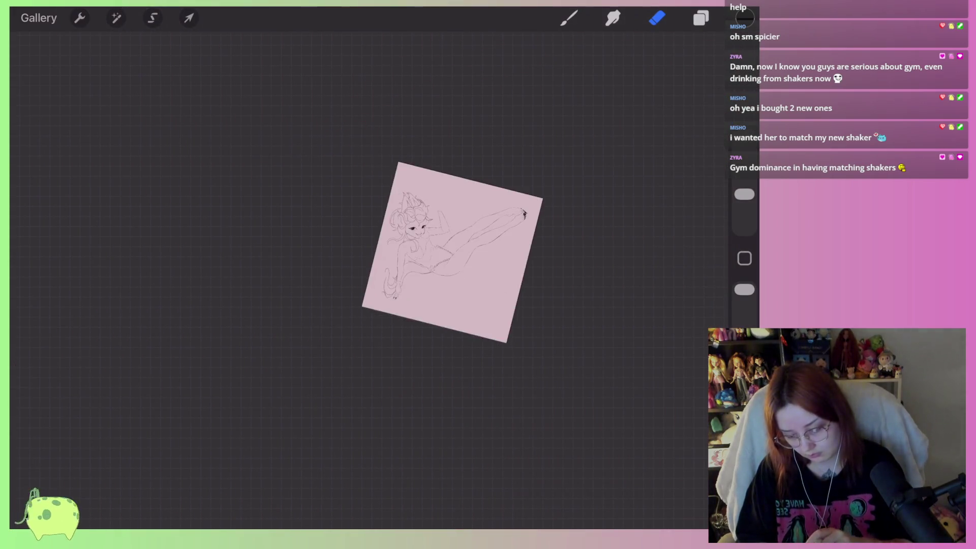
pyautogui.scroll(3, 439, 310)
pyautogui.scroll(3, 426, 284)
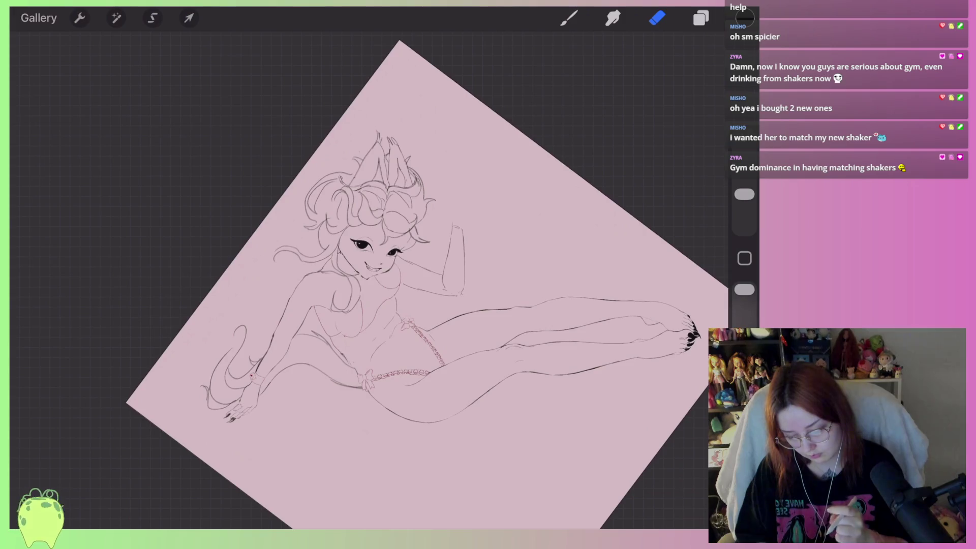
pyautogui.scroll(3, 366, 229)
pyautogui.scroll(1, 366, 229)
pyautogui.scroll(3, 366, 228)
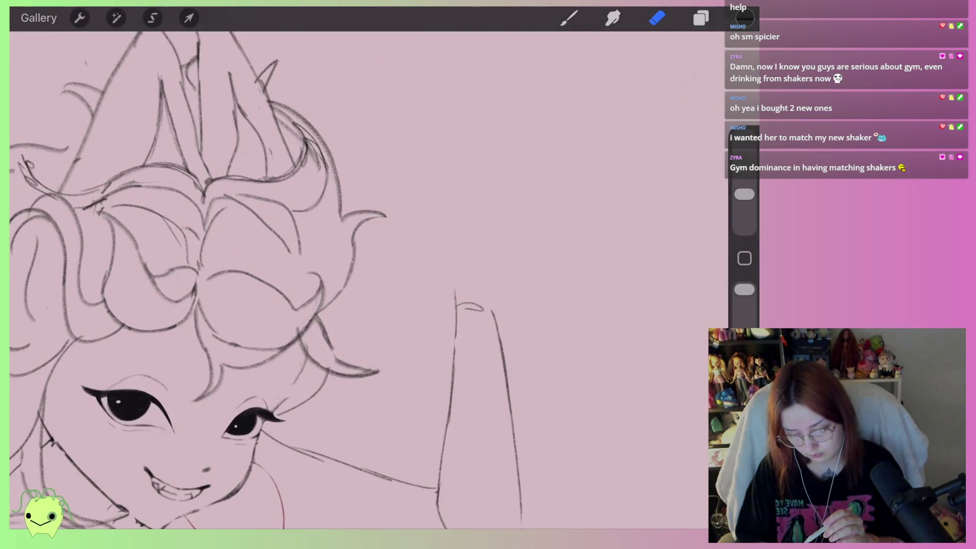
# Make Layer 2 the active line-art layer
pyautogui.click(701, 18)
pyautogui.click(580, 101)
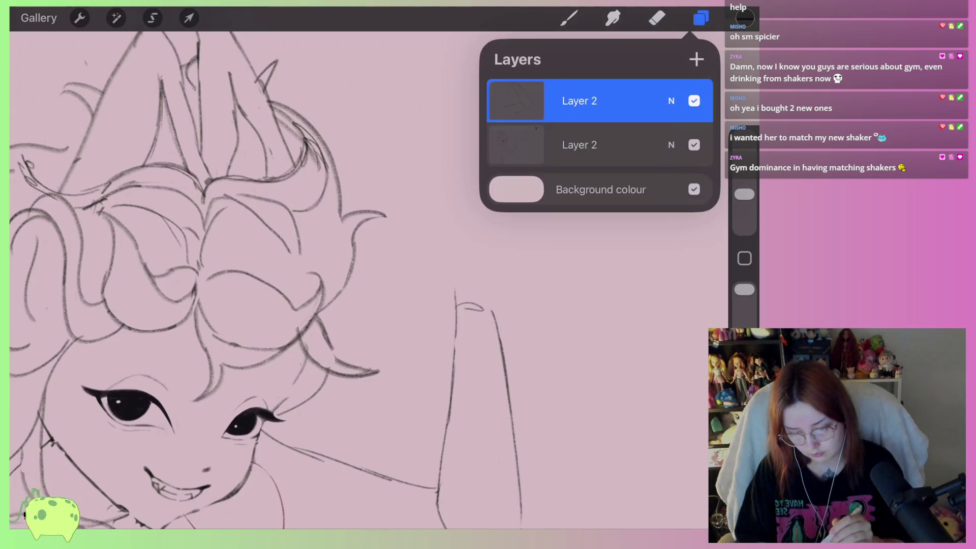
pyautogui.click(701, 18)
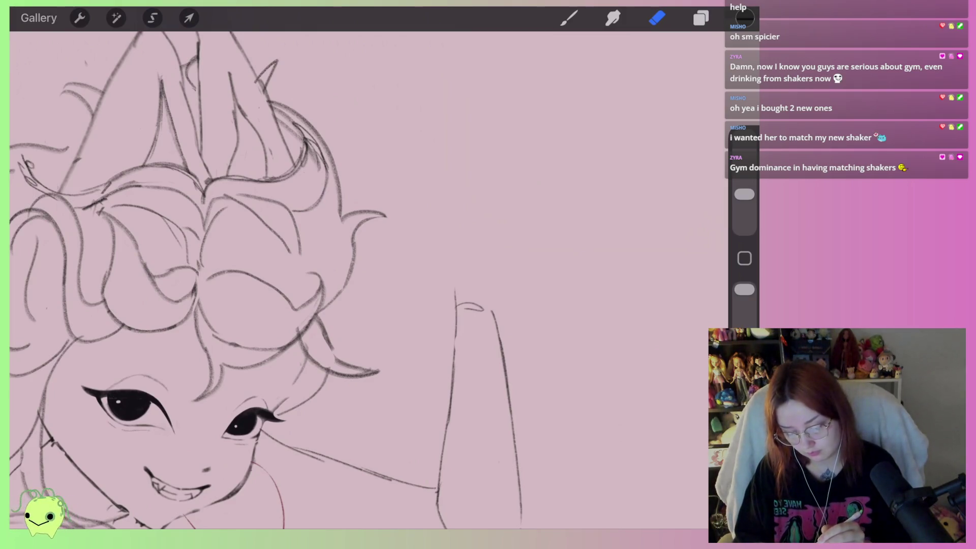
# Outline the raised hand's top edge and right and left sides, redrawing the left side lower down
pyautogui.press('b')
pyautogui.moveTo(457, 171); pyautogui.dragTo(510, 215)
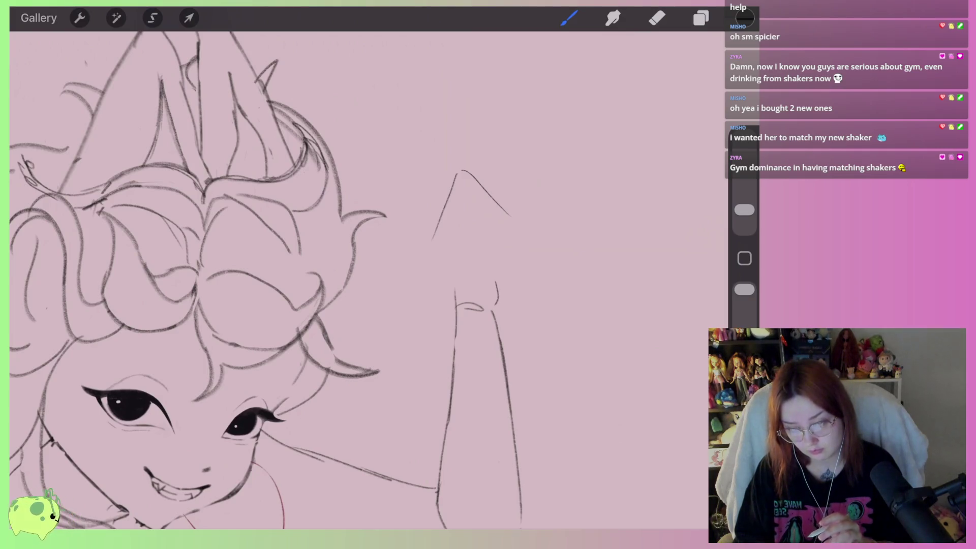
pyautogui.hotkey('ctrl', 'z')
pyautogui.moveTo(513, 220); pyautogui.dragTo(480, 281)
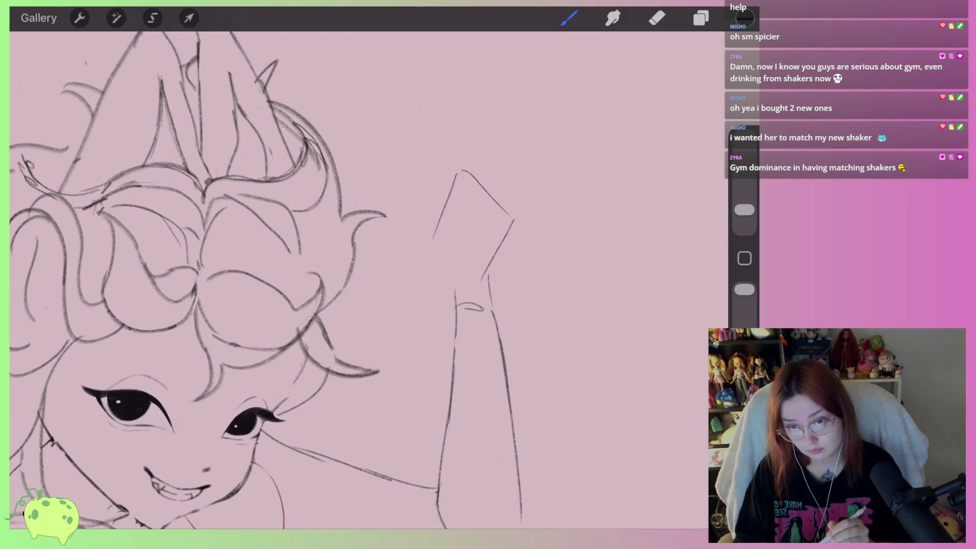
pyautogui.moveTo(436, 248); pyautogui.dragTo(458, 295)
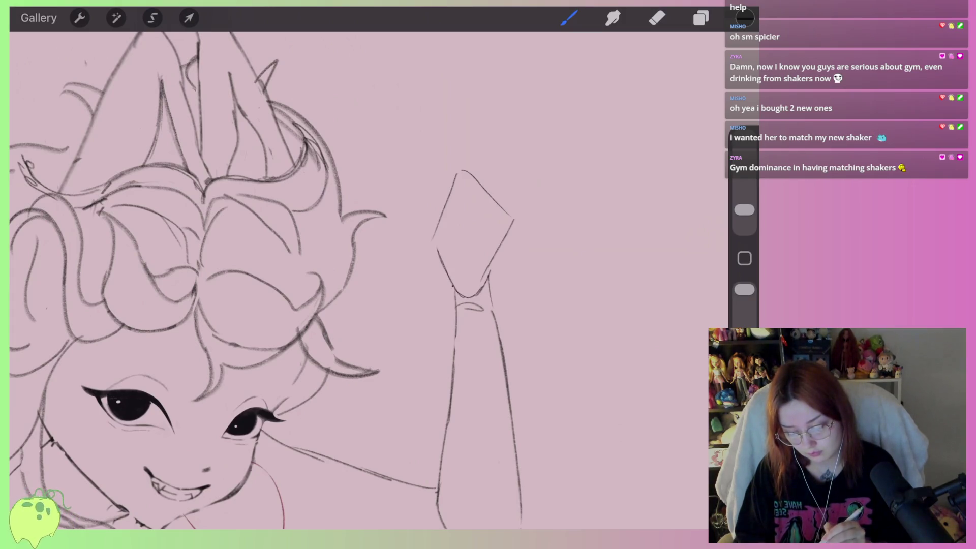
pyautogui.scroll(2, 457, 229)
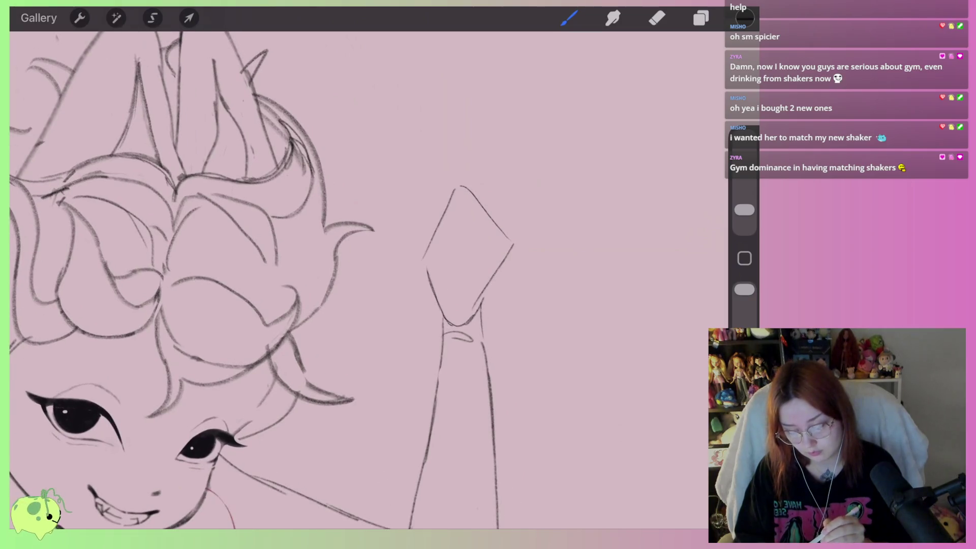
pyautogui.hotkey('ctrl', 'z')
pyautogui.moveTo(418, 240); pyautogui.dragTo(431, 284)
# Sketch a curved finger left of the hand, undoing the stray curve and extra finger strokes
pyautogui.scroll(2, 460, 203)
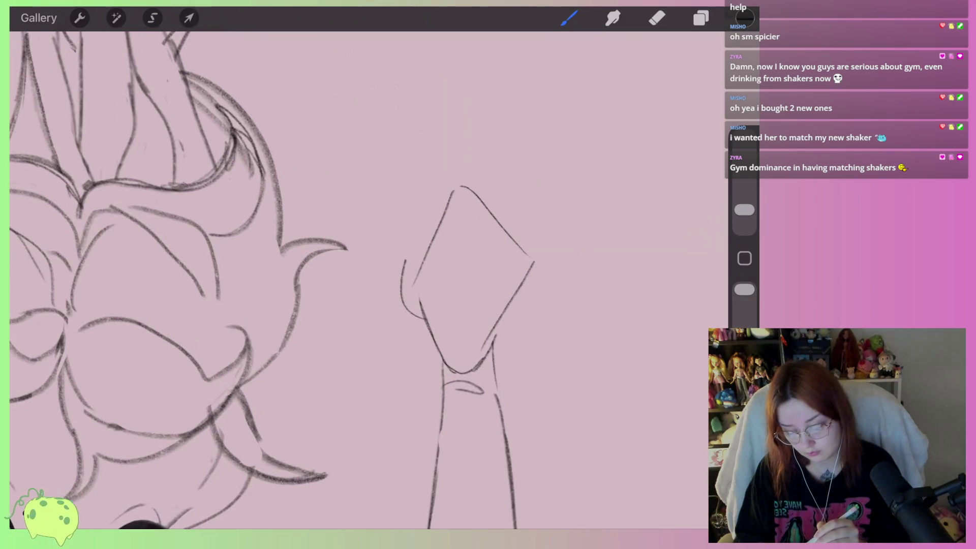
pyautogui.moveTo(365, 213); pyautogui.dragTo(401, 255)
pyautogui.moveTo(405, 220); pyautogui.dragTo(421, 246)
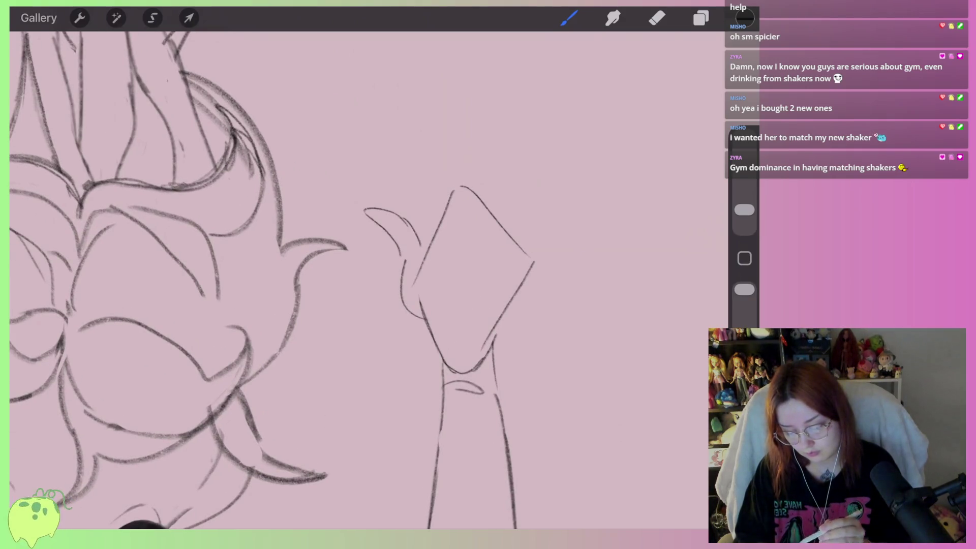
pyautogui.moveTo(365, 185); pyautogui.dragTo(401, 202)
pyautogui.hotkey('ctrl', 'z')
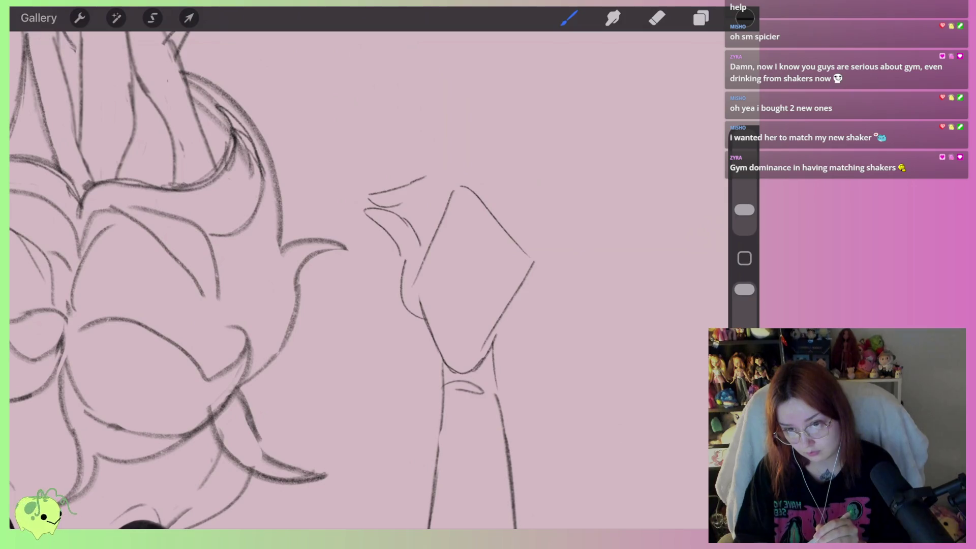
pyautogui.hotkey('ctrl', 'z')
pyautogui.moveTo(413, 181)
pyautogui.mouseDown()
pyautogui.moveTo(441, 199)
pyautogui.moveTo(442, 211)
pyautogui.mouseUp()
pyautogui.scroll(3, 355, 280)
pyautogui.hotkey('ctrl', 'z')
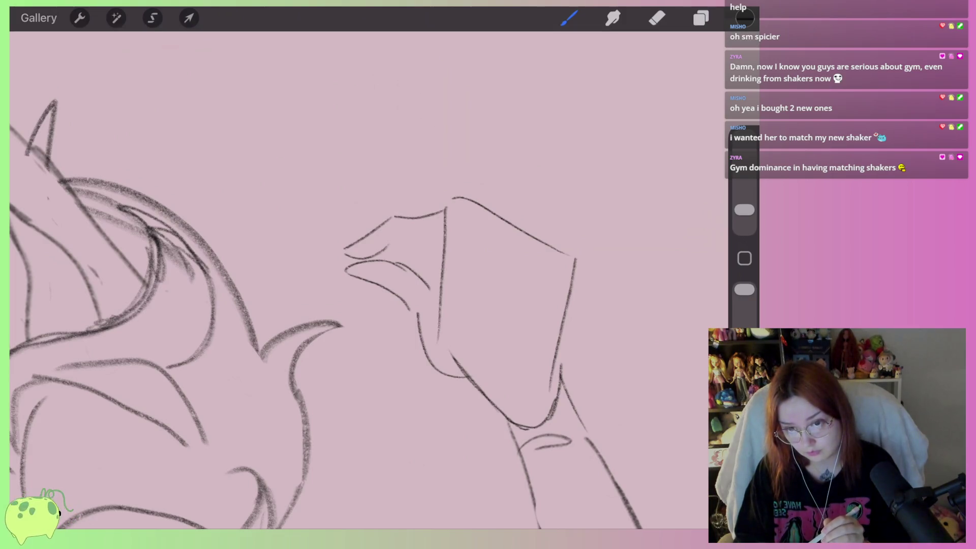
# Erase the hand's old upper-right outline and extend the outline down the right side
pyautogui.click(656, 18)
pyautogui.moveTo(453, 199)
pyautogui.mouseDown()
pyautogui.moveTo(574, 277)
pyautogui.moveTo(440, 299)
pyautogui.mouseUp()
pyautogui.click(569, 18)
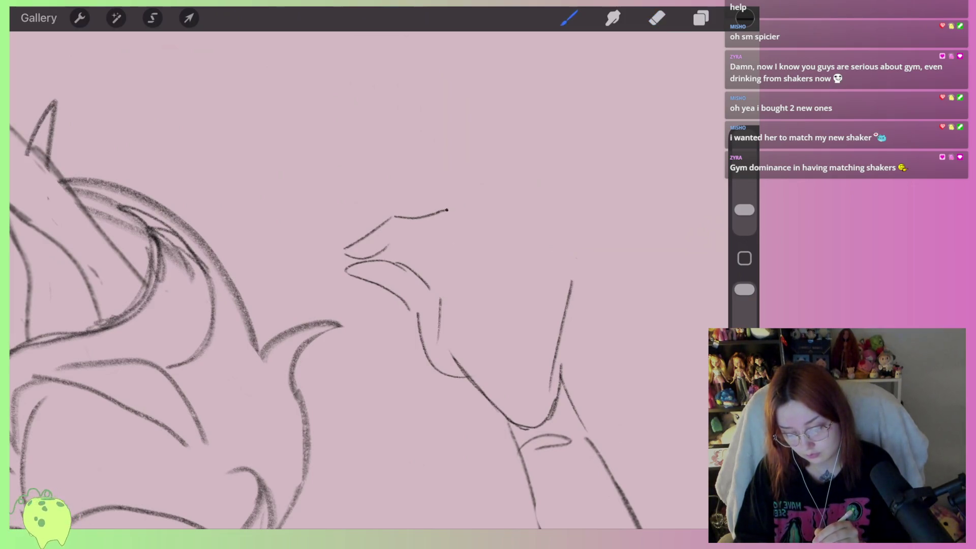
pyautogui.moveTo(464, 212); pyautogui.dragTo(474, 239)
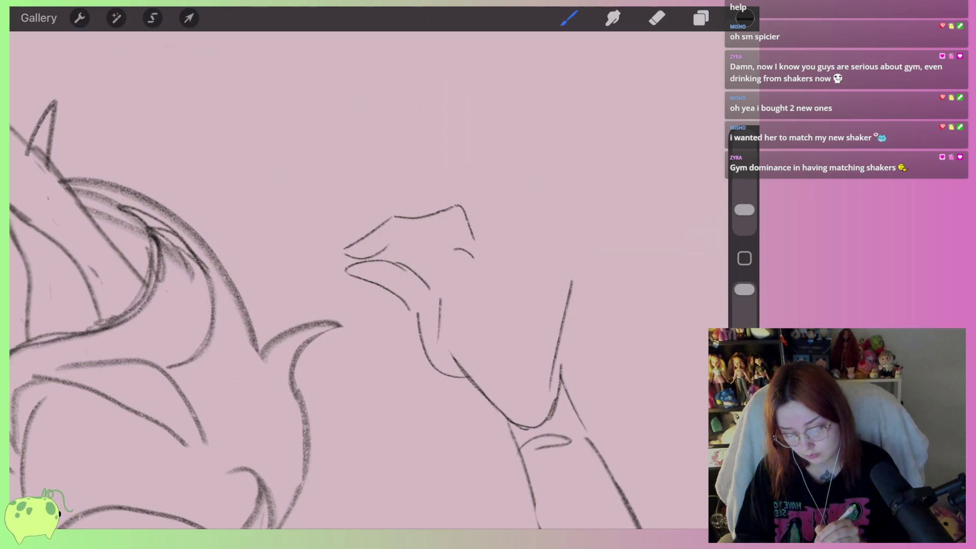
pyautogui.moveTo(382, 250)
pyautogui.mouseDown()
pyautogui.moveTo(445, 234)
pyautogui.moveTo(445, 251)
pyautogui.mouseUp()
pyautogui.hotkey('ctrl', 'z')
pyautogui.hotkey('ctrl', 'z')
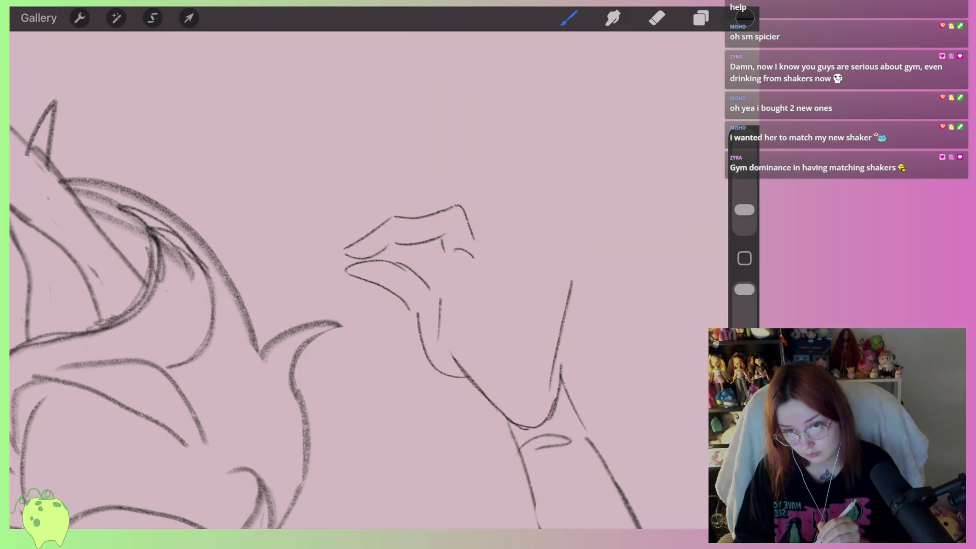
pyautogui.moveTo(428, 286)
pyautogui.mouseDown()
pyautogui.moveTo(460, 274)
pyautogui.moveTo(450, 264)
pyautogui.mouseUp()
pyautogui.hotkey('ctrl', 'z')
# Remove the short line below the fingertip, then redraw the finger with a small curl and add a palm line
pyautogui.scroll(-3, 356, 280)
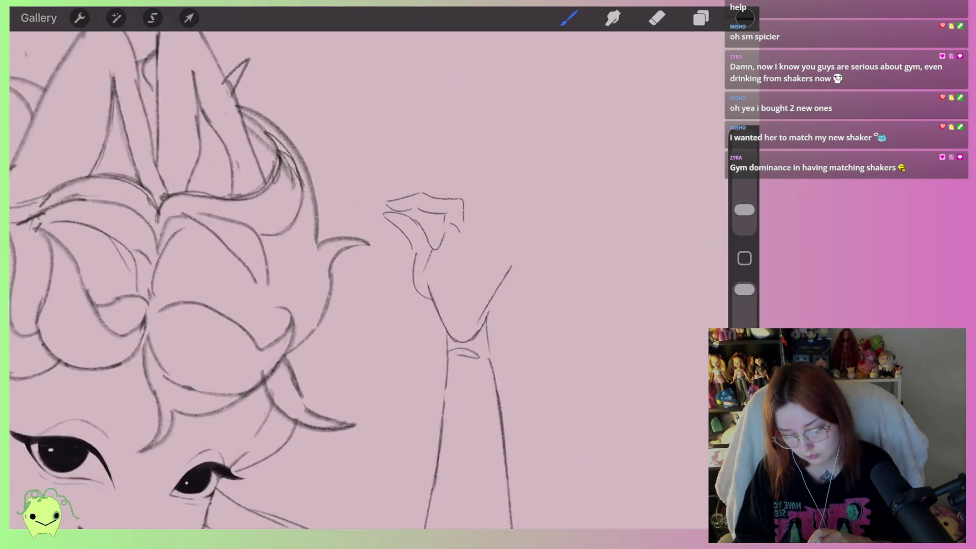
pyautogui.press('e')
pyautogui.moveTo(409, 280)
pyautogui.mouseDown()
pyautogui.moveTo(417, 260)
pyautogui.moveTo(388, 272)
pyautogui.mouseUp()
pyautogui.press('b')
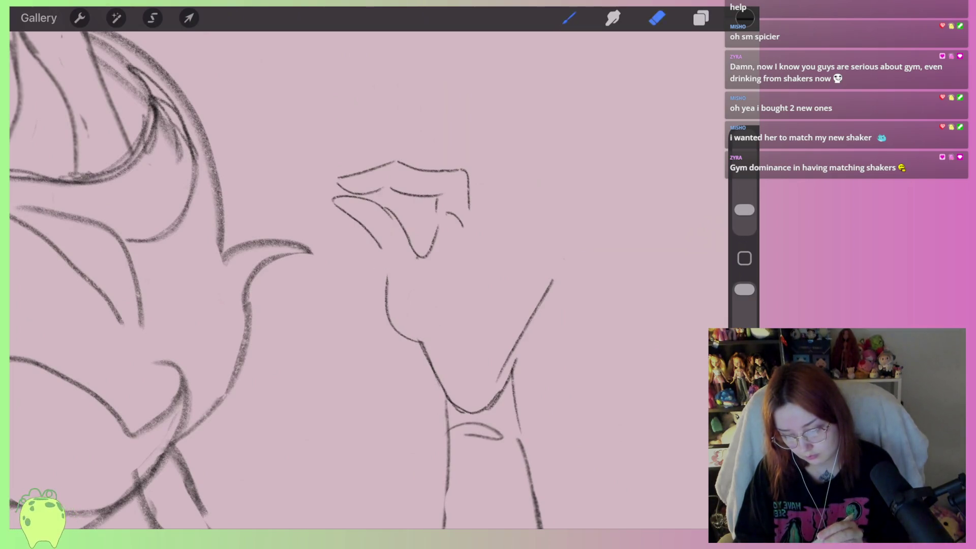
pyautogui.moveTo(346, 211); pyautogui.dragTo(374, 249)
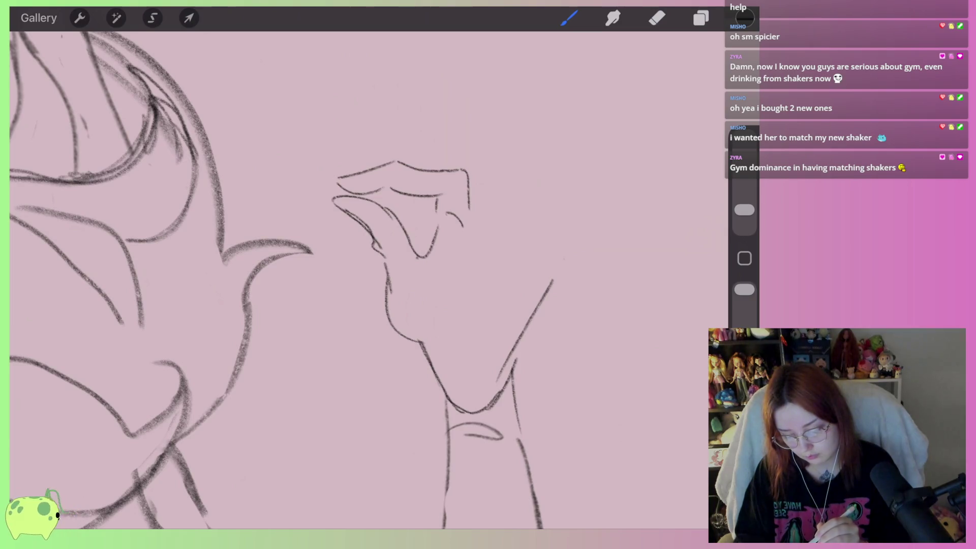
pyautogui.moveTo(433, 313); pyautogui.dragTo(427, 361)
# Sketch a pointed shape above the hand and a curve down its right side
pyautogui.scroll(2, 355, 279)
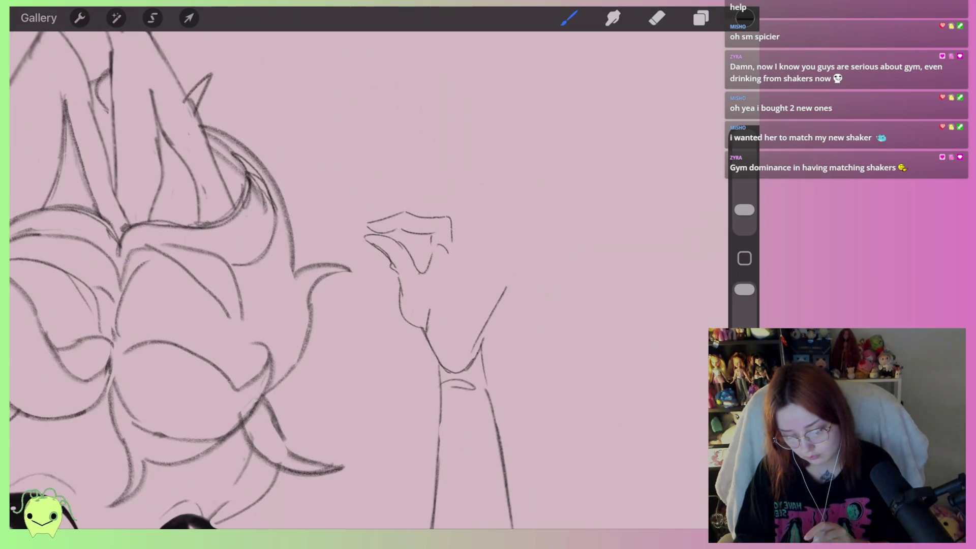
pyautogui.scroll(2, 356, 280)
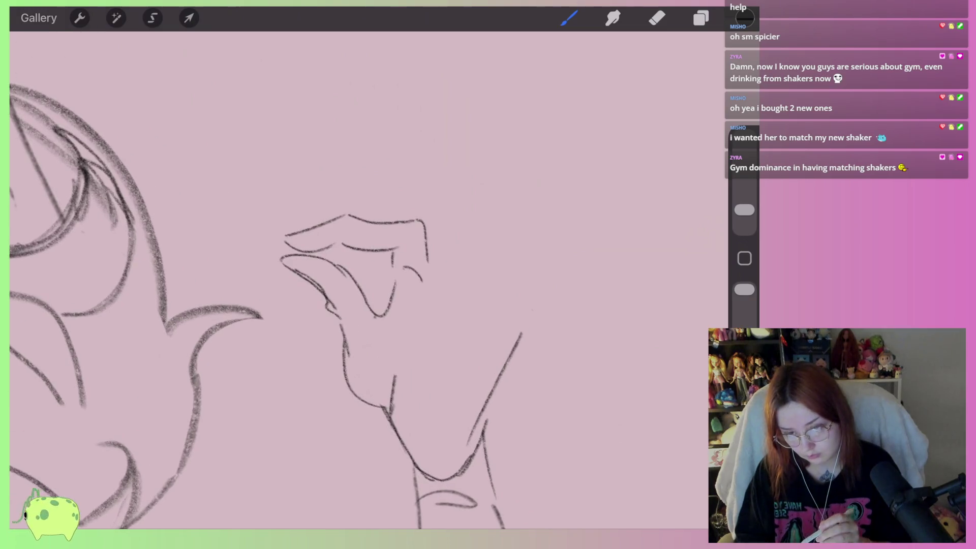
pyautogui.moveTo(418, 133); pyautogui.dragTo(428, 172)
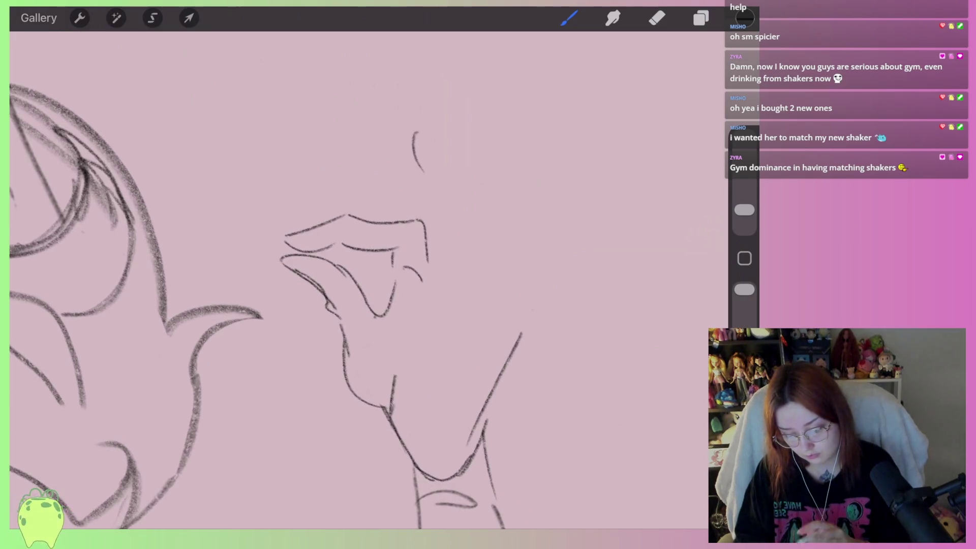
pyautogui.scroll(1, 356, 280)
pyautogui.moveTo(431, 130)
pyautogui.mouseDown()
pyautogui.moveTo(471, 189)
pyautogui.moveTo(470, 240)
pyautogui.mouseUp()
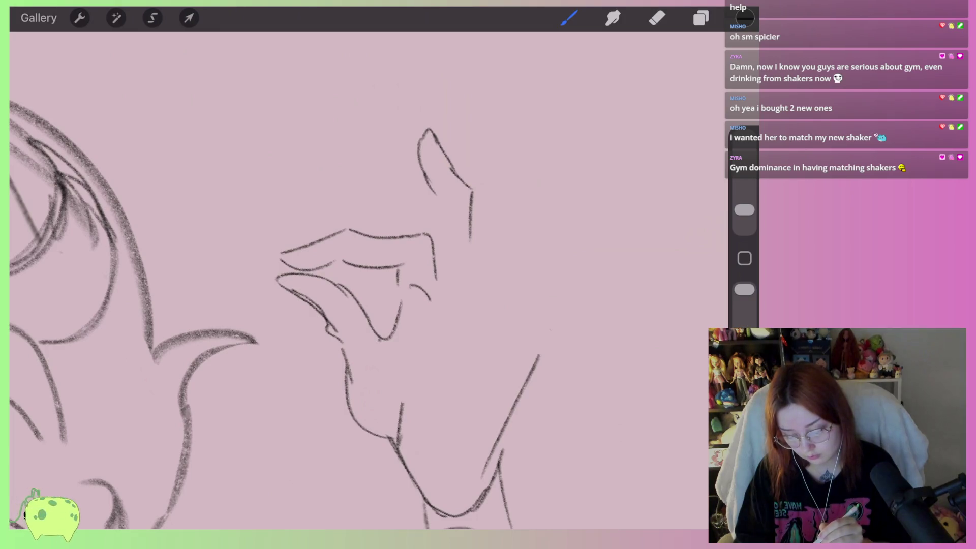
pyautogui.moveTo(450, 248); pyautogui.dragTo(433, 310)
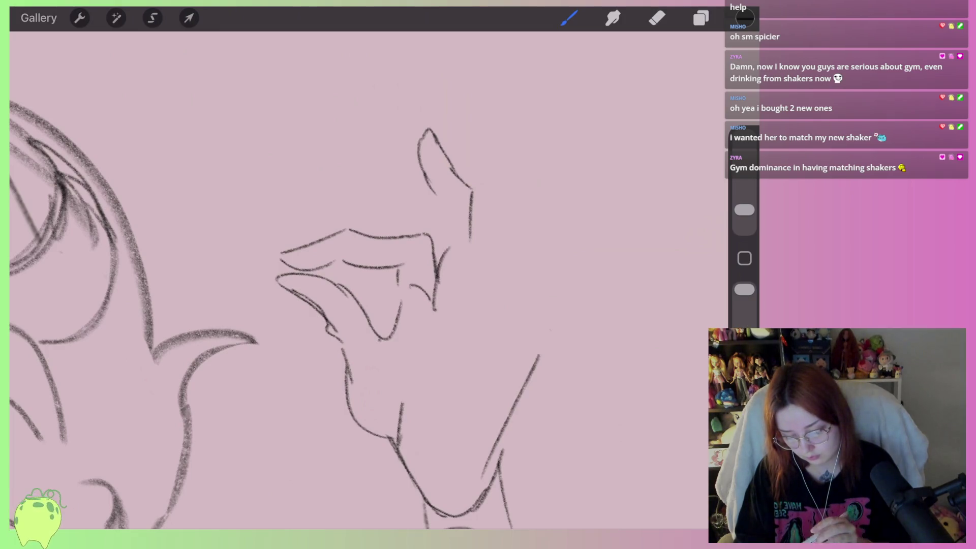
# Erase the pointed shape, draw a short vertical line and the hand's right edge, and trim a small bit
pyautogui.press('e')
pyautogui.moveTo(477, 224)
pyautogui.mouseDown()
pyautogui.moveTo(423, 146)
pyautogui.moveTo(449, 144)
pyautogui.mouseUp()
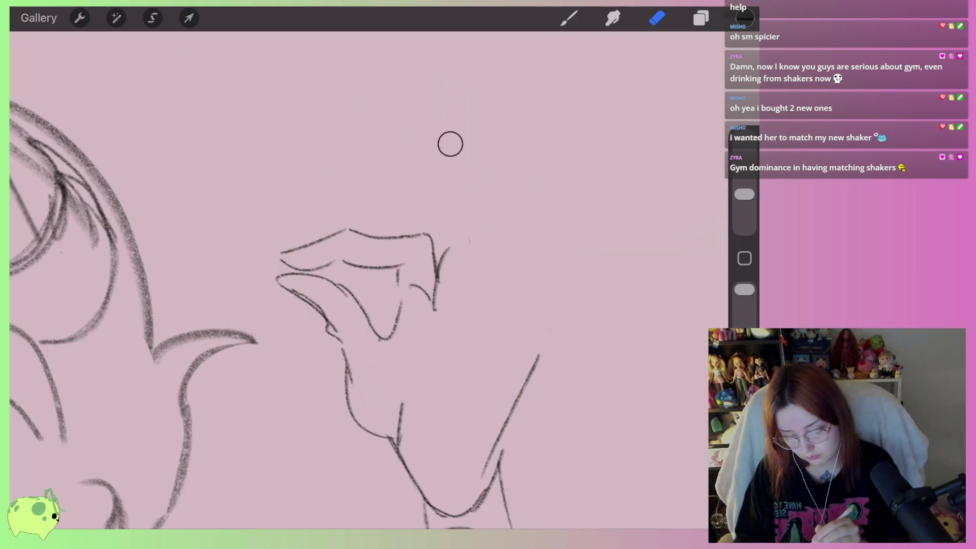
pyautogui.press('b')
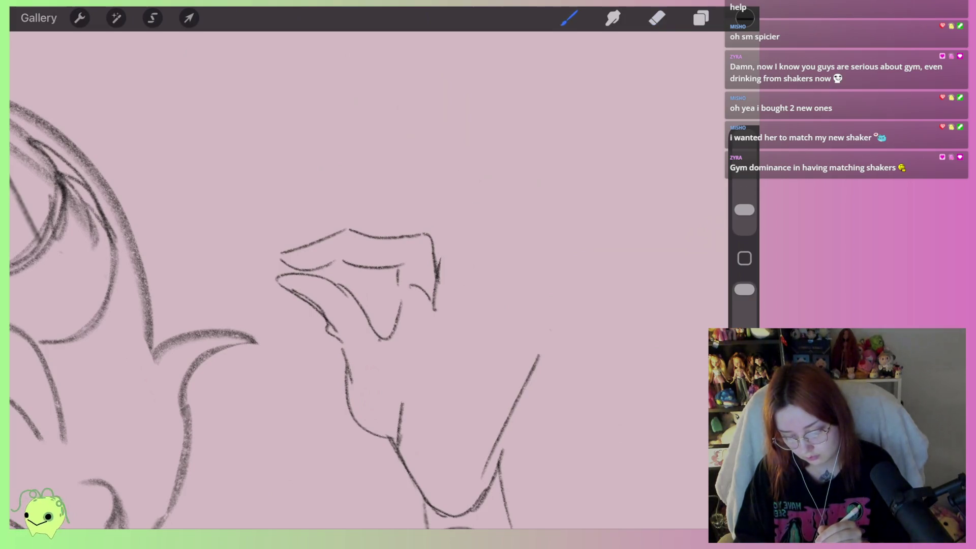
pyautogui.moveTo(440, 189); pyautogui.dragTo(441, 227)
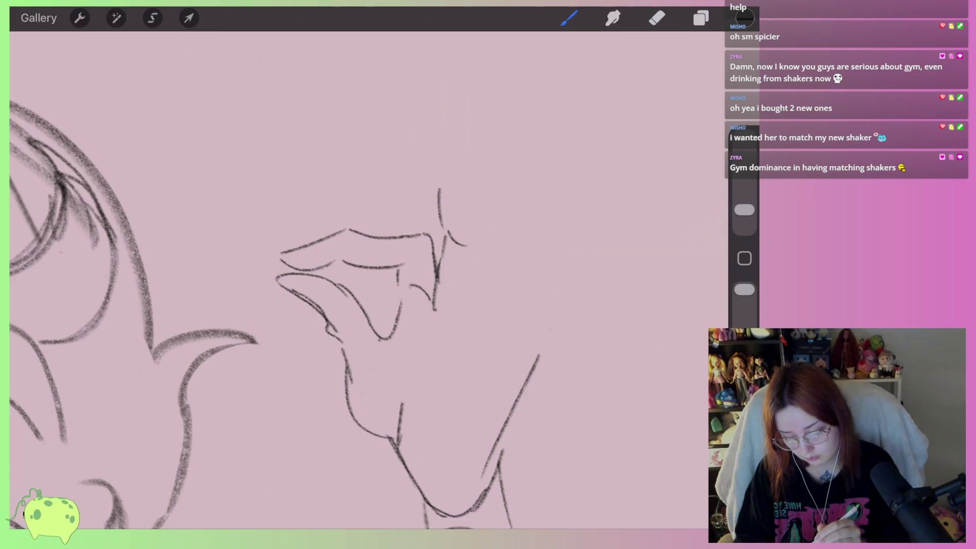
pyautogui.moveTo(471, 175)
pyautogui.mouseDown()
pyautogui.moveTo(487, 254)
pyautogui.moveTo(475, 299)
pyautogui.moveTo(443, 220)
pyautogui.moveTo(427, 135)
pyautogui.moveTo(469, 185)
pyautogui.mouseUp()
pyautogui.press('e')
pyautogui.moveTo(456, 250); pyautogui.dragTo(450, 257)
pyautogui.press('b')
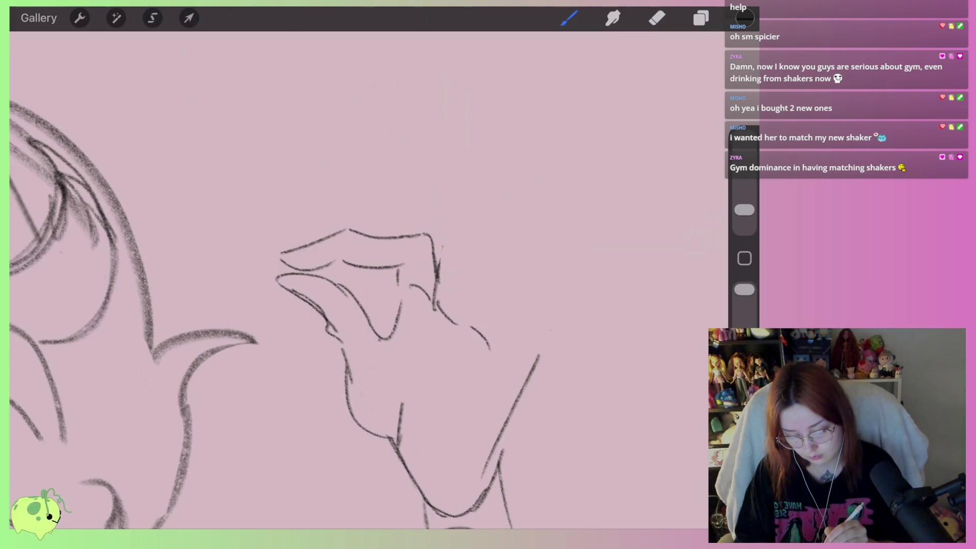
# Zoom onto the fingertip and draw a curved fingertip stroke and a short line across the finger
pyautogui.scroll(-5, 355, 280)
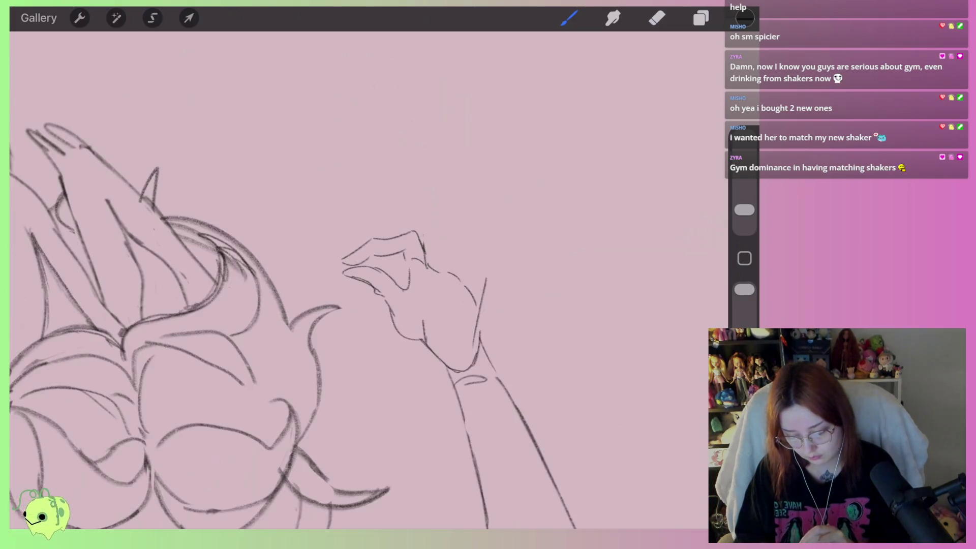
pyautogui.scroll(-3, 356, 279)
pyautogui.scroll(-2, 356, 279)
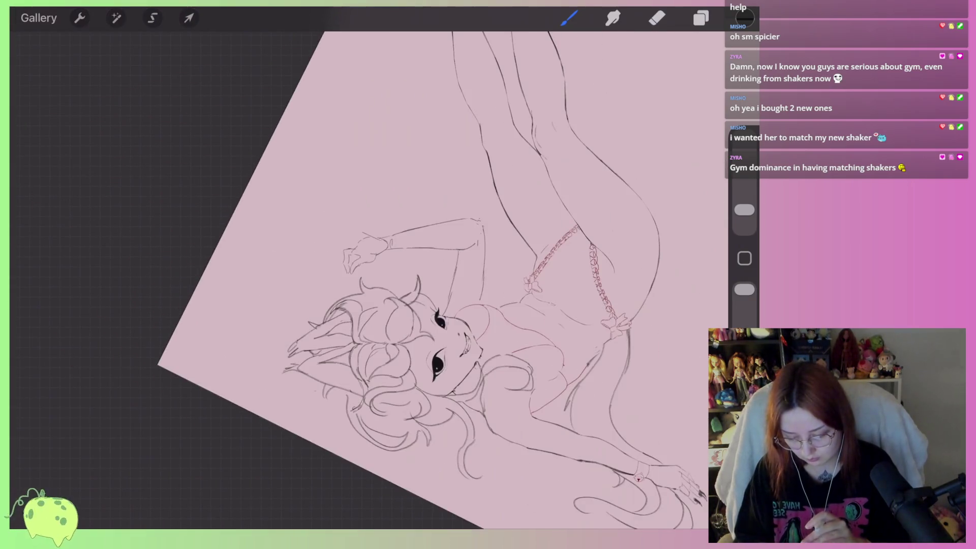
pyautogui.scroll(2, 356, 254)
pyautogui.scroll(3, 356, 254)
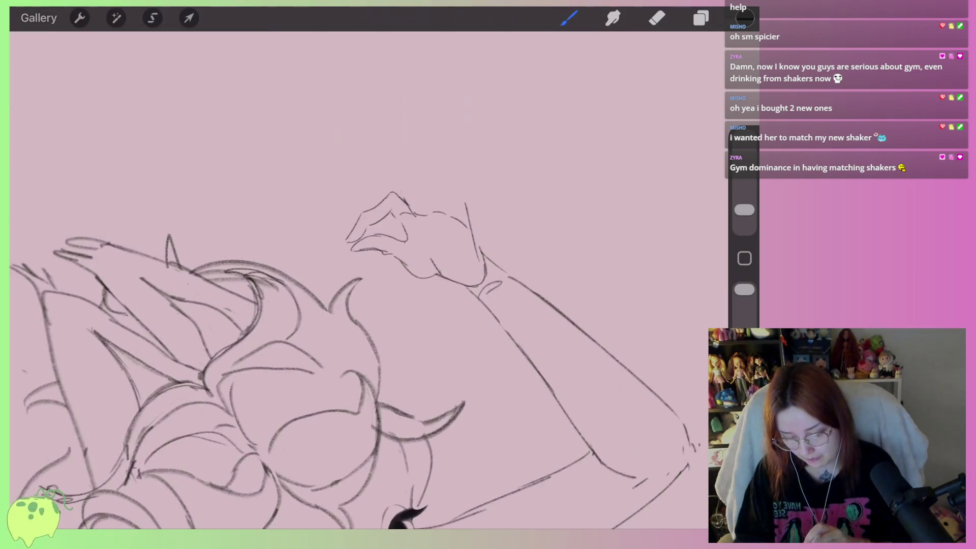
pyautogui.scroll(2, 356, 254)
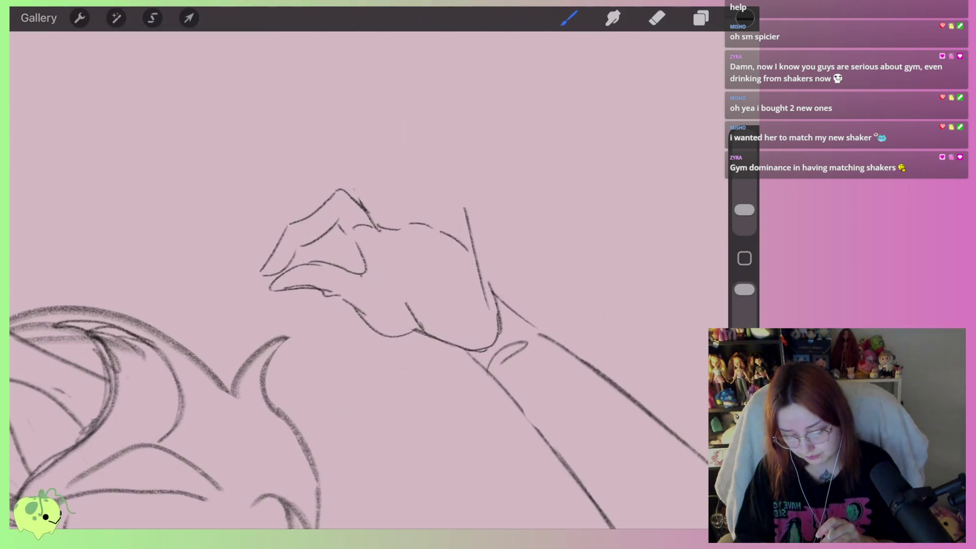
pyautogui.scroll(1, 356, 279)
pyautogui.scroll(1, 356, 280)
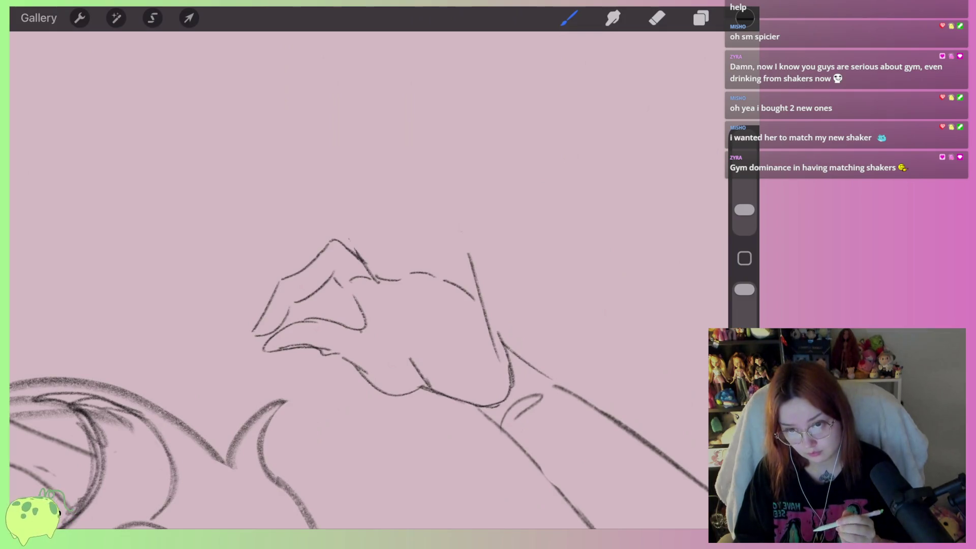
pyautogui.scroll(2, 355, 305)
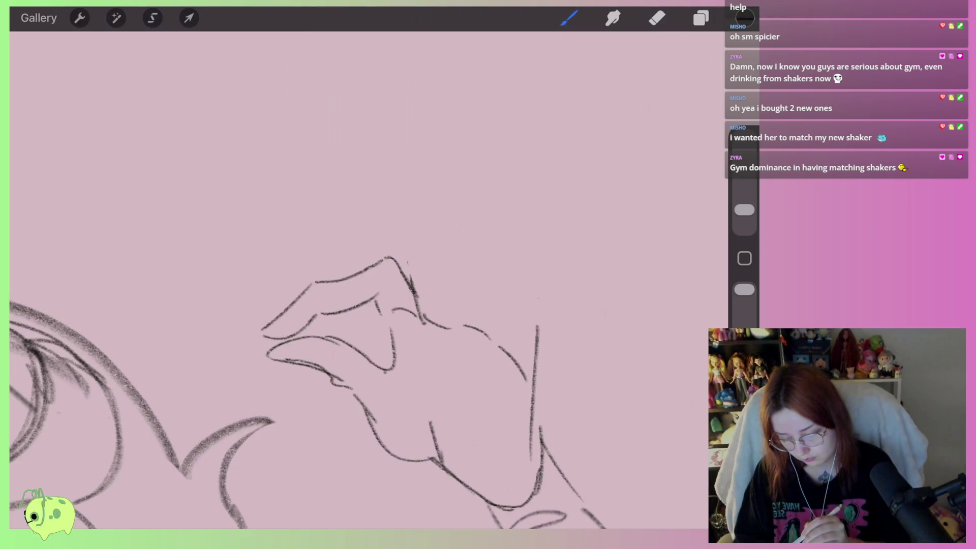
pyautogui.moveTo(279, 315)
pyautogui.mouseDown()
pyautogui.moveTo(242, 366)
pyautogui.moveTo(280, 320)
pyautogui.mouseUp()
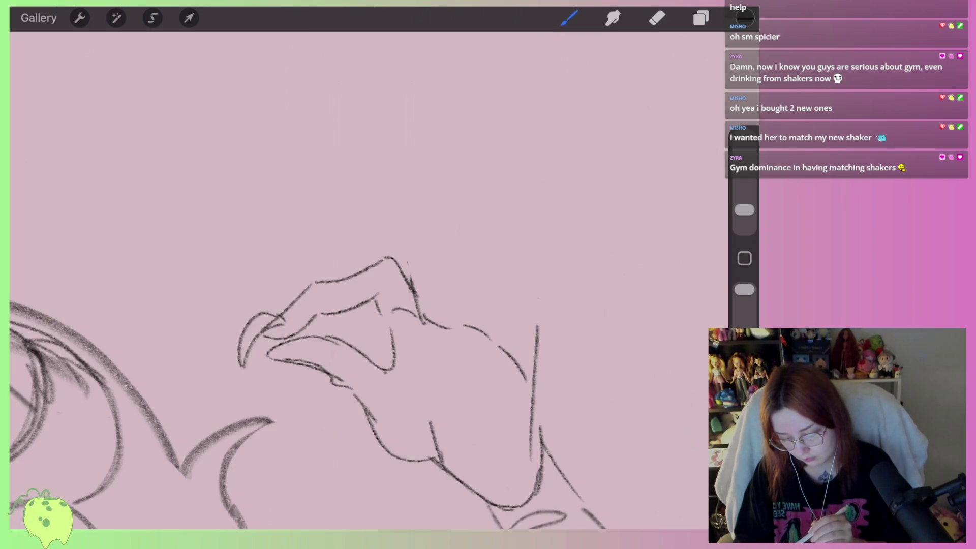
pyautogui.moveTo(285, 356)
pyautogui.mouseDown()
pyautogui.moveTo(242, 370)
pyautogui.moveTo(299, 361)
pyautogui.mouseUp()
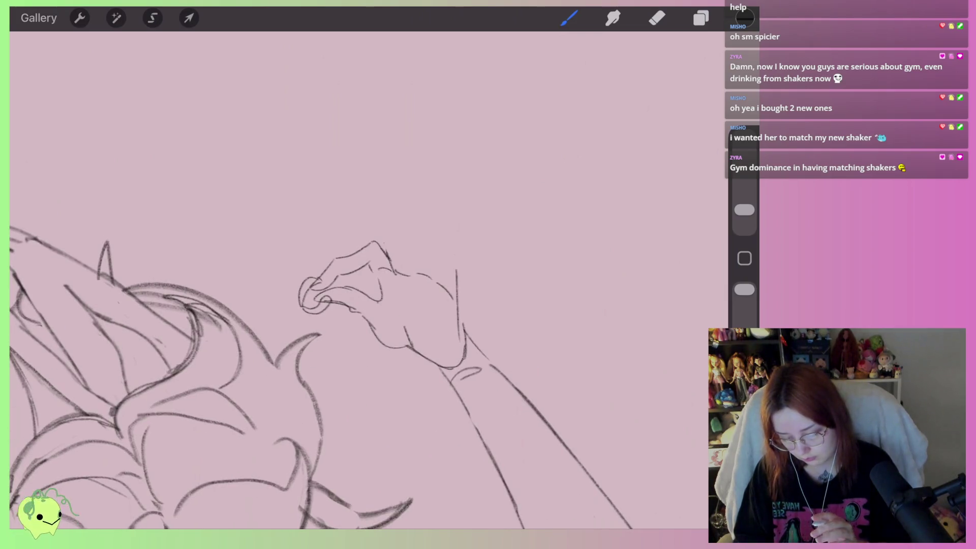
pyautogui.hotkey('ctrl', 'z')
pyautogui.hotkey('ctrl', 'z')
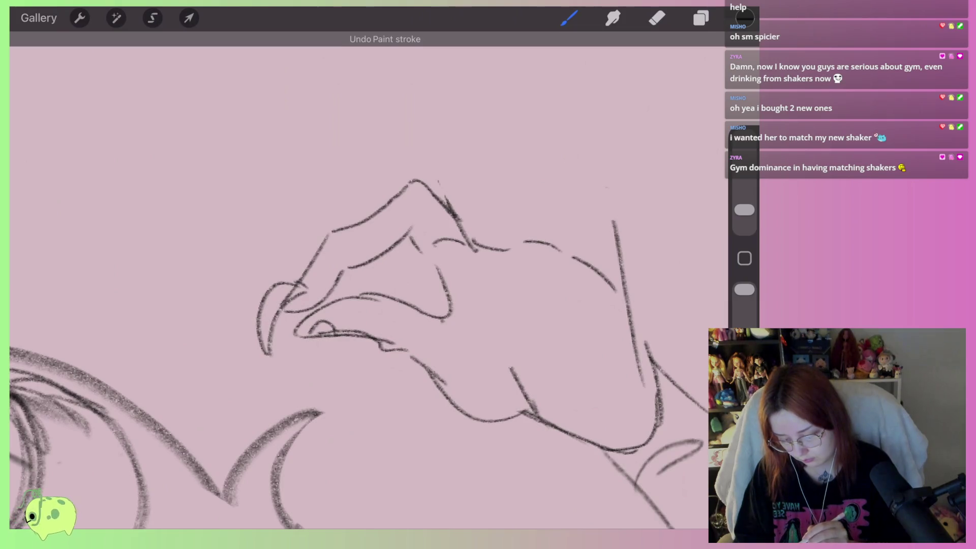
pyautogui.moveTo(271, 354); pyautogui.dragTo(318, 343)
# Undo the fingertip strokes and the small stray stroke atop the hand
pyautogui.scroll(-5, 366, 274)
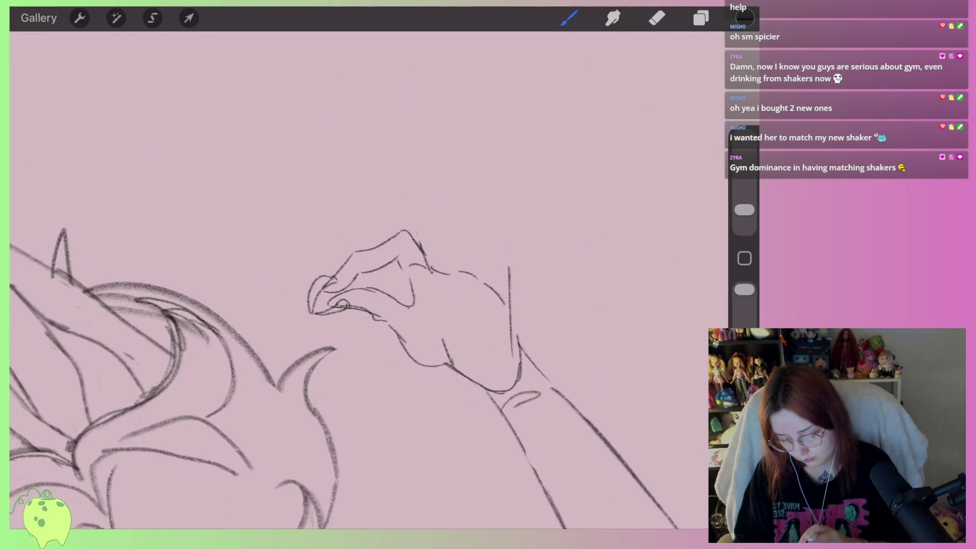
pyautogui.scroll(3, 386, 293)
pyautogui.scroll(3, 386, 292)
pyautogui.scroll(2, 386, 292)
pyautogui.hotkey('ctrl', 'z')
pyautogui.hotkey('ctrl', 'z')
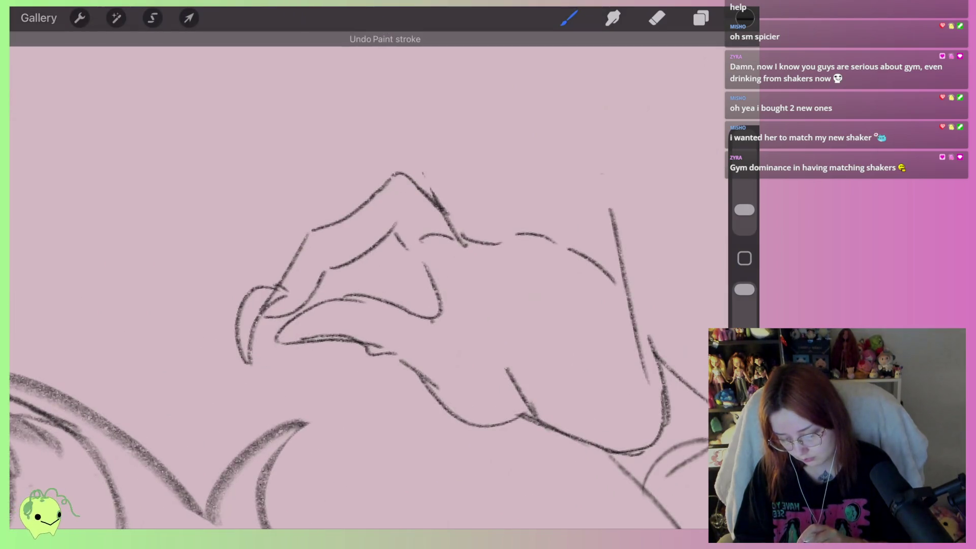
pyautogui.hotkey('ctrl', 'z')
pyautogui.hotkey('ctrl', 'z')
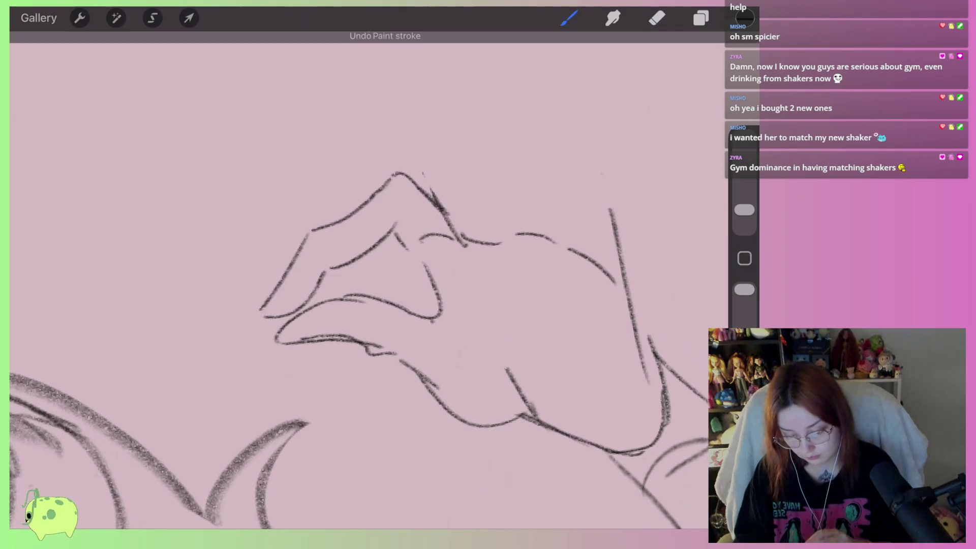
pyautogui.scroll(-2, 386, 305)
pyautogui.scroll(-2, 386, 305)
pyautogui.moveTo(343, 205); pyautogui.dragTo(366, 208)
pyautogui.scroll(1, 387, 305)
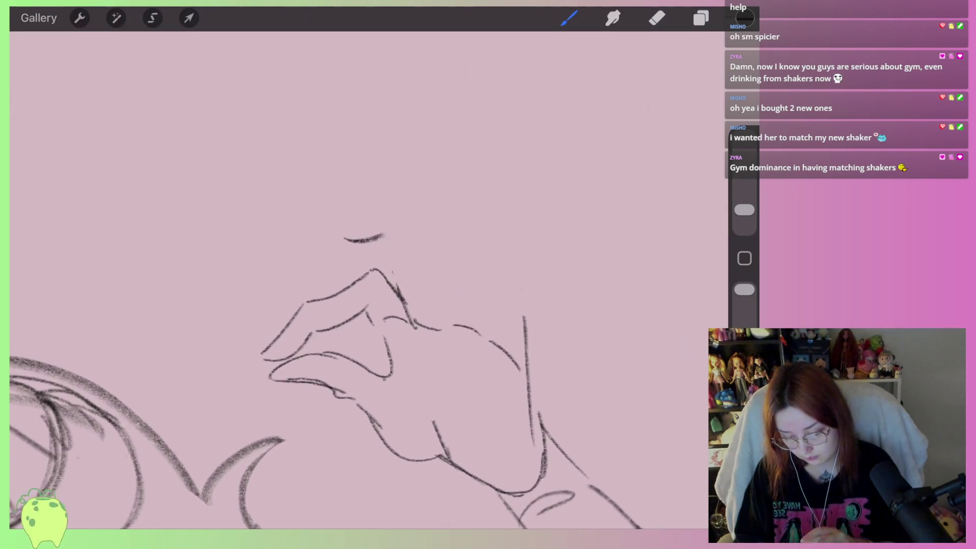
pyautogui.hotkey('ctrl', 'z')
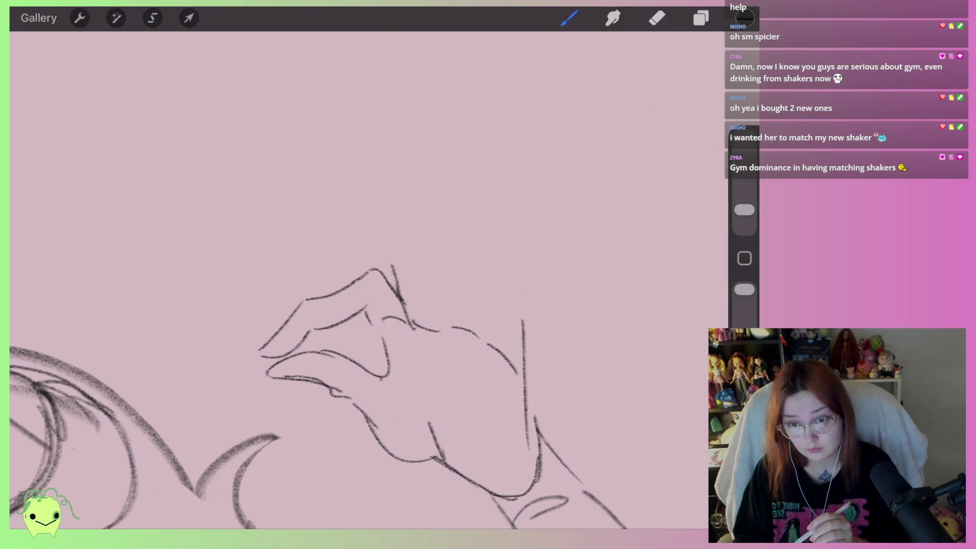
pyautogui.hotkey('ctrl', 'z')
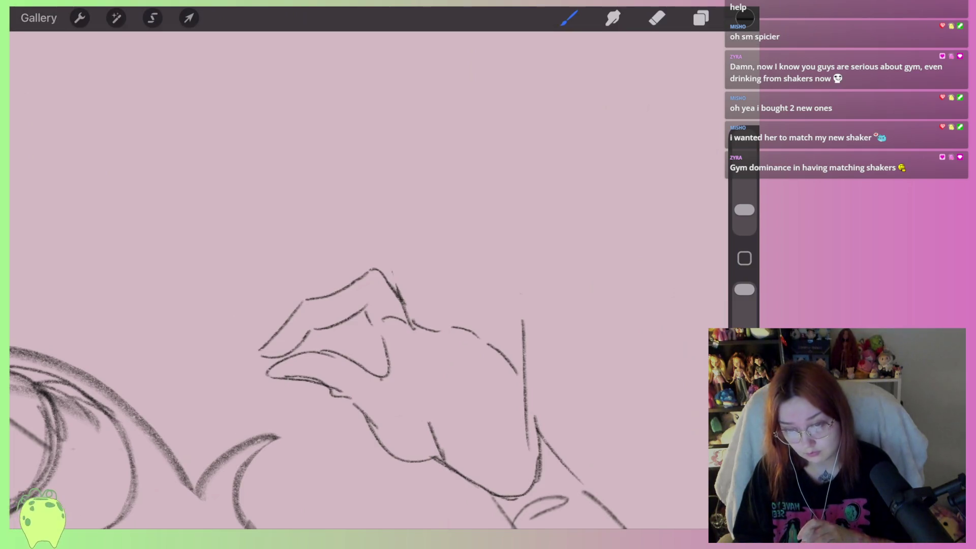
pyautogui.scroll(-2, 386, 305)
pyautogui.scroll(2, 458, 305)
# Erase the stray stroke at the hand's top-left and redraw a darker fingertip contour
pyautogui.click(657, 17)
pyautogui.moveTo(371, 229)
pyautogui.mouseDown()
pyautogui.moveTo(360, 265)
pyautogui.moveTo(427, 275)
pyautogui.mouseUp()
pyautogui.click(569, 18)
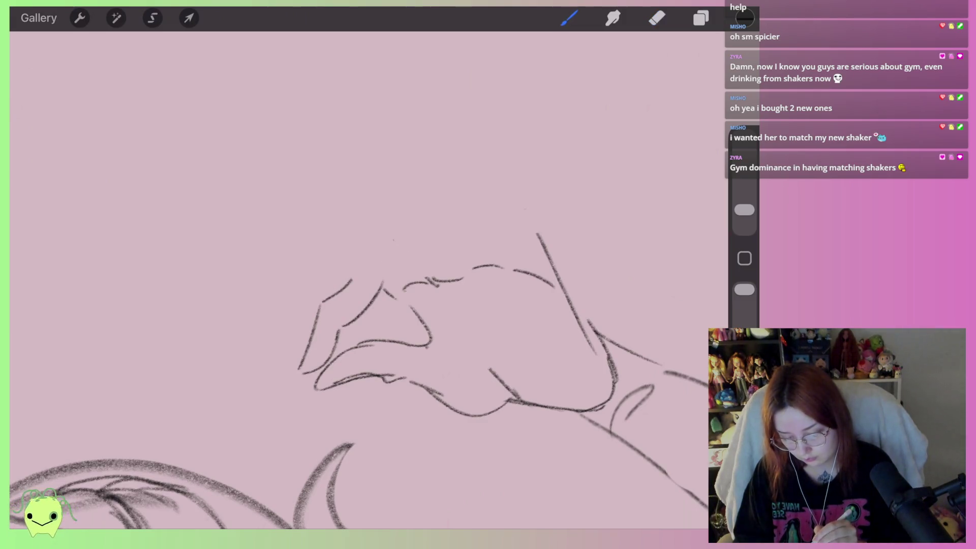
pyautogui.moveTo(371, 258); pyautogui.dragTo(351, 282)
pyautogui.scroll(2, 387, 234)
pyautogui.moveTo(427, 296); pyautogui.dragTo(367, 310)
pyautogui.hotkey('ctrl', 'z')
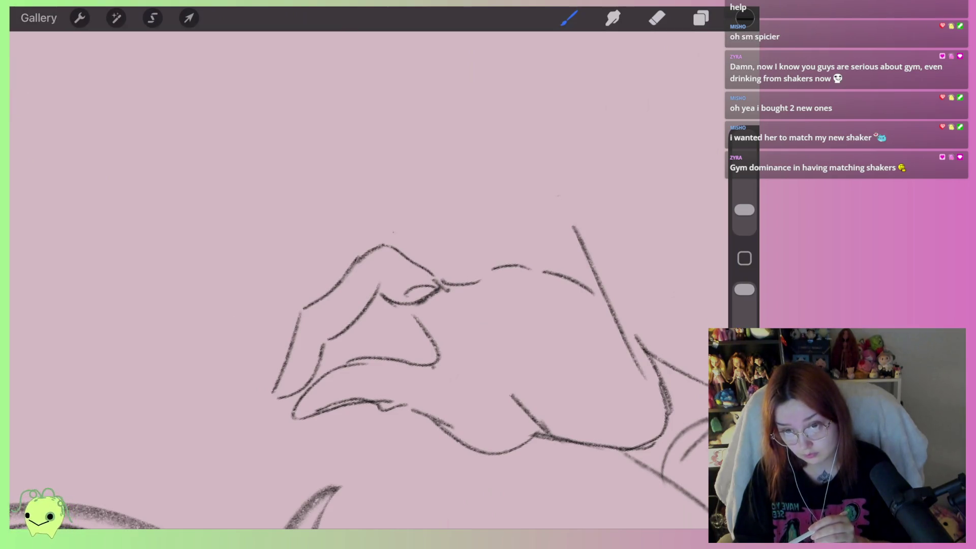
pyautogui.moveTo(368, 255)
pyautogui.mouseDown()
pyautogui.moveTo(372, 287)
pyautogui.moveTo(401, 305)
pyautogui.mouseUp()
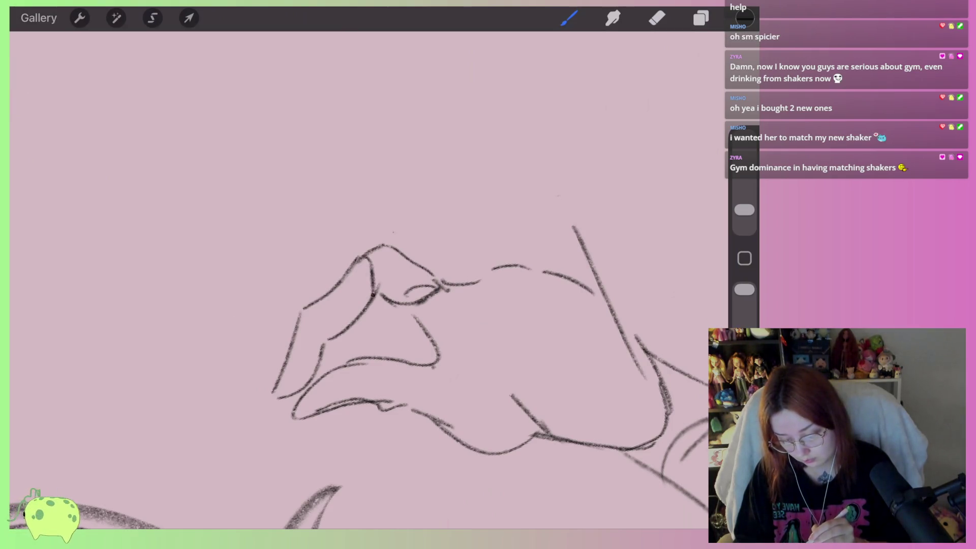
pyautogui.moveTo(371, 250); pyautogui.dragTo(431, 300)
# With a smaller eraser, clean up the extra marks around the fingertip
pyautogui.click(657, 18)
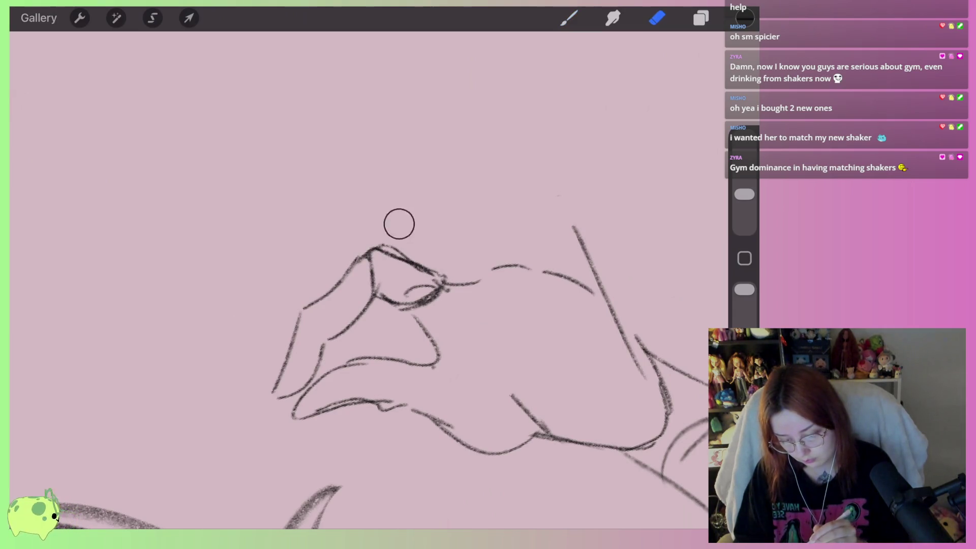
pyautogui.moveTo(744, 194); pyautogui.dragTo(744, 203)
pyautogui.moveTo(396, 268)
pyautogui.mouseDown()
pyautogui.moveTo(437, 283)
pyautogui.moveTo(411, 298)
pyautogui.moveTo(412, 289)
pyautogui.mouseUp()
pyautogui.moveTo(372, 259)
pyautogui.mouseDown()
pyautogui.moveTo(374, 292)
pyautogui.moveTo(355, 316)
pyautogui.mouseUp()
pyautogui.click(568, 18)
pyautogui.scroll(-3, 356, 356)
pyautogui.scroll(3, 437, 211)
pyautogui.scroll(2, 437, 305)
pyautogui.click(152, 18)
# Lasso the lower part of the hand and rotate it upright
pyautogui.moveTo(405, 209)
pyautogui.mouseDown()
pyautogui.moveTo(405, 290)
pyautogui.moveTo(407, 216)
pyautogui.mouseUp()
pyautogui.click(189, 18)
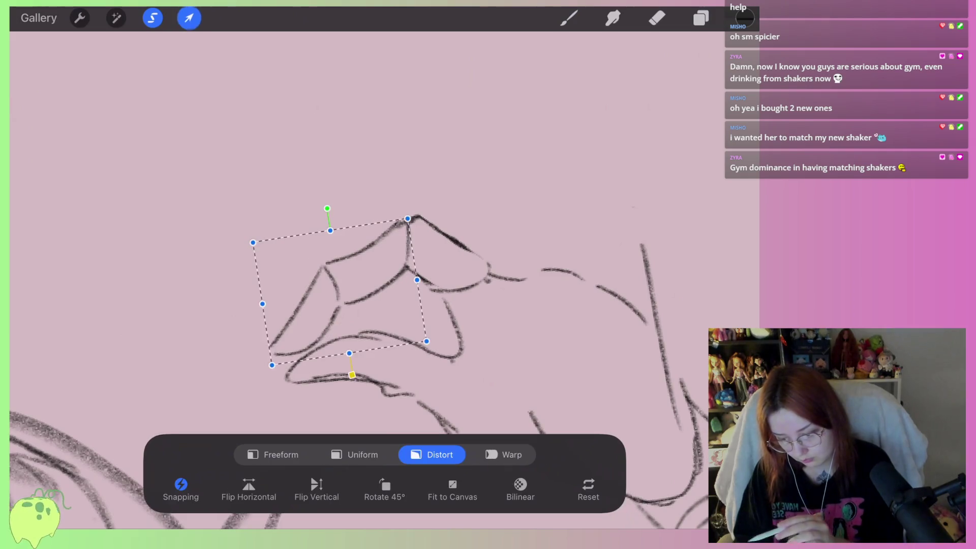
pyautogui.moveTo(327, 208); pyautogui.dragTo(335, 197)
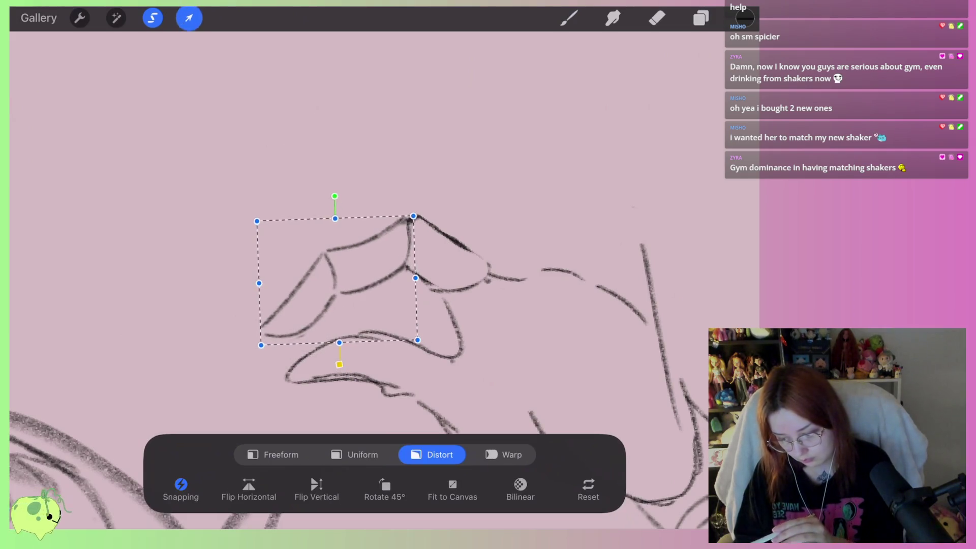
# Lasso the lower finger, then rotate and shift it into place and apply
pyautogui.click(152, 18)
pyautogui.moveTo(321, 245); pyautogui.dragTo(201, 45)
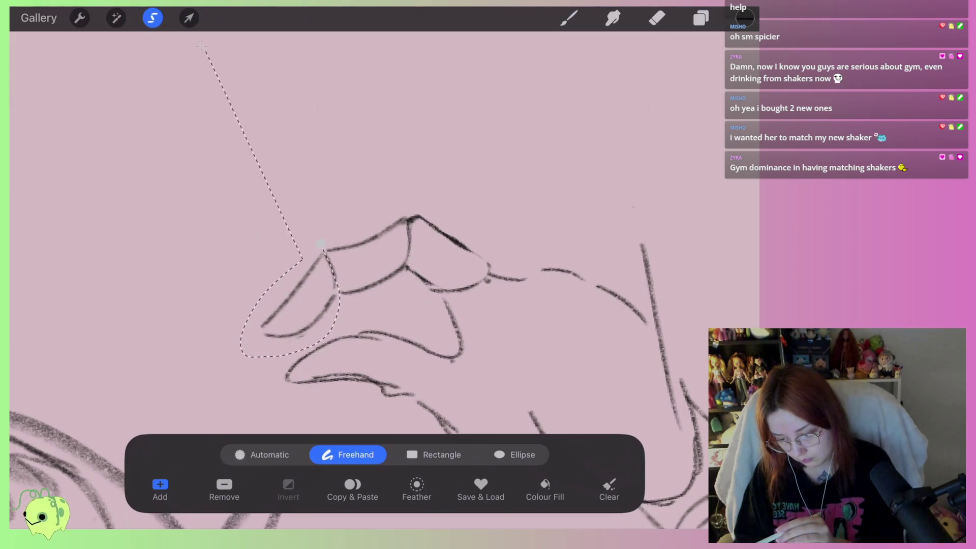
pyautogui.click(189, 18)
pyautogui.moveTo(266, 230); pyautogui.dragTo(255, 234)
pyautogui.moveTo(274, 295); pyautogui.dragTo(303, 301)
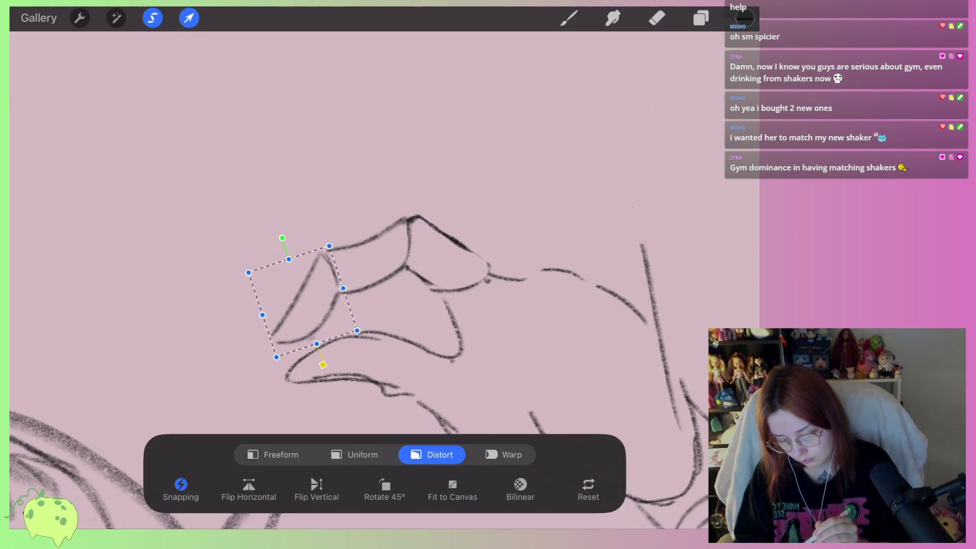
pyautogui.moveTo(281, 237); pyautogui.dragTo(273, 243)
pyautogui.moveTo(274, 243); pyautogui.dragTo(279, 237)
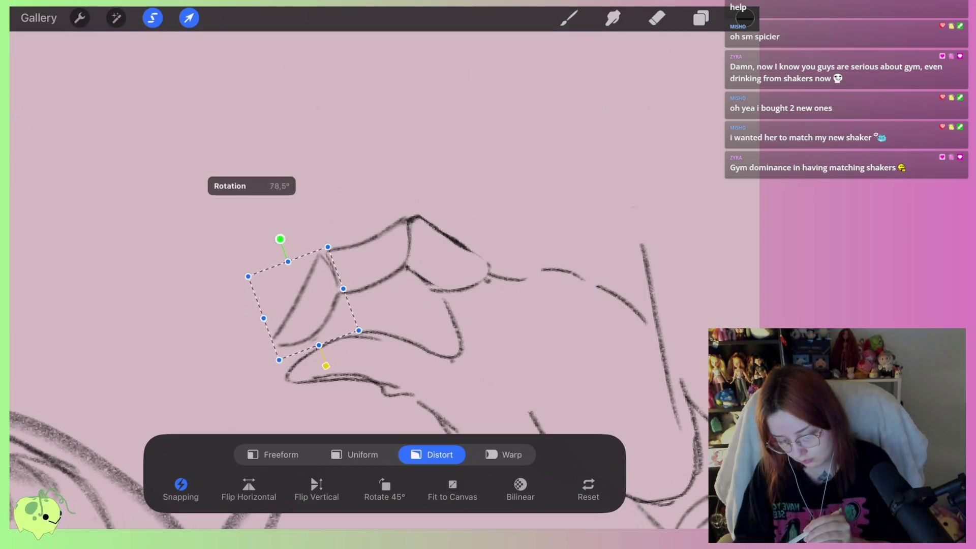
pyautogui.click(568, 18)
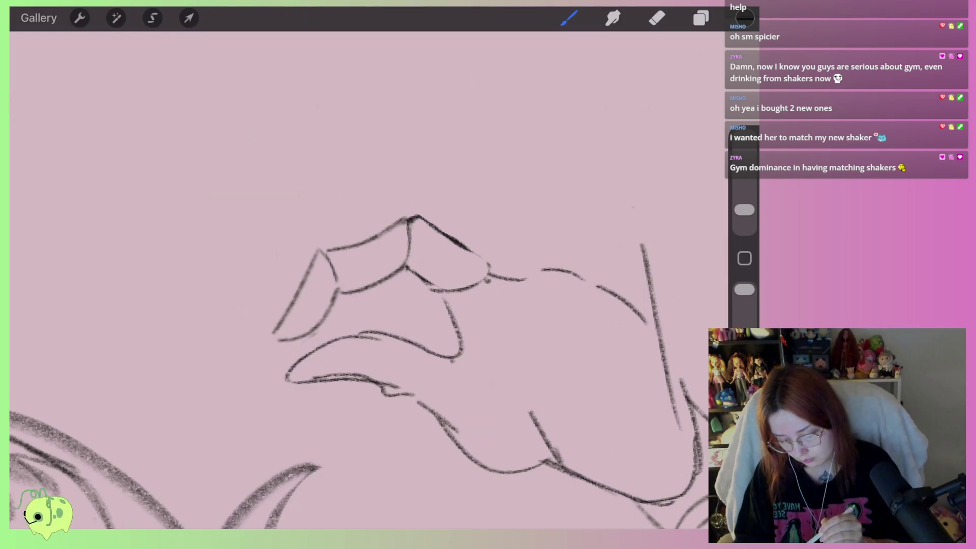
# Lasso the lower curved finger stroke, then shrink, skew and level it with Distort
pyautogui.click(152, 18)
pyautogui.moveTo(380, 315); pyautogui.dragTo(379, 346)
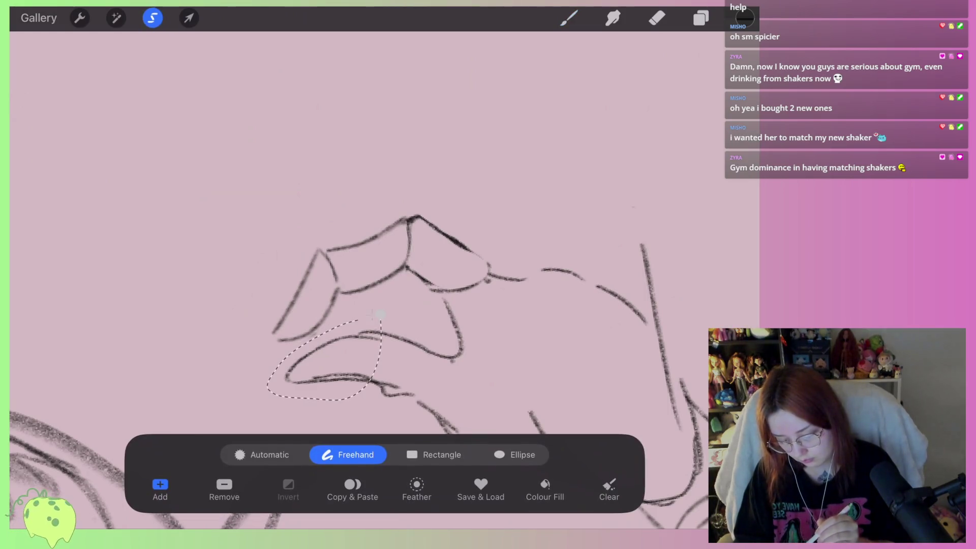
pyautogui.click(189, 18)
pyautogui.moveTo(380, 400); pyautogui.dragTo(391, 364)
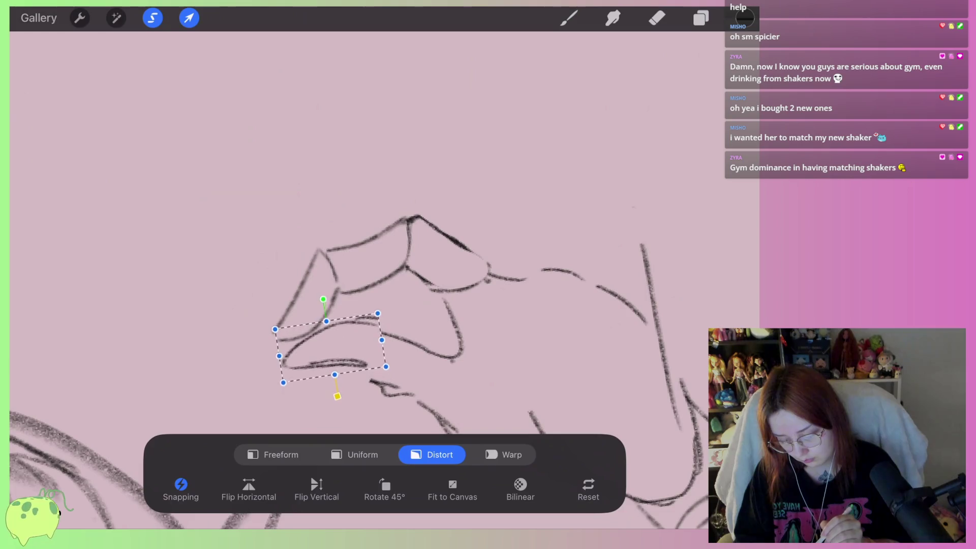
pyautogui.moveTo(328, 296); pyautogui.dragTo(339, 291)
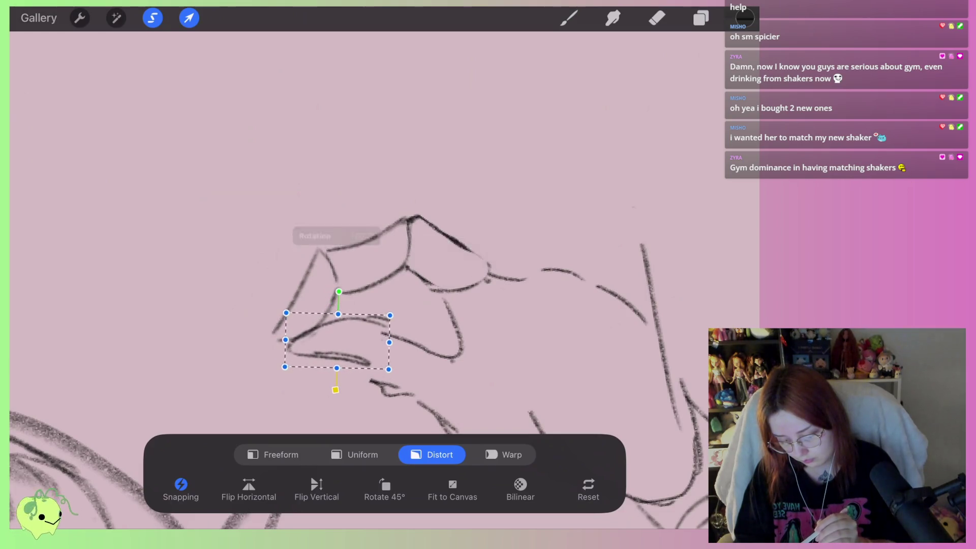
pyautogui.moveTo(389, 315); pyautogui.dragTo(389, 321)
pyautogui.moveTo(388, 369); pyautogui.dragTo(373, 375)
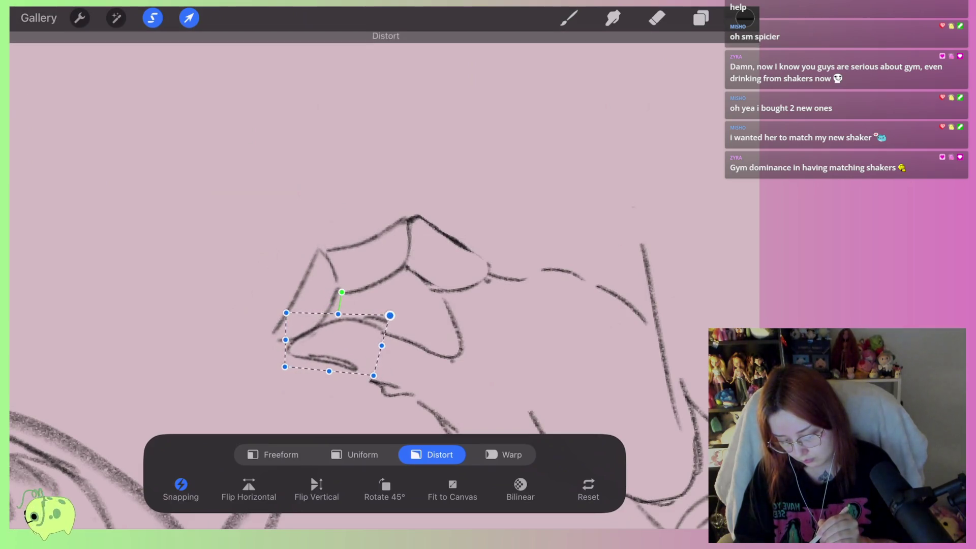
# Reshape the strokes below the lower finger by lowering their right corners, and apply
pyautogui.click(152, 17)
pyautogui.moveTo(399, 325)
pyautogui.mouseDown()
pyautogui.moveTo(408, 424)
pyautogui.moveTo(463, 351)
pyautogui.mouseUp()
pyautogui.click(188, 18)
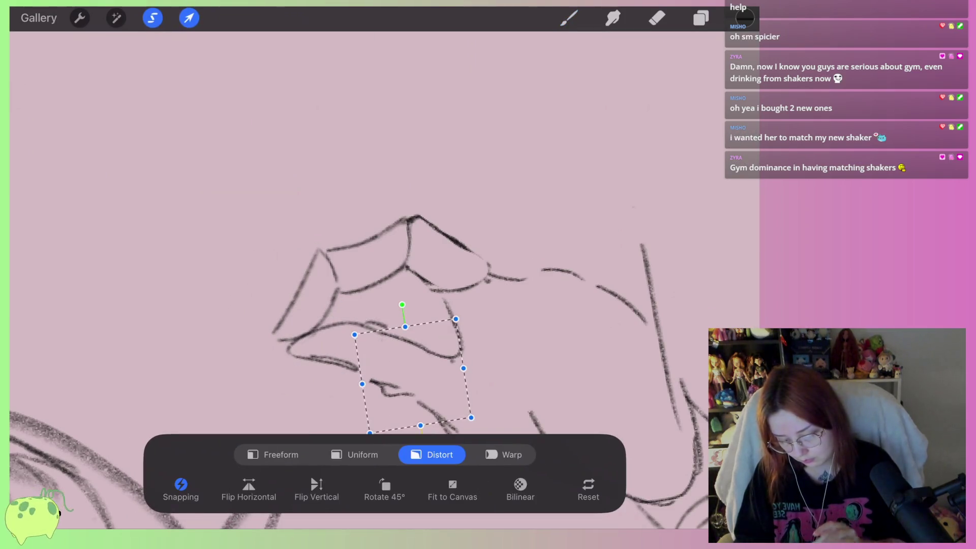
pyautogui.moveTo(434, 271); pyautogui.dragTo(436, 275)
pyautogui.moveTo(445, 346); pyautogui.dragTo(445, 349)
pyautogui.click(569, 18)
pyautogui.scroll(-5, 356, 305)
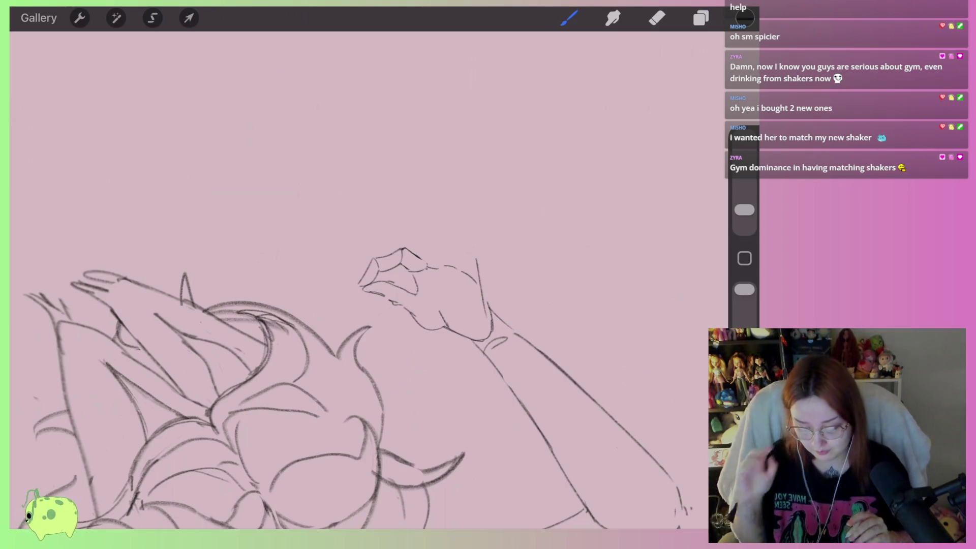
# Erase the doubled strokes along the raised hand's thumb edge
pyautogui.scroll(5, 396, 259)
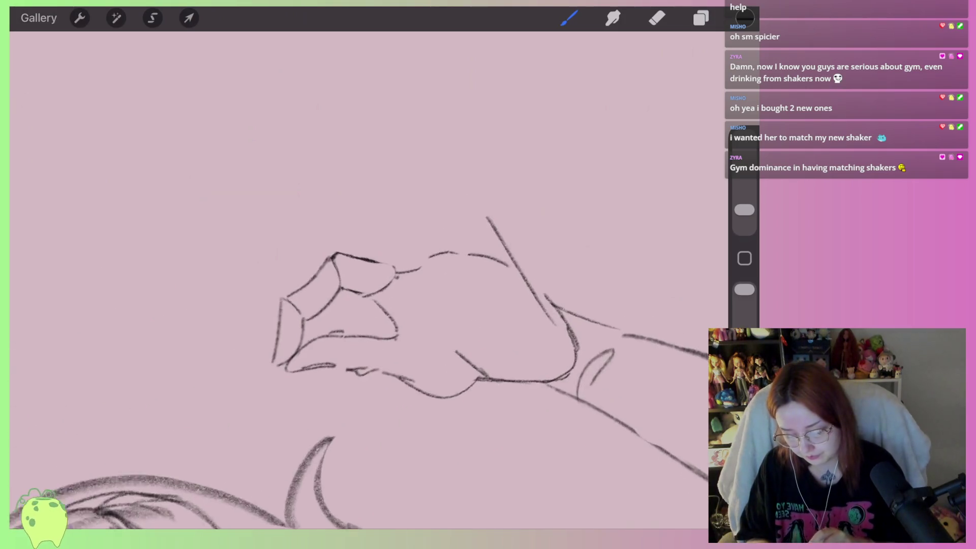
pyautogui.scroll(2, 396, 331)
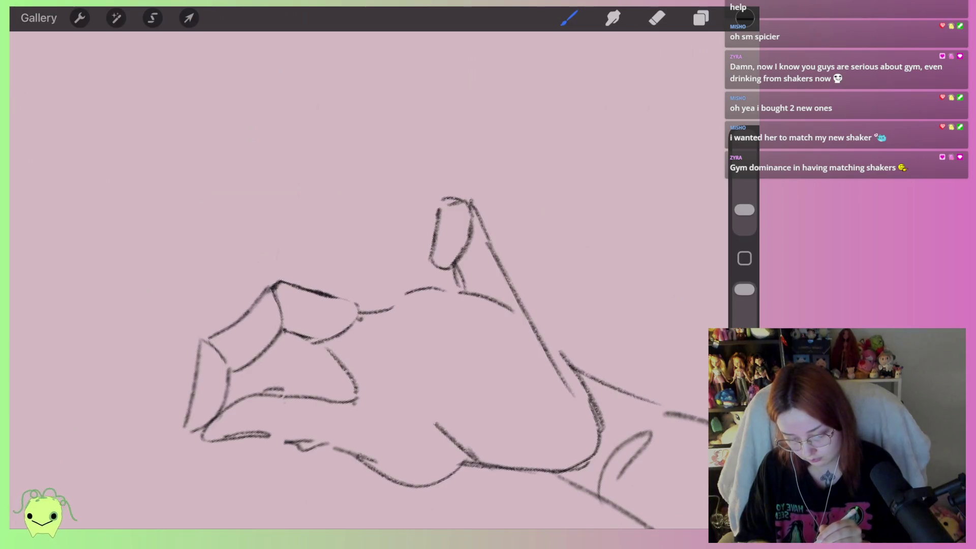
pyautogui.moveTo(472, 225); pyautogui.dragTo(466, 253)
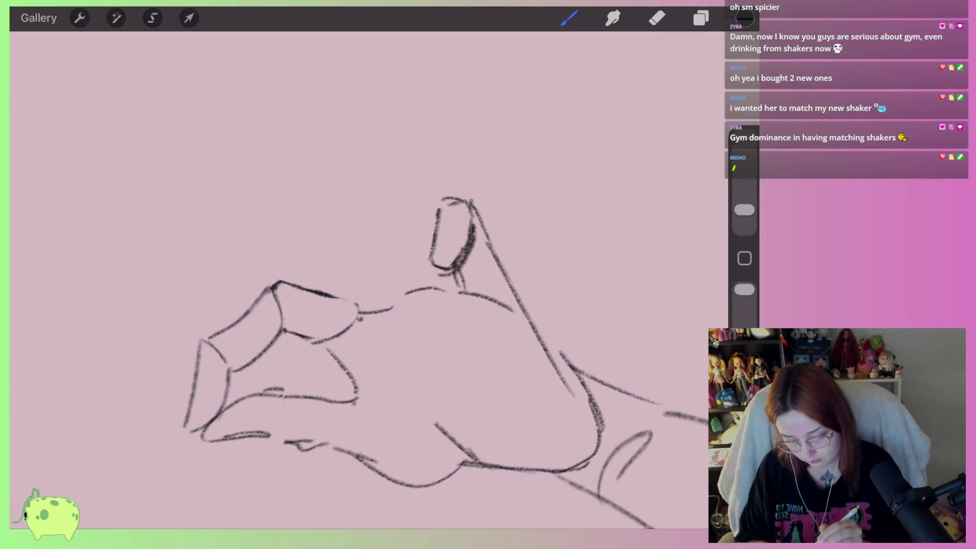
pyautogui.click(657, 18)
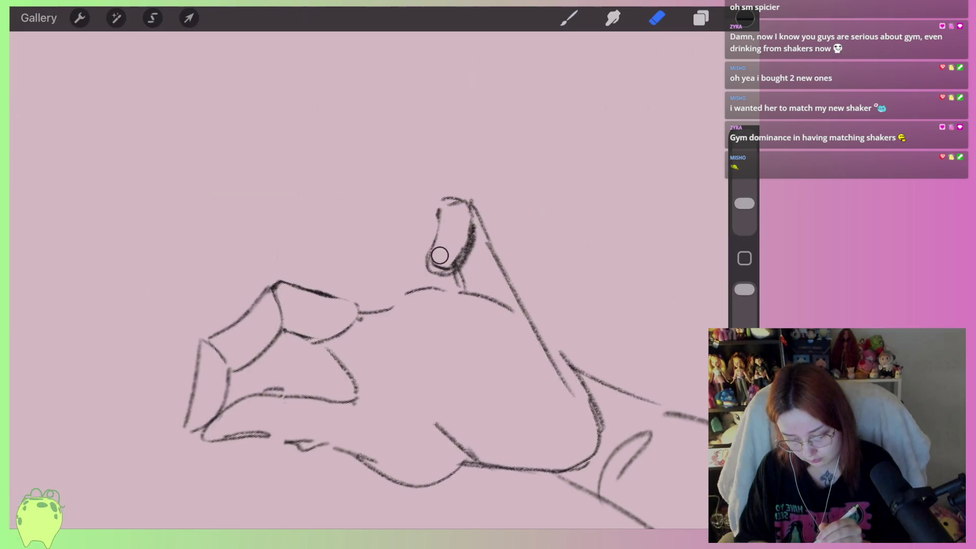
pyautogui.moveTo(442, 251); pyautogui.dragTo(465, 220)
pyautogui.click(569, 17)
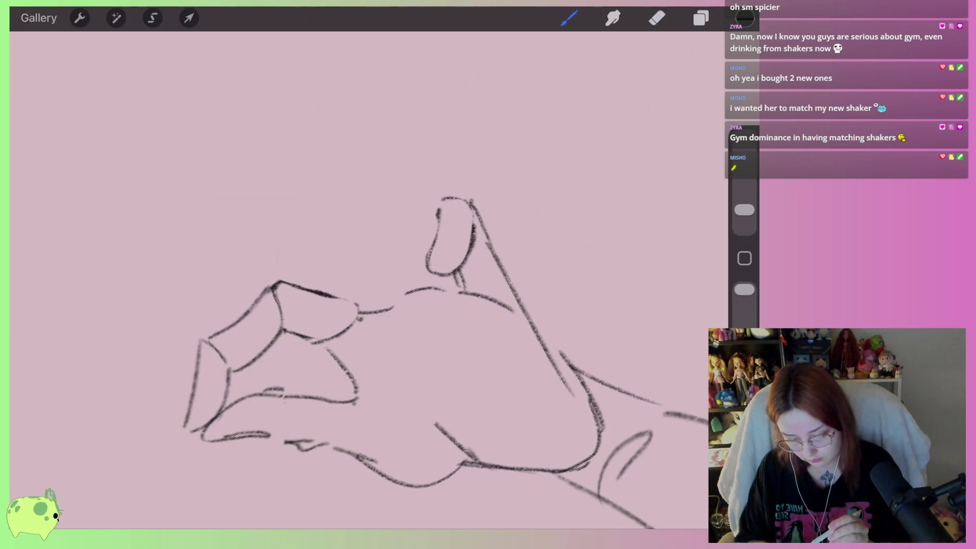
# Darken the fingernail's lower outline, then trim part of it with a 4% eraser
pyautogui.scroll(-3, 356, 305)
pyautogui.scroll(2, 356, 305)
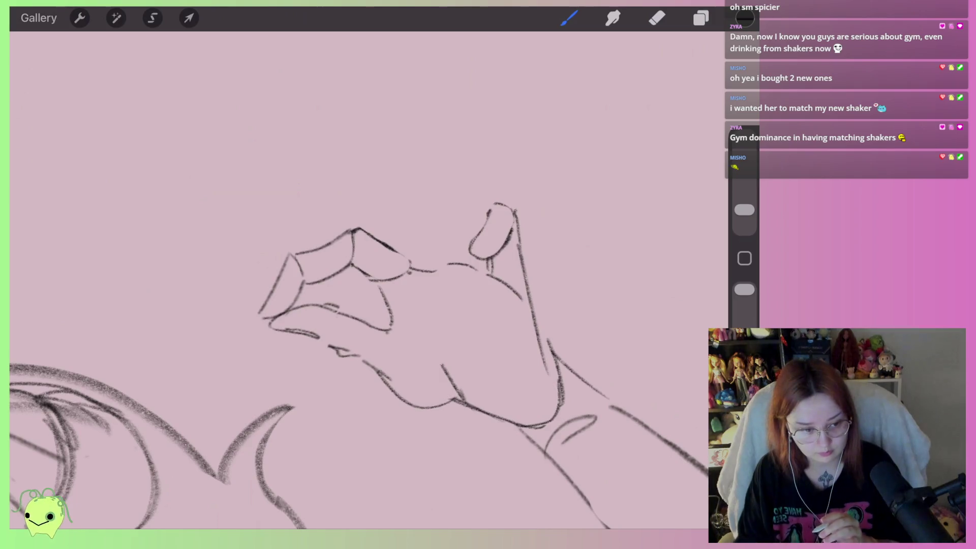
pyautogui.scroll(2, 355, 305)
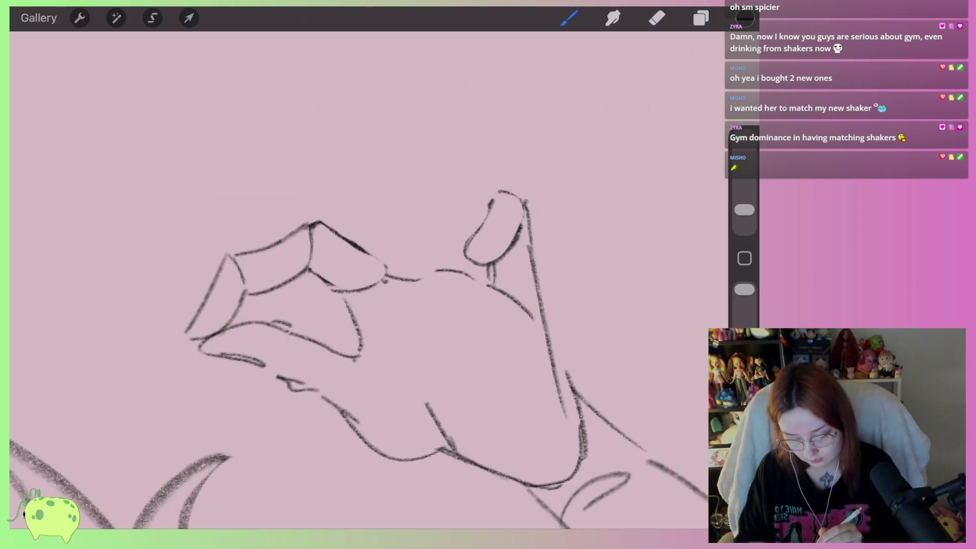
pyautogui.scroll(2, 356, 305)
pyautogui.moveTo(462, 257); pyautogui.dragTo(513, 267)
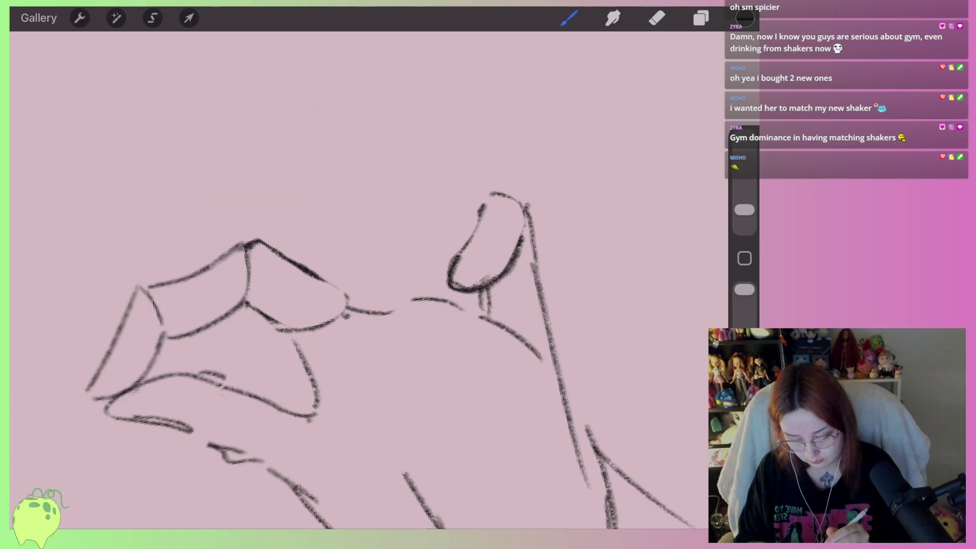
pyautogui.press('e')
pyautogui.moveTo(744, 203); pyautogui.dragTo(744, 209)
pyautogui.moveTo(506, 282)
pyautogui.mouseDown()
pyautogui.moveTo(518, 257)
pyautogui.moveTo(496, 299)
pyautogui.moveTo(449, 275)
pyautogui.moveTo(514, 259)
pyautogui.mouseUp()
pyautogui.press('b')
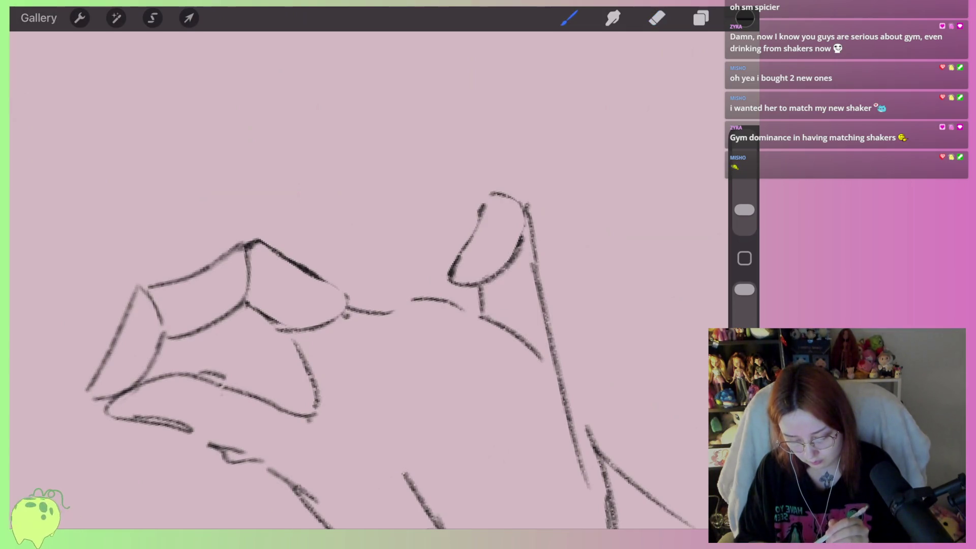
# Erase part of the wrist line using a slightly larger eraser
pyautogui.scroll(-3, 356, 305)
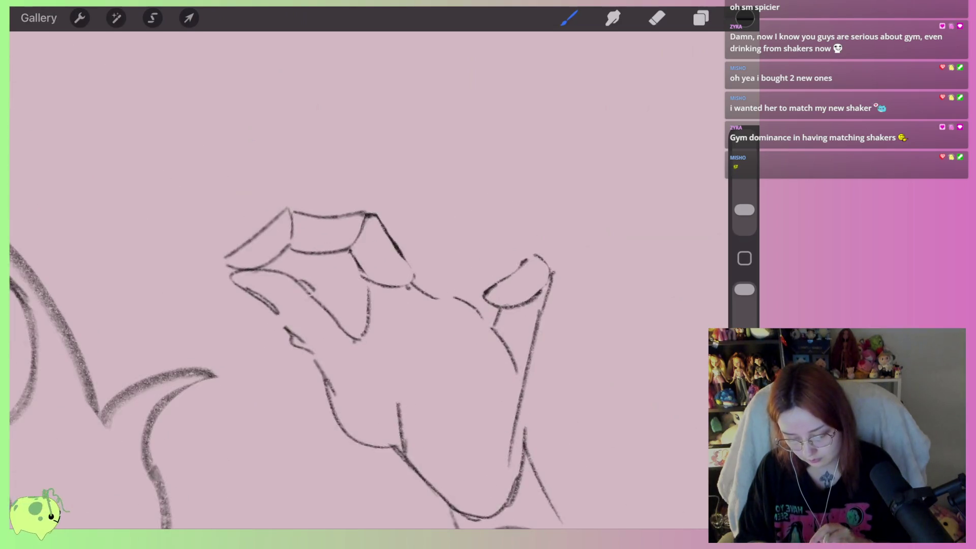
pyautogui.scroll(3, 356, 305)
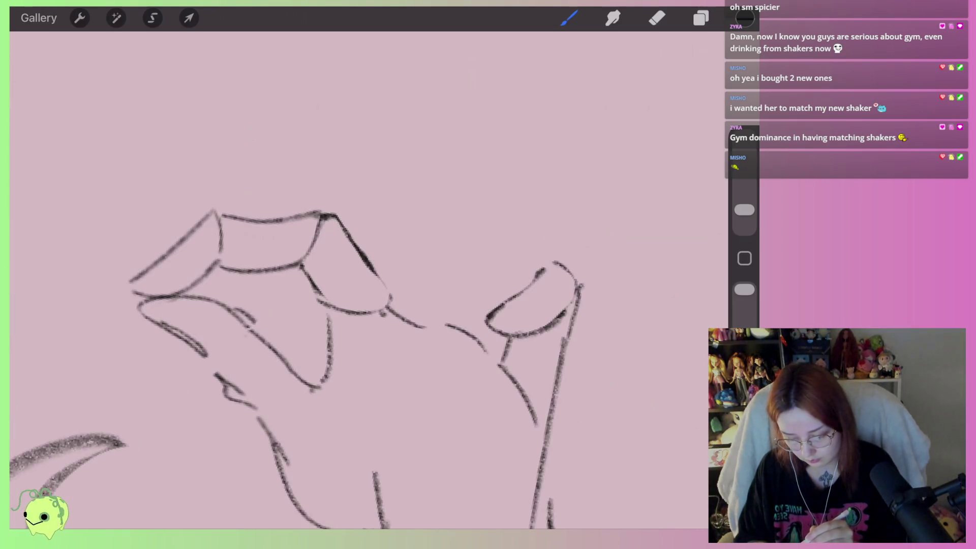
pyautogui.scroll(-2, 356, 305)
pyautogui.scroll(-2, 356, 305)
pyautogui.scroll(-2, 356, 305)
pyautogui.scroll(-2, 356, 305)
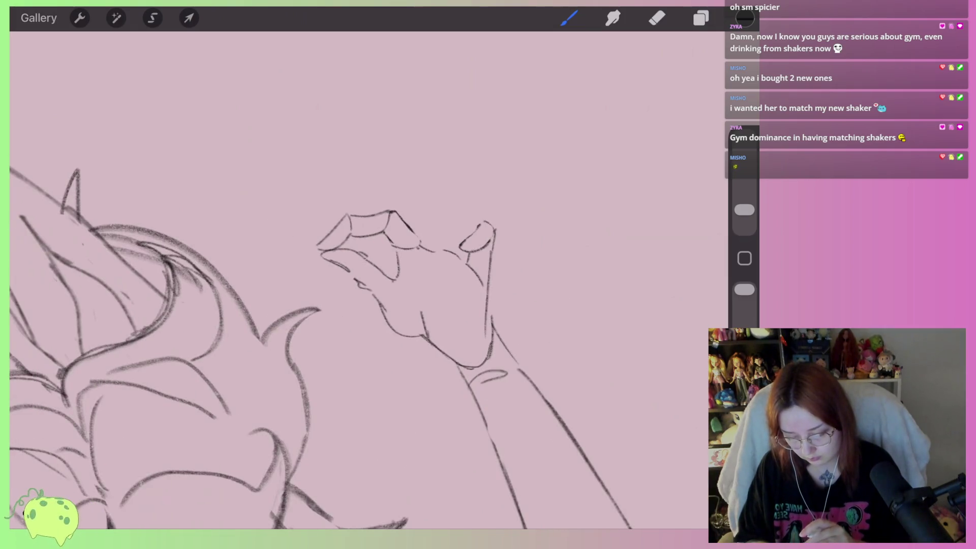
pyautogui.scroll(-3, 356, 305)
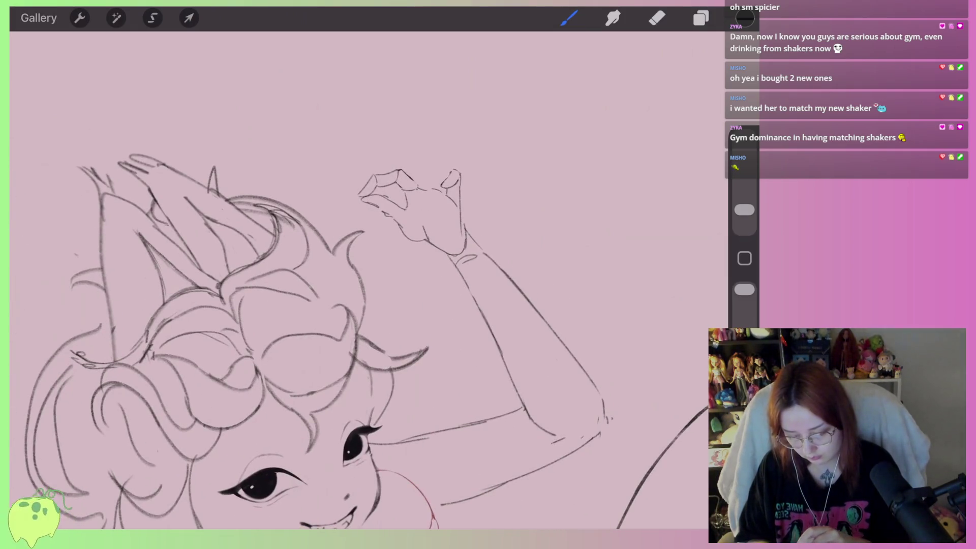
pyautogui.scroll(3, 356, 305)
pyautogui.scroll(2, 356, 305)
pyautogui.press('e')
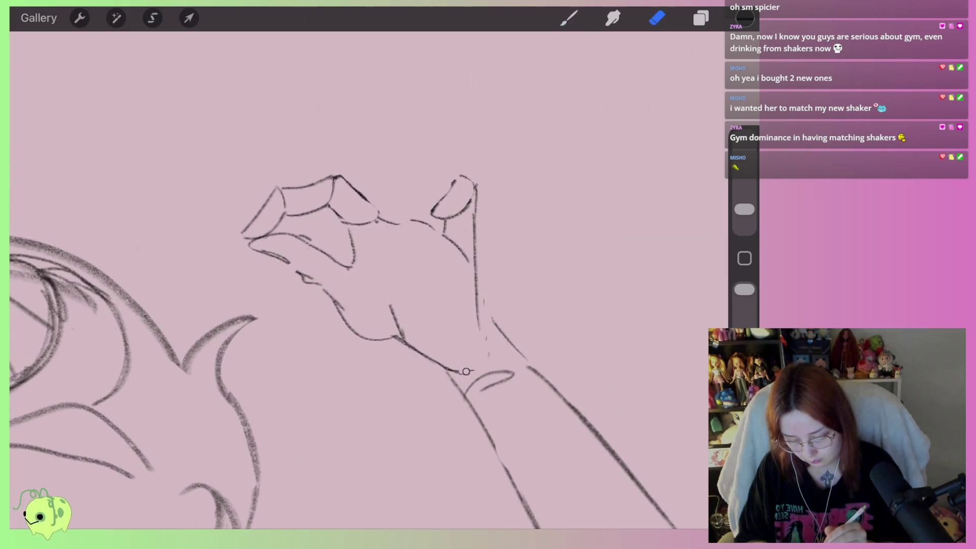
pyautogui.moveTo(744, 209); pyautogui.dragTo(744, 204)
pyautogui.moveTo(441, 363)
pyautogui.mouseDown()
pyautogui.moveTo(475, 375)
pyautogui.moveTo(477, 395)
pyautogui.mouseUp()
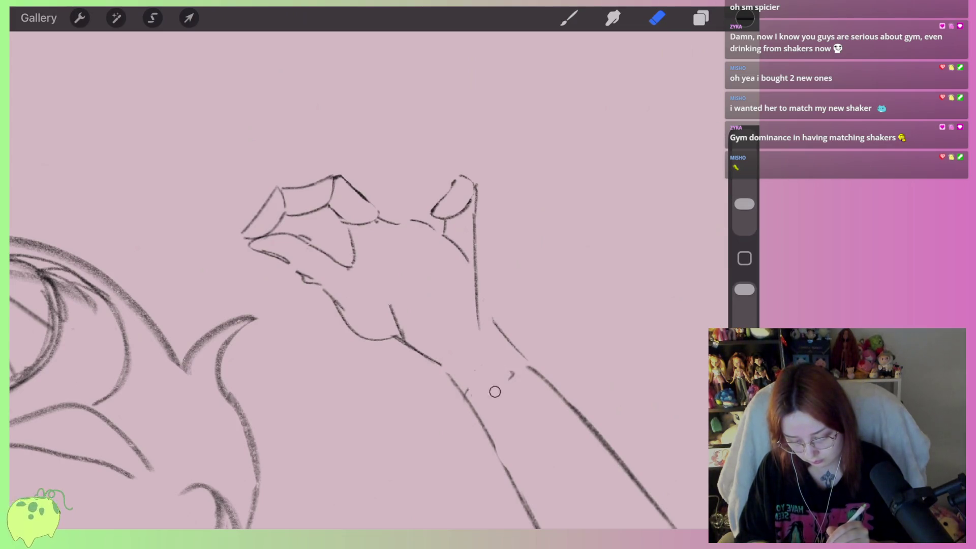
pyautogui.press('b')
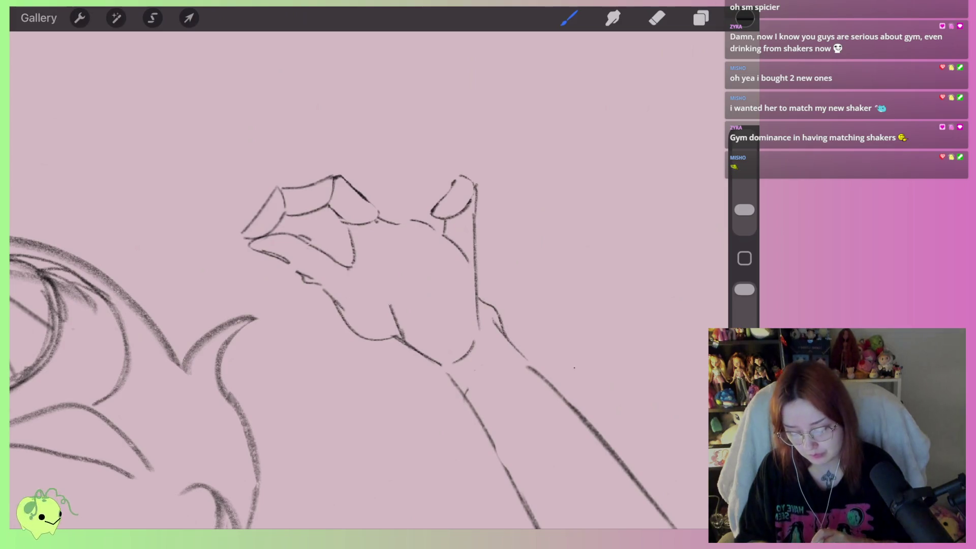
# Replace the thin upper forearm stroke with a curved contour joining the long line
pyautogui.moveTo(356, 255)
pyautogui.mouseDown()
pyautogui.moveTo(316, 270)
pyautogui.moveTo(285, 356)
pyautogui.mouseUp()
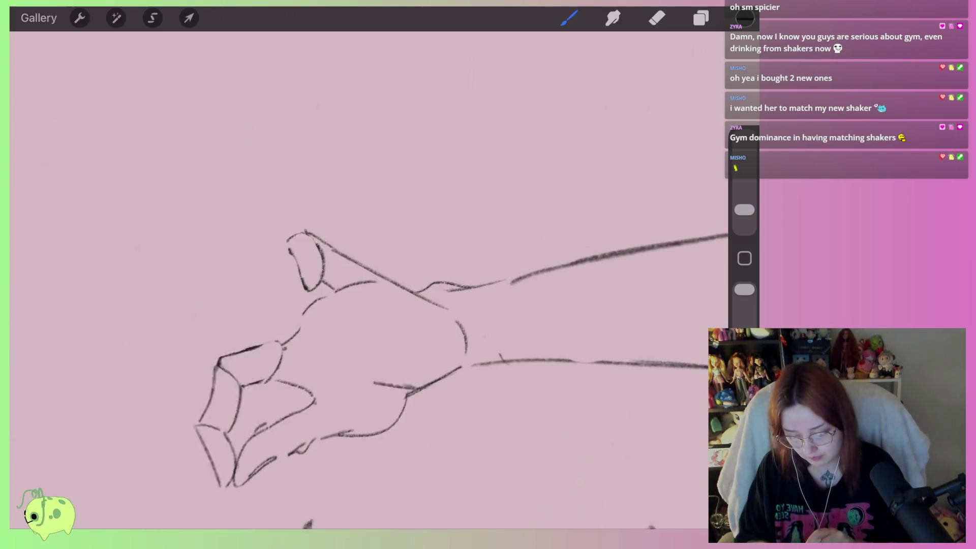
pyautogui.press('e')
pyautogui.moveTo(361, 304)
pyautogui.mouseDown()
pyautogui.moveTo(376, 287)
pyautogui.moveTo(496, 253)
pyautogui.mouseUp()
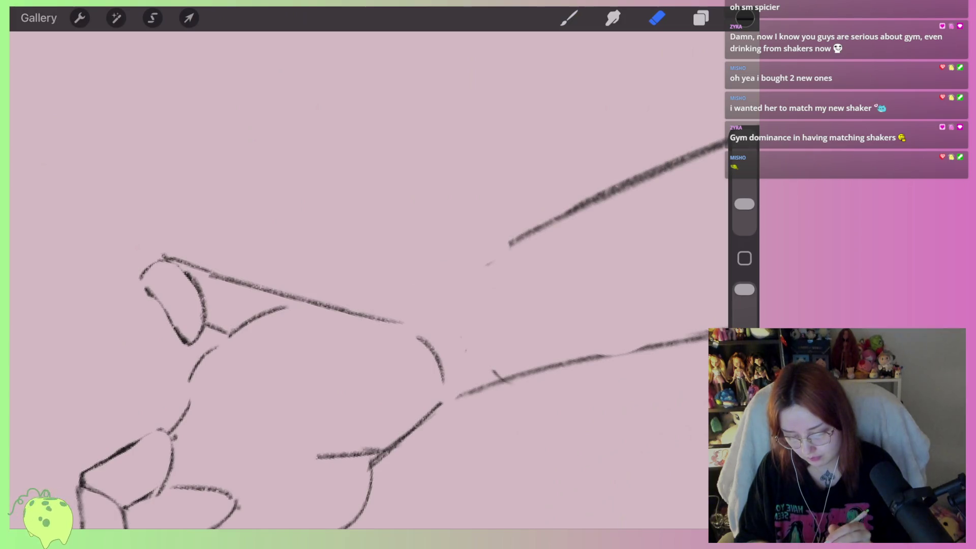
pyautogui.click(568, 18)
pyautogui.moveTo(359, 316); pyautogui.dragTo(566, 214)
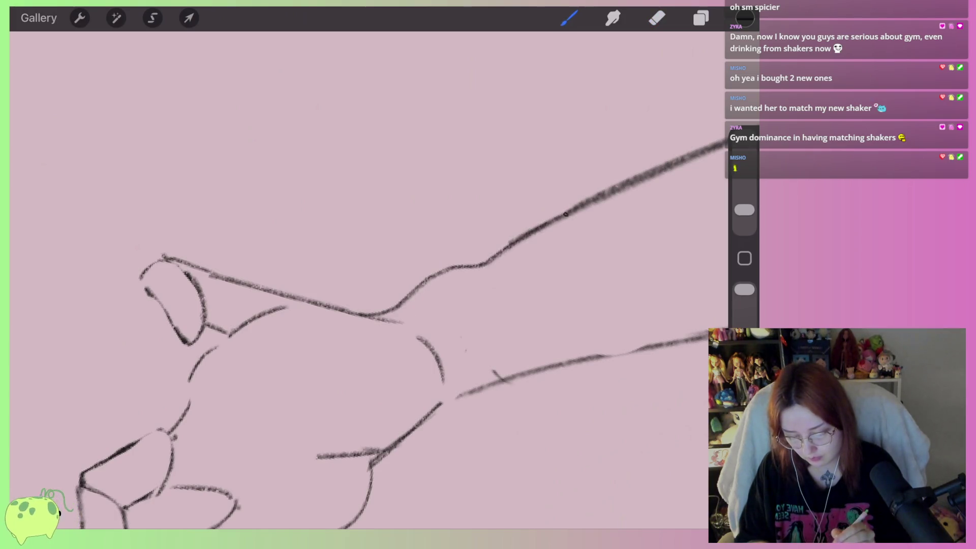
pyautogui.moveTo(425, 299); pyautogui.dragTo(485, 265)
pyautogui.hotkey('ctrl', 'z')
pyautogui.hotkey('ctrl', 'z')
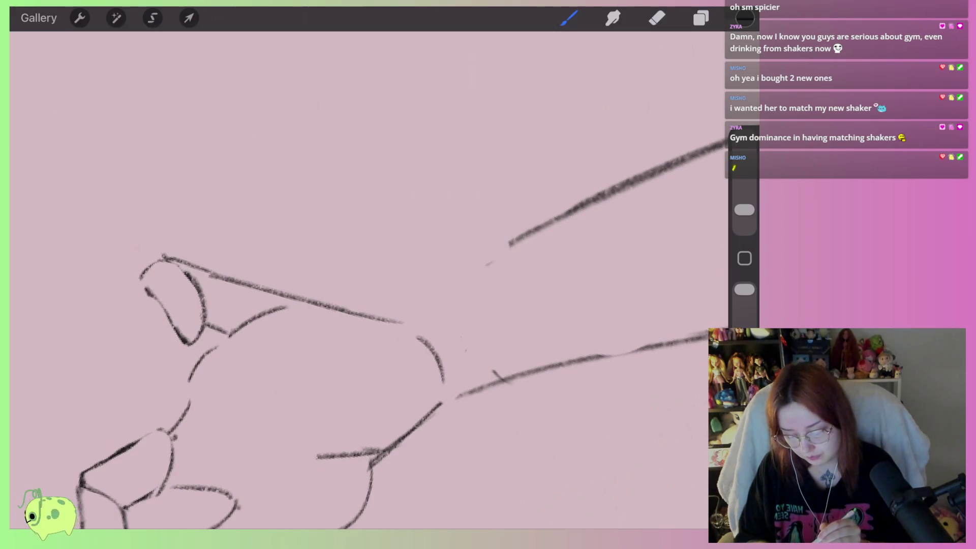
pyautogui.moveTo(376, 318); pyautogui.dragTo(509, 243)
pyautogui.hotkey('ctrl', 'z')
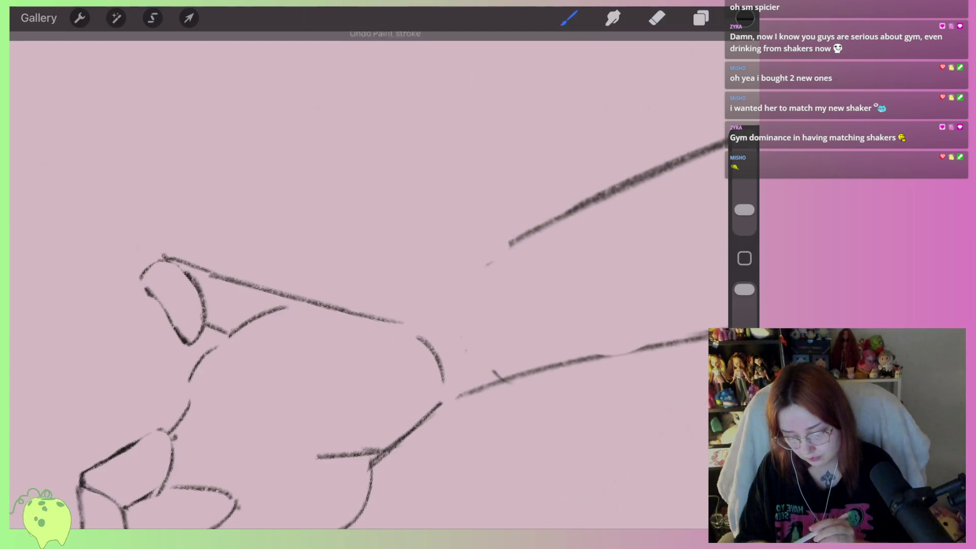
pyautogui.moveTo(379, 316); pyautogui.dragTo(560, 216)
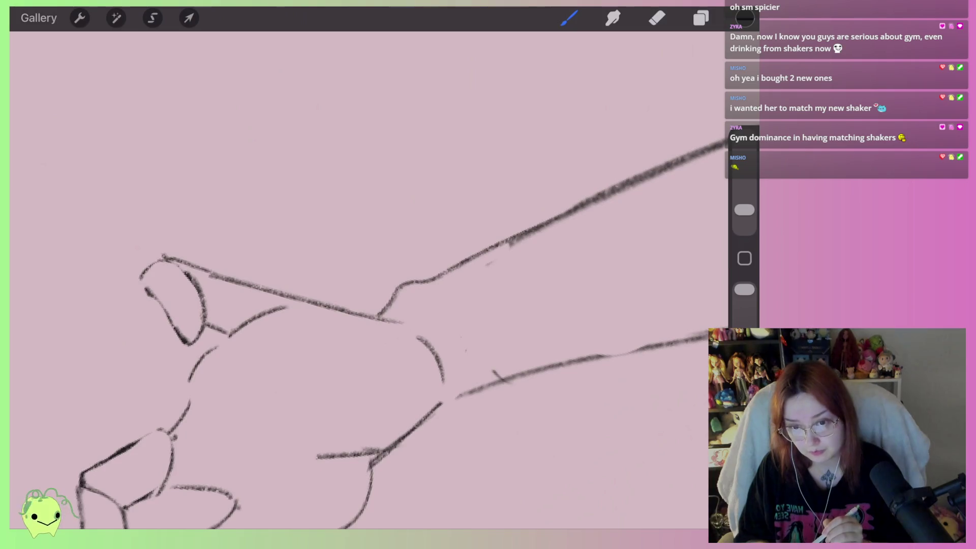
pyautogui.moveTo(173, 305)
pyautogui.mouseDown()
pyautogui.moveTo(356, 214)
pyautogui.moveTo(425, 207)
pyautogui.moveTo(458, 186)
pyautogui.moveTo(436, 109)
pyautogui.moveTo(477, 102)
pyautogui.mouseUp()
# Erase the top of the wrist line and add a curved stroke inside the palm
pyautogui.scroll(3, 305, 228)
pyautogui.click(701, 18)
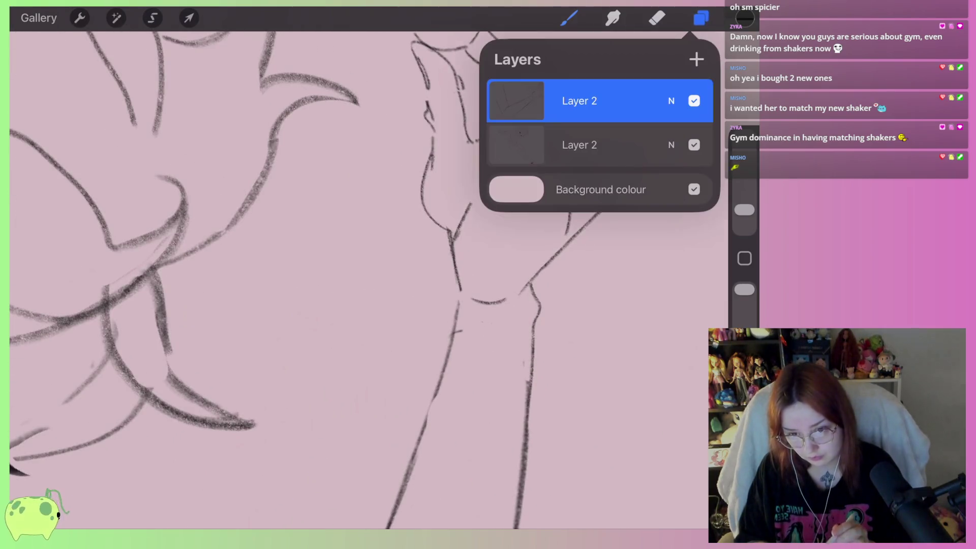
pyautogui.click(657, 18)
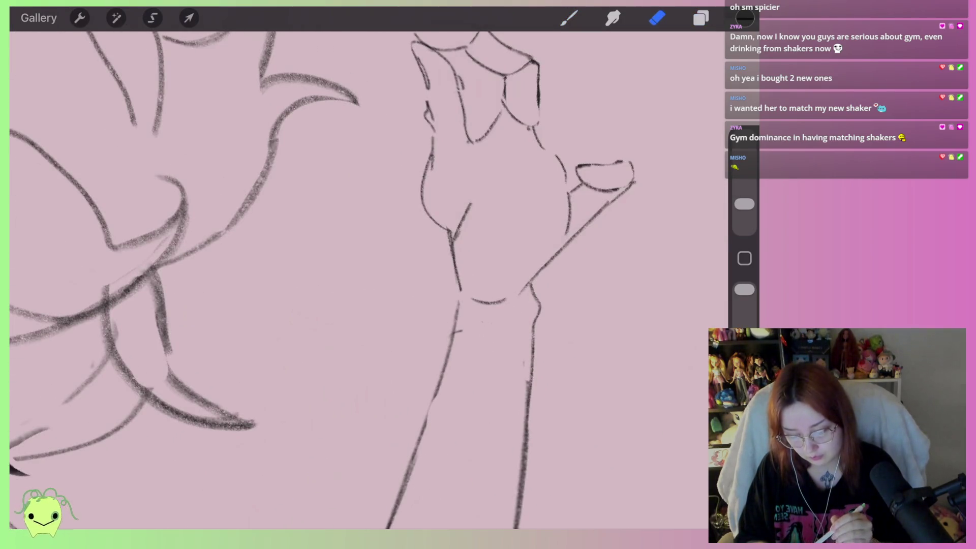
pyautogui.moveTo(451, 343); pyautogui.dragTo(452, 305)
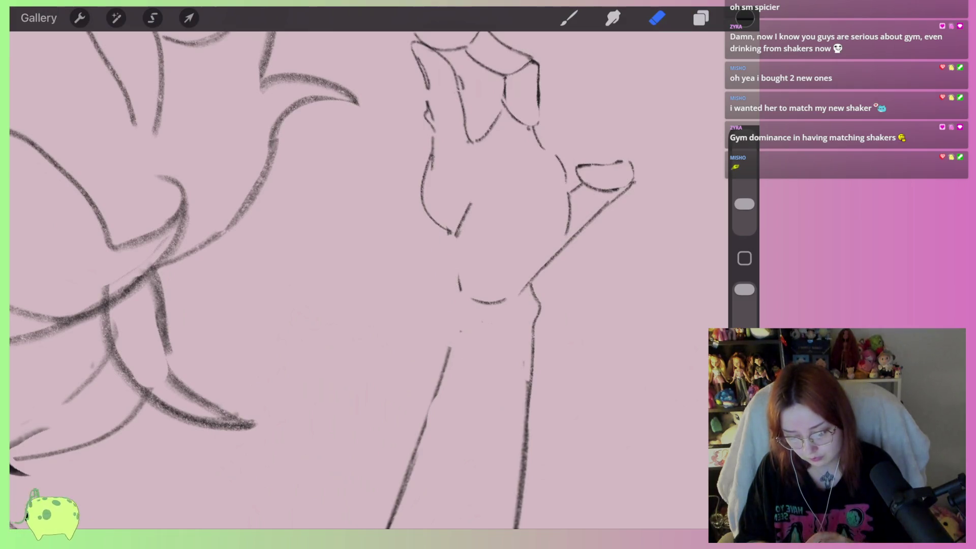
pyautogui.scroll(2, 501, 204)
pyautogui.click(569, 17)
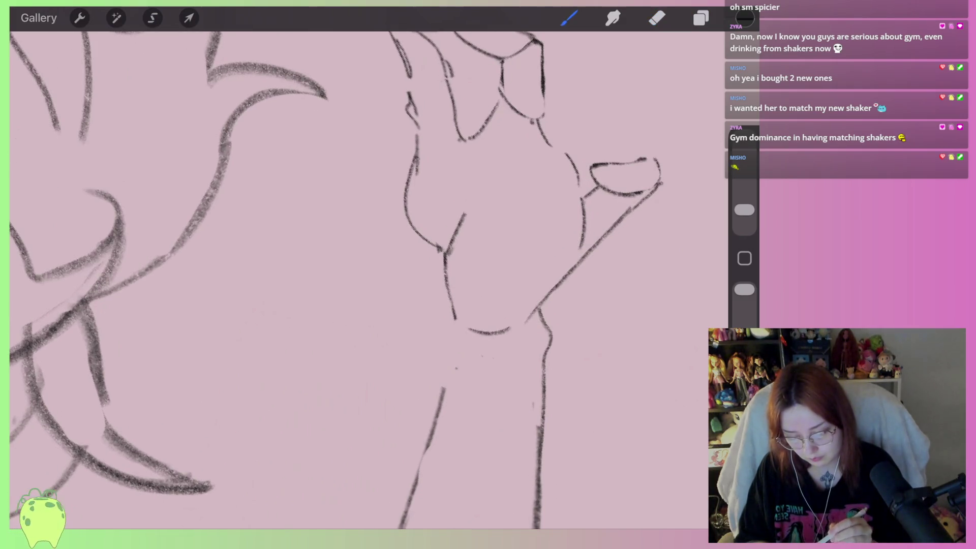
pyautogui.scroll(-2, 356, 280)
pyautogui.moveTo(442, 262)
pyautogui.mouseDown()
pyautogui.moveTo(477, 303)
pyautogui.moveTo(505, 376)
pyautogui.mouseUp()
# Outline a new finger above the knuckles and retrace the upper finger contour
pyautogui.scroll(-1, 356, 280)
pyautogui.scroll(1, 406, 330)
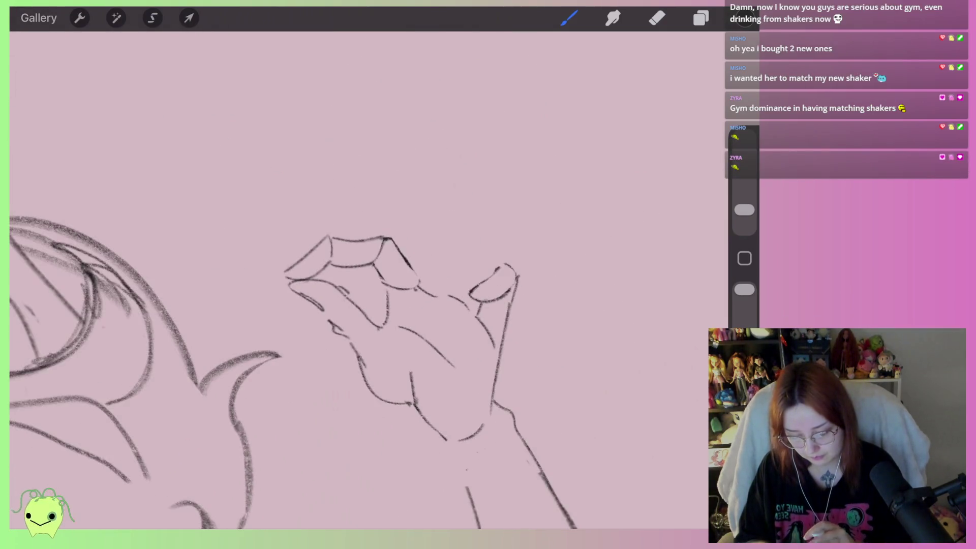
pyautogui.scroll(1, 406, 331)
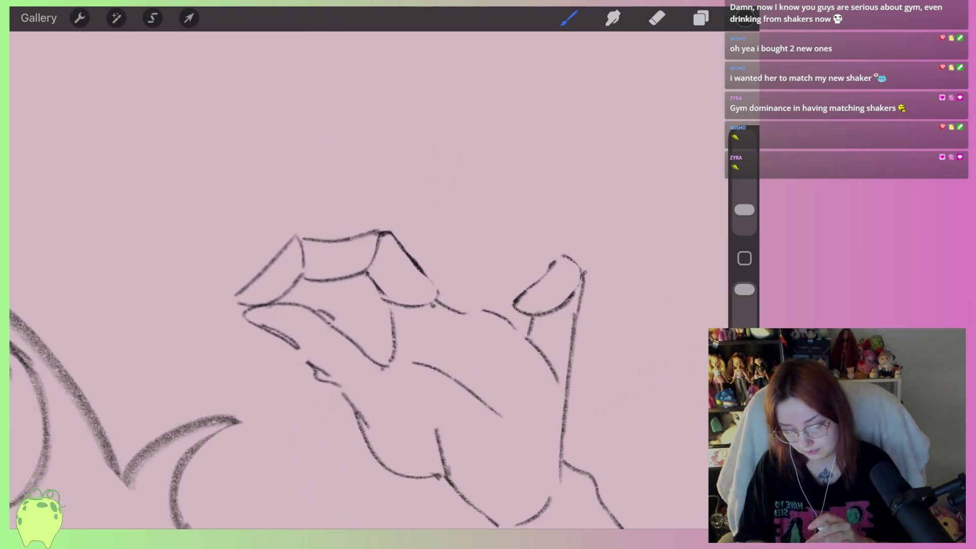
pyautogui.scroll(1, 442, 229)
pyautogui.moveTo(395, 229); pyautogui.dragTo(432, 325)
pyautogui.moveTo(397, 232)
pyautogui.mouseDown()
pyautogui.moveTo(442, 220)
pyautogui.moveTo(466, 287)
pyautogui.mouseUp()
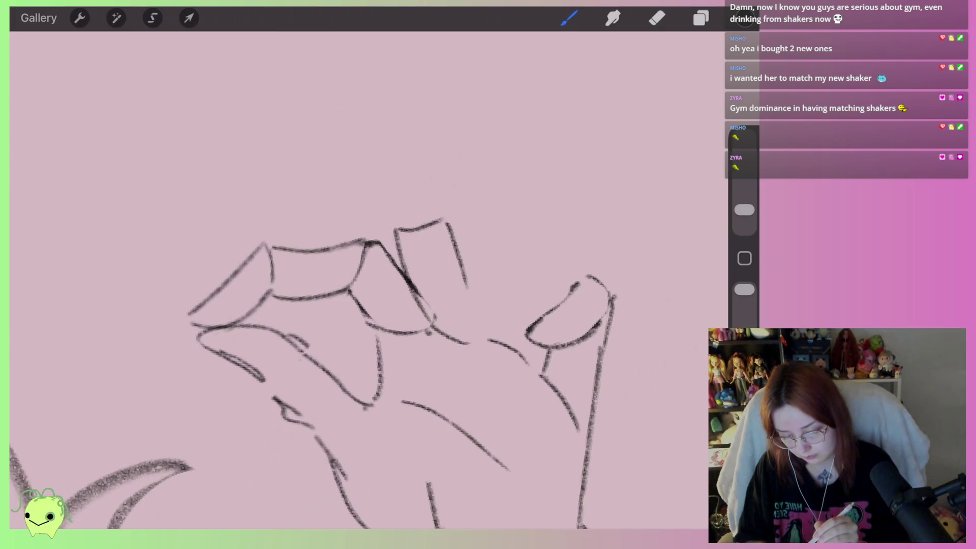
pyautogui.moveTo(327, 194); pyautogui.dragTo(397, 224)
pyautogui.moveTo(350, 162)
pyautogui.mouseDown()
pyautogui.moveTo(420, 195)
pyautogui.moveTo(463, 277)
pyautogui.mouseUp()
pyautogui.moveTo(422, 215); pyautogui.dragTo(446, 201)
pyautogui.moveTo(366, 178); pyautogui.dragTo(426, 204)
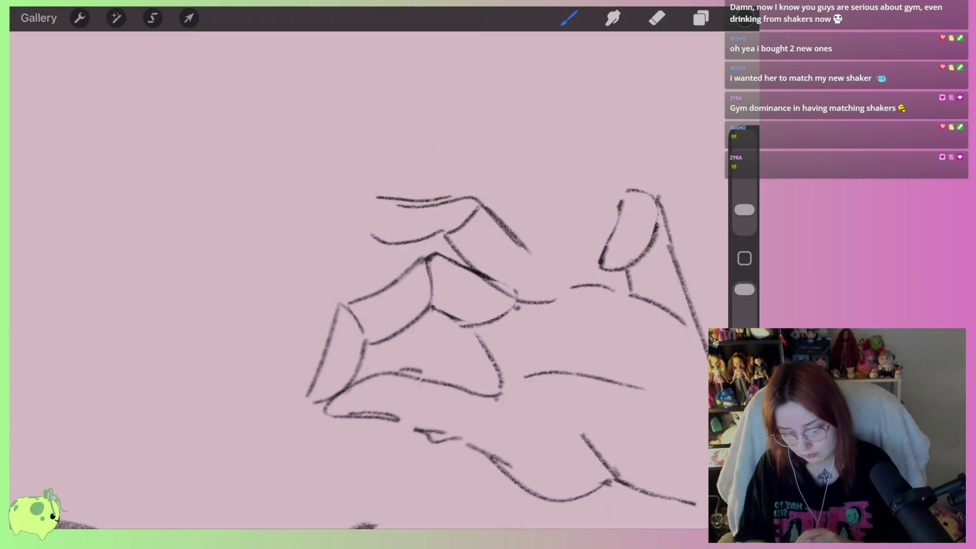
pyautogui.moveTo(457, 245)
pyautogui.mouseDown()
pyautogui.moveTo(384, 291)
pyautogui.moveTo(460, 252)
pyautogui.mouseUp()
pyautogui.moveTo(427, 211)
pyautogui.mouseDown()
pyautogui.moveTo(460, 182)
pyautogui.moveTo(512, 197)
pyautogui.moveTo(259, 249)
pyautogui.moveTo(351, 287)
pyautogui.moveTo(393, 282)
pyautogui.moveTo(259, 249)
pyautogui.moveTo(495, 188)
pyautogui.moveTo(577, 228)
pyautogui.mouseUp()
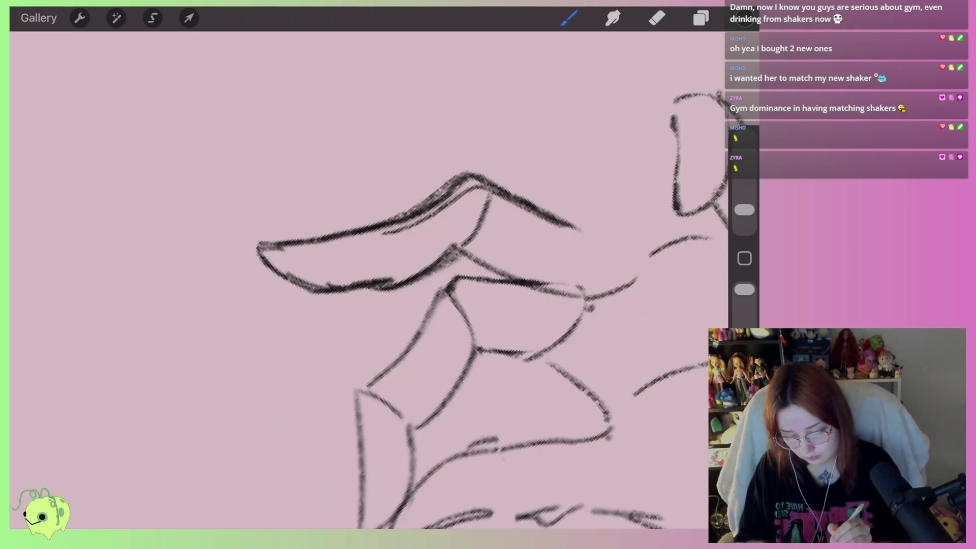
# Erase the inner finger line, lighten the lower one with a smaller eraser, and redraw the finger's side
pyautogui.click(657, 18)
pyautogui.moveTo(488, 199)
pyautogui.mouseDown()
pyautogui.moveTo(556, 233)
pyautogui.moveTo(464, 190)
pyautogui.moveTo(314, 276)
pyautogui.moveTo(407, 263)
pyautogui.mouseUp()
pyautogui.moveTo(744, 204); pyautogui.dragTo(744, 210)
pyautogui.moveTo(462, 264); pyautogui.dragTo(386, 288)
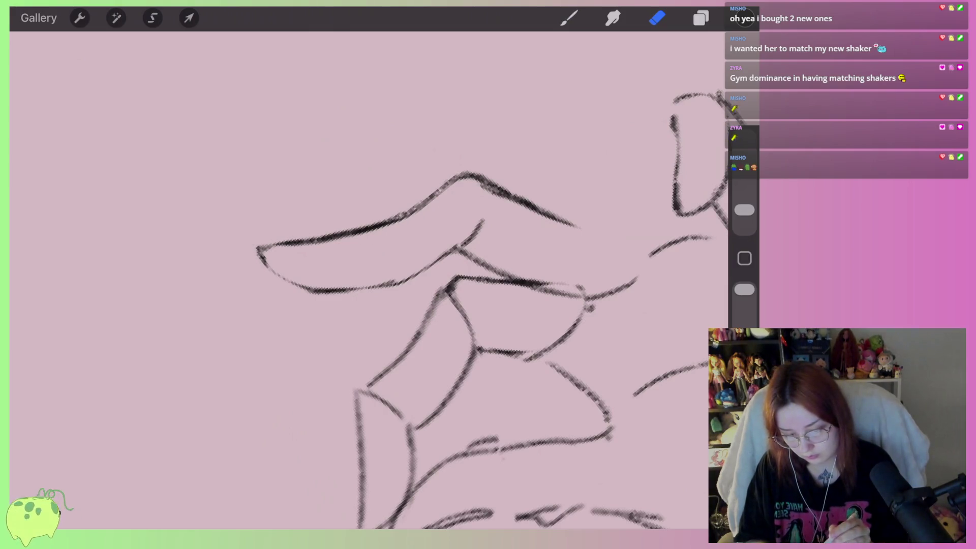
pyautogui.click(568, 18)
pyautogui.moveTo(476, 186); pyautogui.dragTo(463, 234)
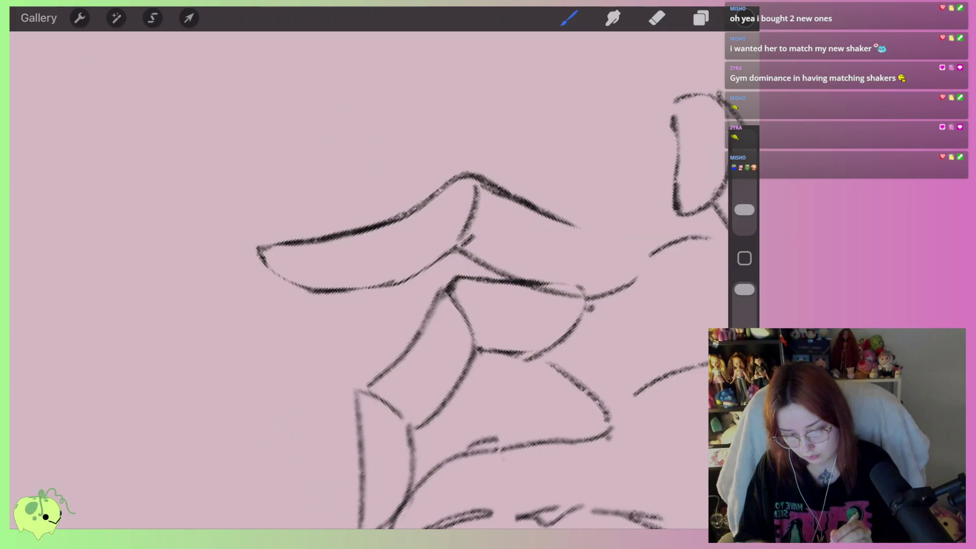
# Try angled strokes across the top finger, then undo them and earlier top strokes
pyautogui.scroll(-5, 369, 279)
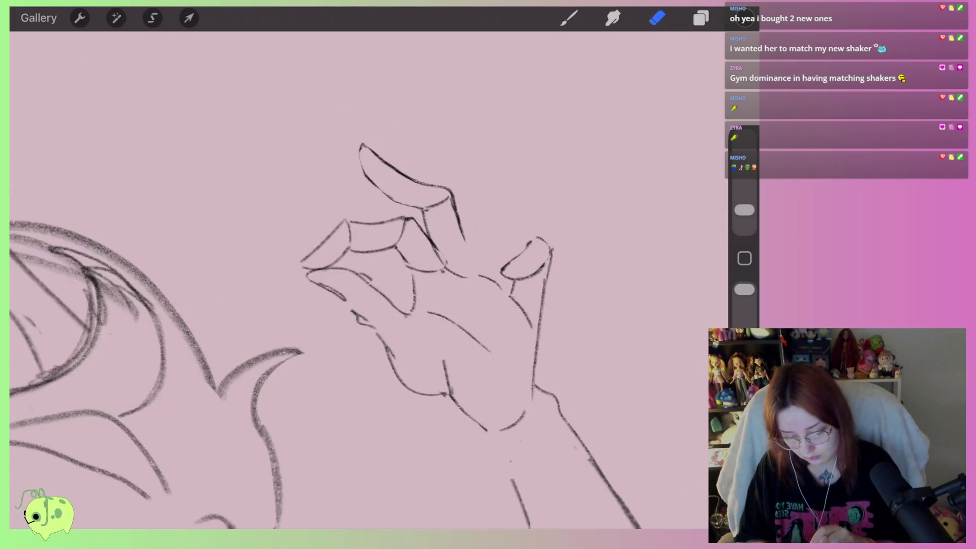
pyautogui.scroll(5, 368, 280)
pyautogui.click(569, 18)
pyautogui.scroll(2, 356, 279)
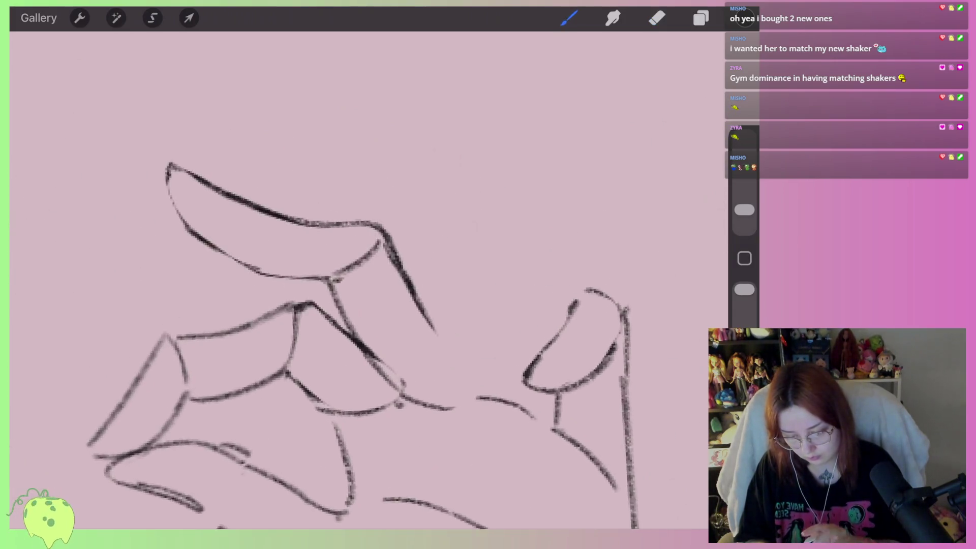
pyautogui.moveTo(434, 172)
pyautogui.mouseDown()
pyautogui.moveTo(353, 212)
pyautogui.moveTo(447, 216)
pyautogui.moveTo(472, 163)
pyautogui.mouseUp()
pyautogui.moveTo(493, 203); pyautogui.dragTo(514, 248)
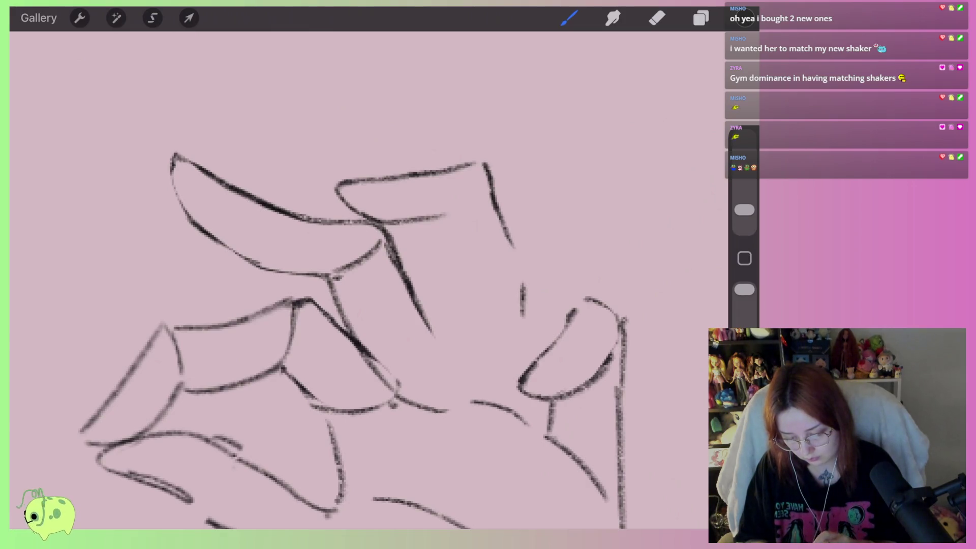
pyautogui.hotkey('ctrl', 'z')
pyautogui.hotkey('ctrl', 'z')
pyautogui.scroll(-2, 355, 305)
pyautogui.hotkey('ctrl', 'z')
pyautogui.hotkey('ctrl', 'z')
pyautogui.hotkey('ctrl', 'z')
pyautogui.hotkey('ctrl', 'z')
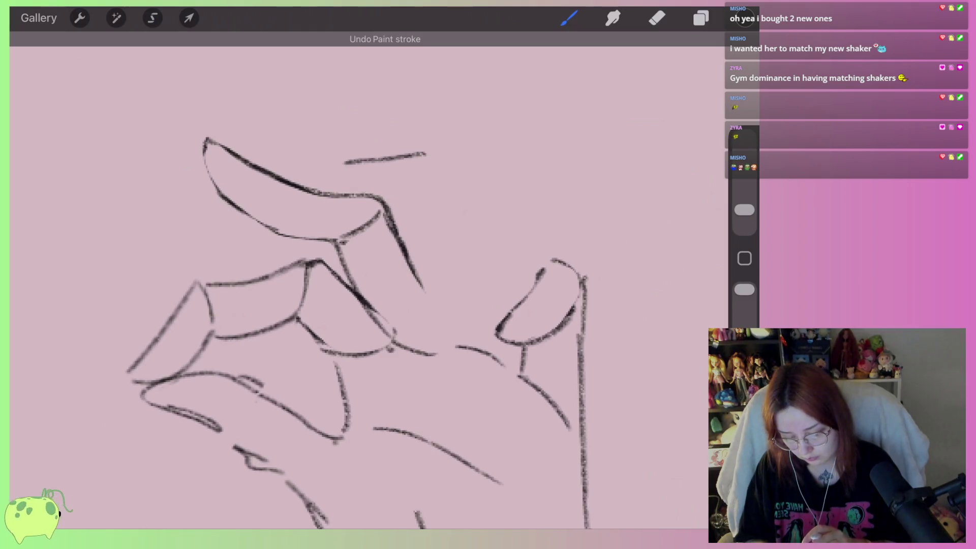
pyautogui.hotkey('ctrl', 'z')
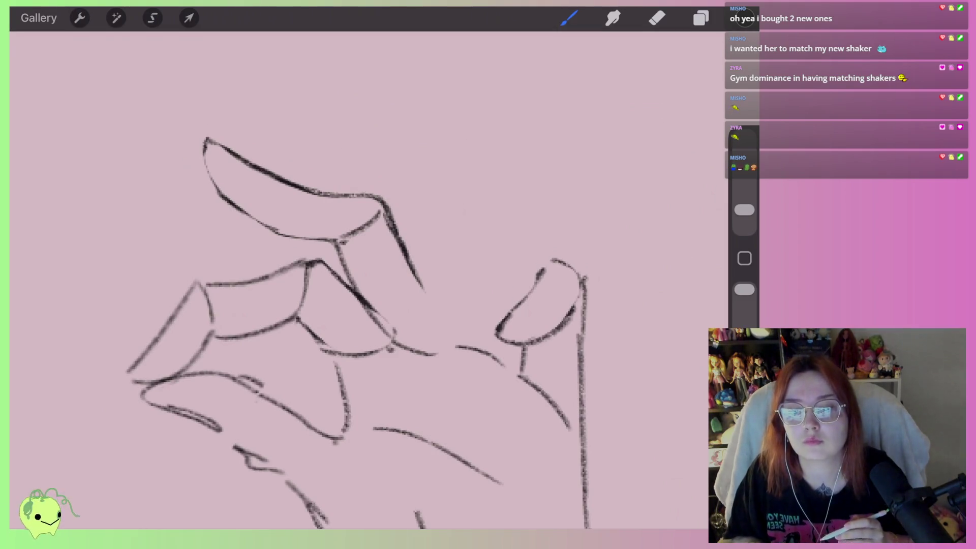
# Redraw the top finger's curved top, its side down to the knuckle, and the fingertip
pyautogui.moveTo(317, 154); pyautogui.dragTo(365, 200)
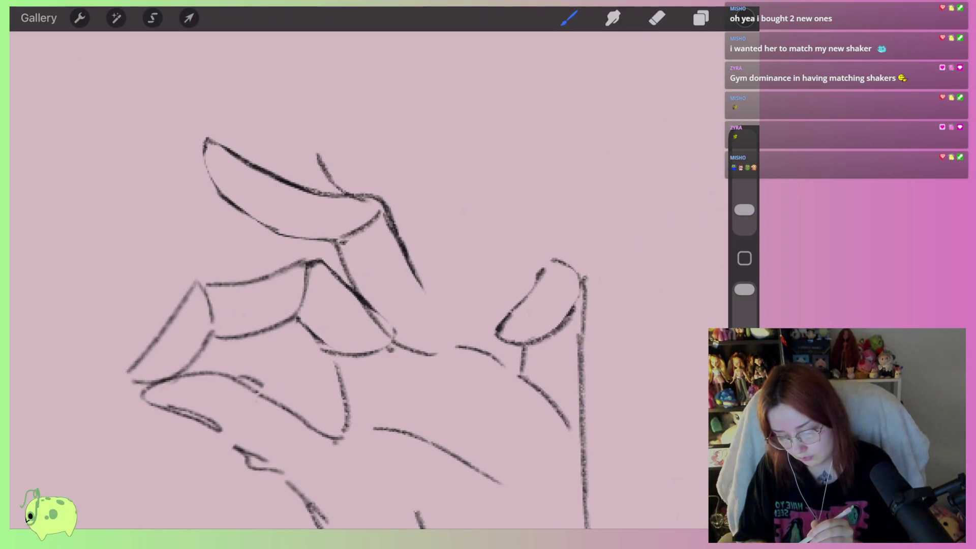
pyautogui.moveTo(411, 231); pyautogui.dragTo(443, 315)
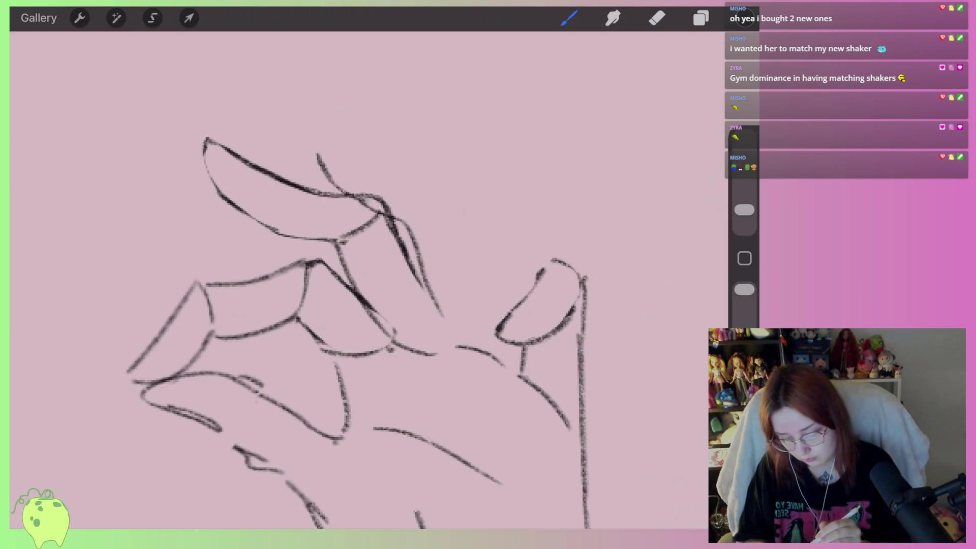
pyautogui.moveTo(323, 152); pyautogui.dragTo(430, 201)
pyautogui.hotkey('ctrl', 'z')
pyautogui.moveTo(318, 142); pyautogui.dragTo(319, 154)
pyautogui.click(657, 18)
pyautogui.moveTo(374, 190); pyautogui.dragTo(429, 275)
pyautogui.click(569, 18)
pyautogui.moveTo(319, 161)
pyautogui.mouseDown()
pyautogui.moveTo(341, 193)
pyautogui.moveTo(423, 248)
pyautogui.moveTo(441, 311)
pyautogui.mouseUp()
pyautogui.moveTo(320, 130)
pyautogui.mouseDown()
pyautogui.moveTo(463, 205)
pyautogui.moveTo(488, 305)
pyautogui.mouseUp()
pyautogui.moveTo(481, 258); pyautogui.dragTo(502, 323)
# Lighten the stray lines along the lower finger
pyautogui.scroll(-5, 356, 280)
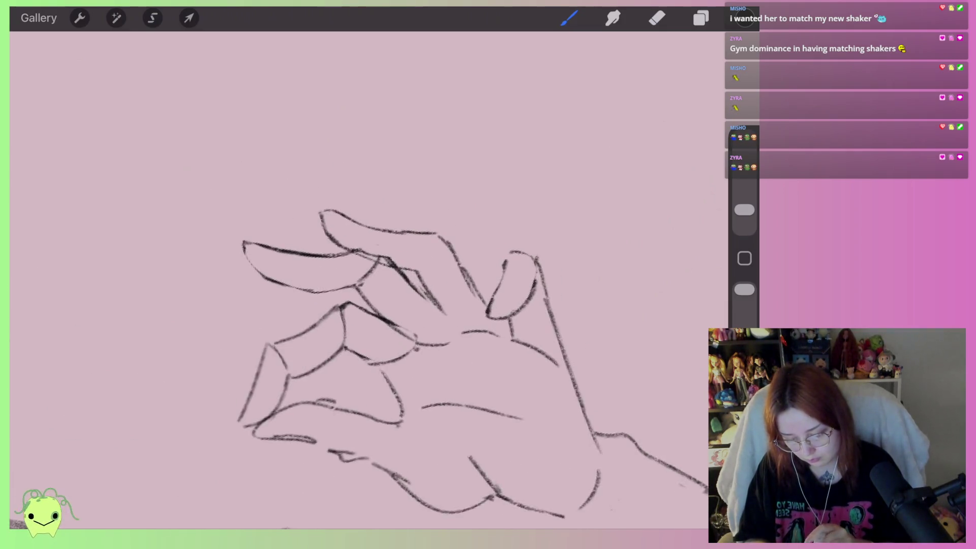
pyautogui.scroll(5, 458, 331)
pyautogui.click(656, 18)
pyautogui.scroll(2, 407, 330)
pyautogui.moveTo(366, 330); pyautogui.dragTo(457, 301)
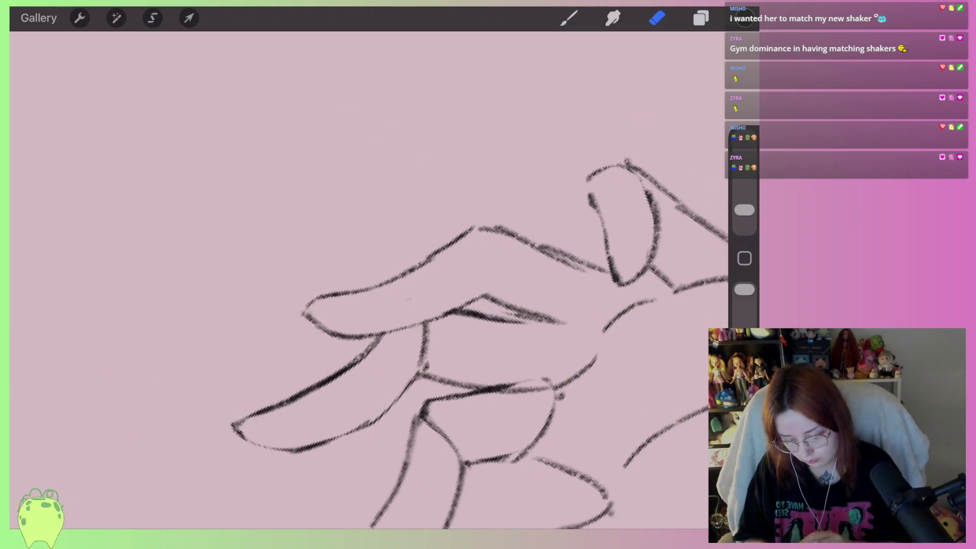
pyautogui.scroll(2, 356, 331)
# Darken the finger's upper edge and tip, add a fingernail, and curve the neighbouring finger
pyautogui.moveTo(374, 277)
pyautogui.mouseDown()
pyautogui.moveTo(332, 319)
pyautogui.moveTo(462, 244)
pyautogui.mouseUp()
pyautogui.moveTo(328, 297)
pyautogui.mouseDown()
pyautogui.moveTo(385, 328)
pyautogui.moveTo(445, 316)
pyautogui.mouseUp()
pyautogui.moveTo(432, 265); pyautogui.dragTo(440, 316)
pyautogui.moveTo(523, 204); pyautogui.dragTo(538, 280)
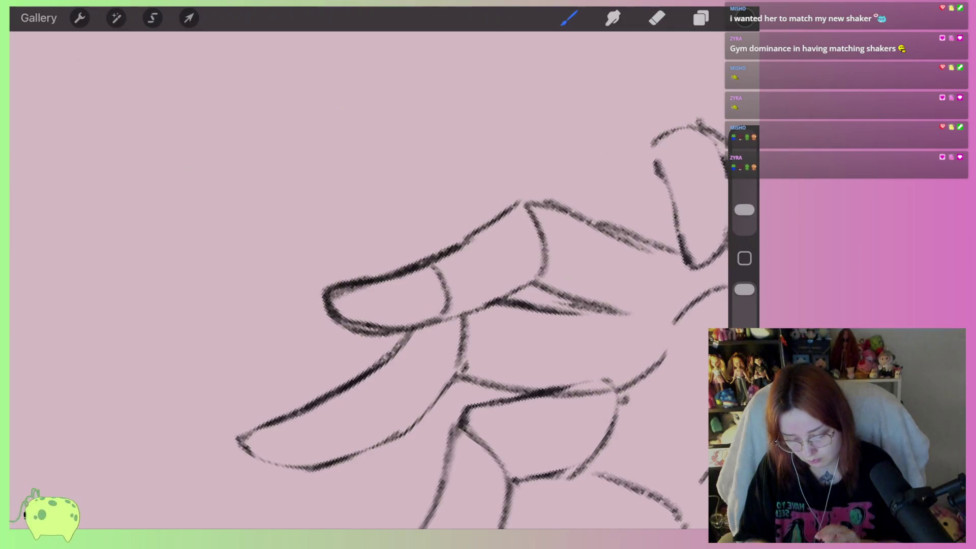
pyautogui.scroll(-2, 457, 305)
pyautogui.scroll(-3, 407, 305)
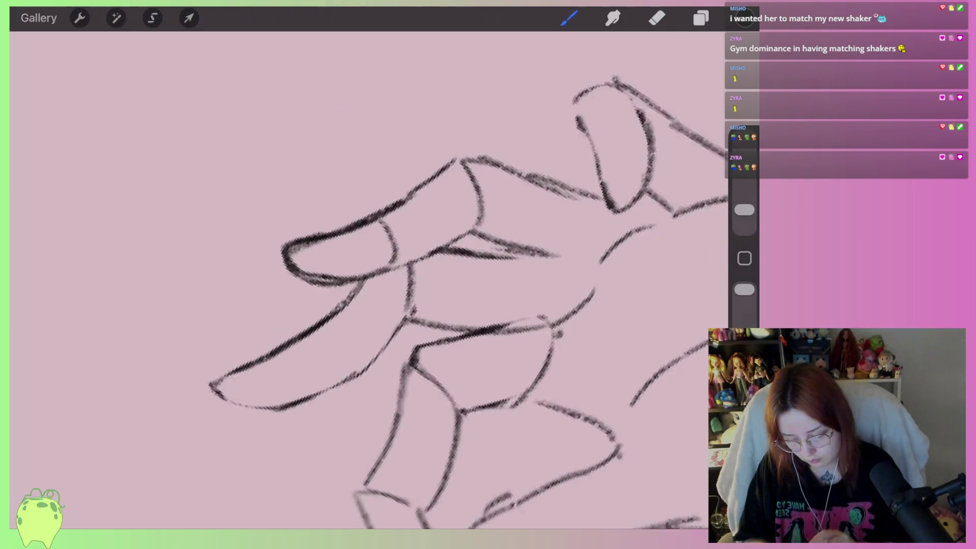
pyautogui.scroll(-5, 457, 295)
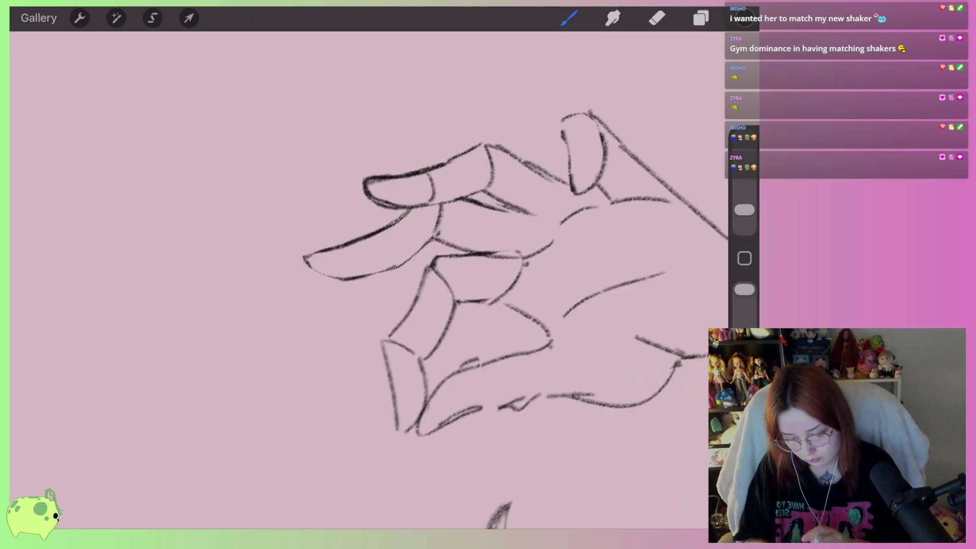
pyautogui.scroll(5, 458, 295)
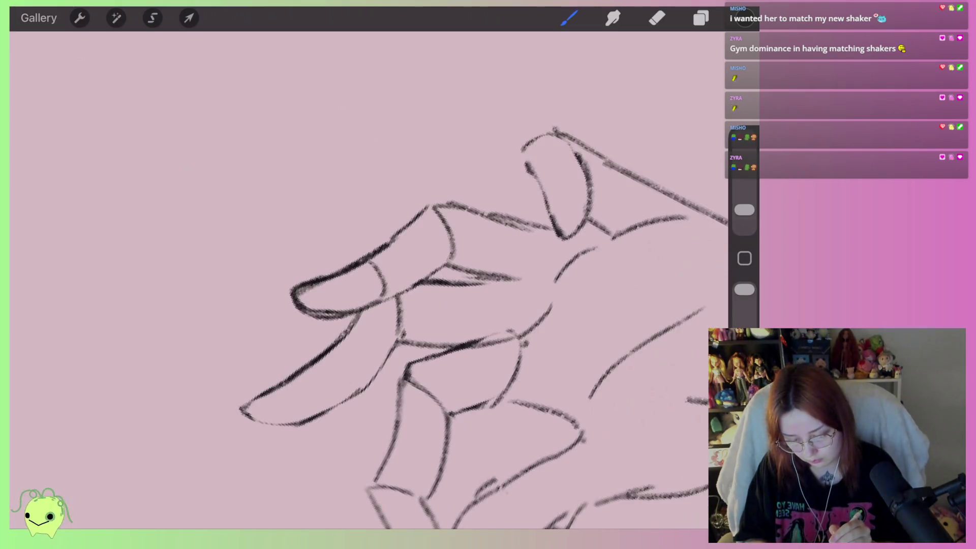
pyautogui.scroll(-2, 457, 305)
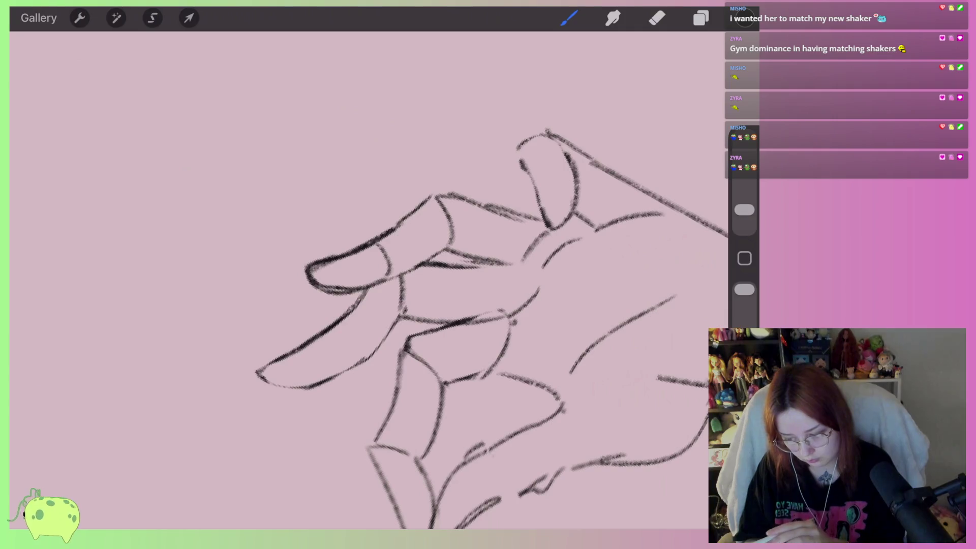
pyautogui.click(153, 18)
# Lasso the index finger, rotate it to a new angle, and pull one corner to reshape it
pyautogui.scroll(1, 488, 275)
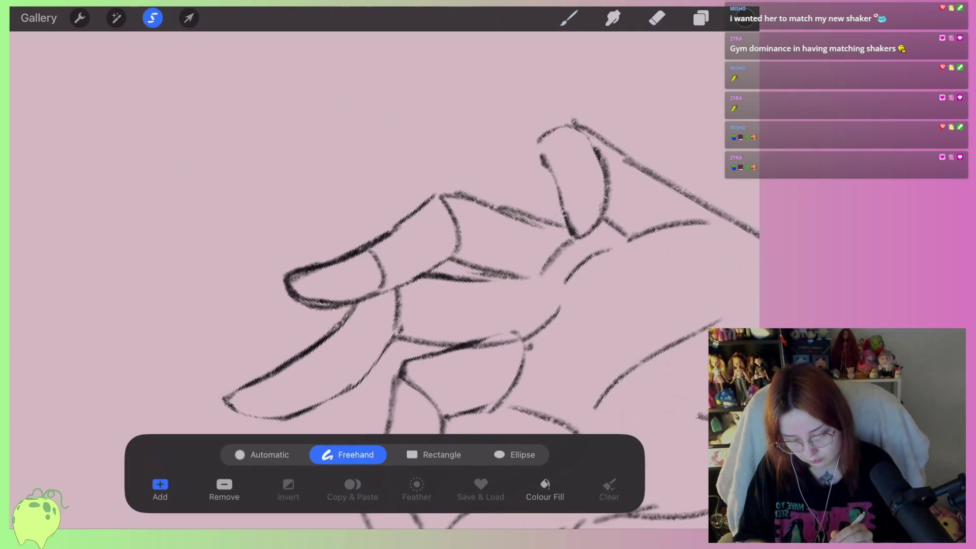
pyautogui.moveTo(563, 219); pyautogui.dragTo(574, 252)
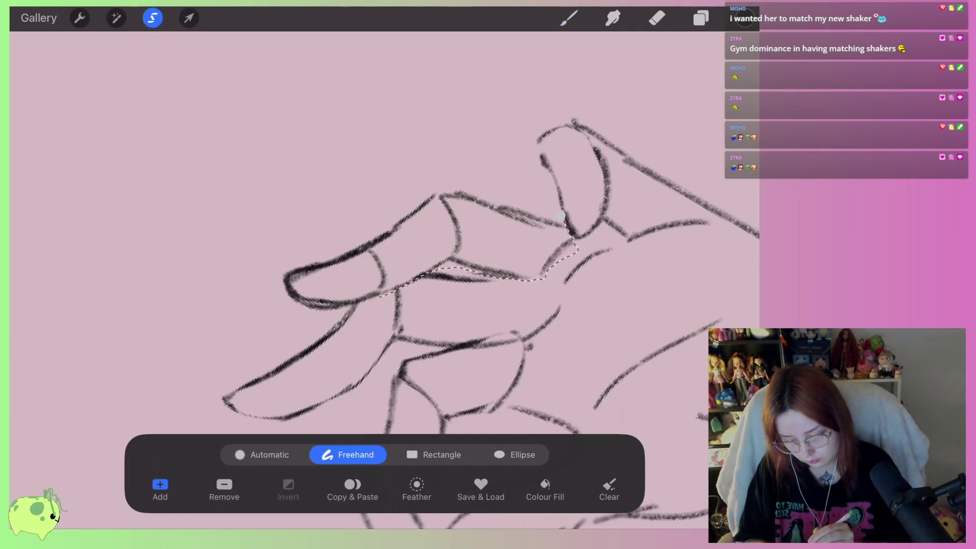
pyautogui.moveTo(310, 316); pyautogui.dragTo(563, 220)
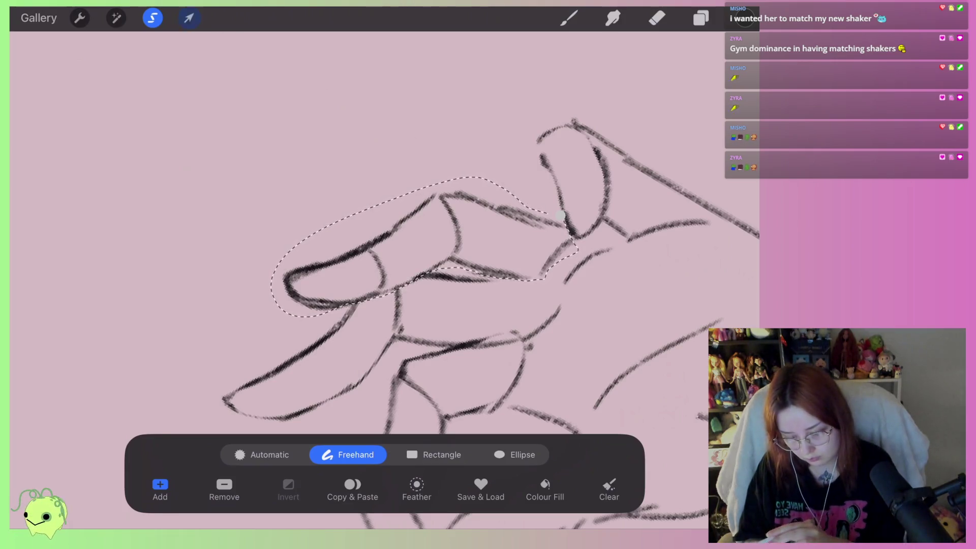
pyautogui.click(189, 17)
pyautogui.scroll(-2, 437, 275)
pyautogui.moveTo(493, 166); pyautogui.dragTo(506, 173)
pyautogui.moveTo(544, 244); pyautogui.dragTo(557, 243)
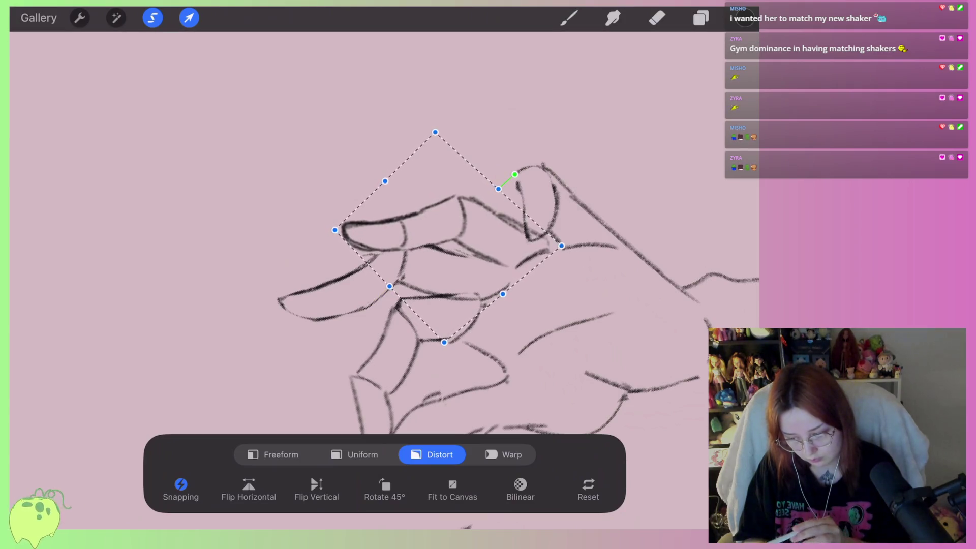
pyautogui.click(569, 18)
pyautogui.scroll(2, 488, 305)
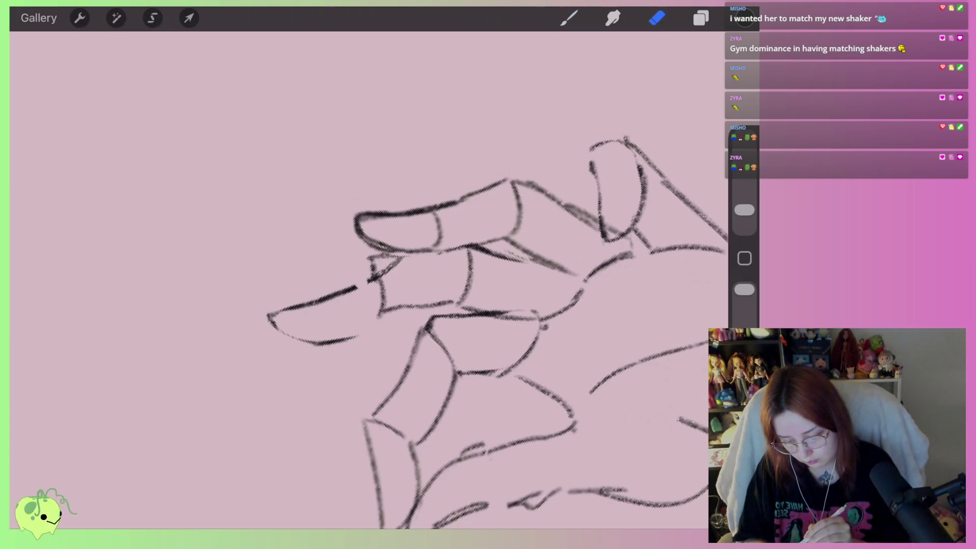
# Wipe the old wedge finger strokes and draw a new pointed wedge with a continuous lower edge
pyautogui.moveTo(353, 335); pyautogui.dragTo(353, 292)
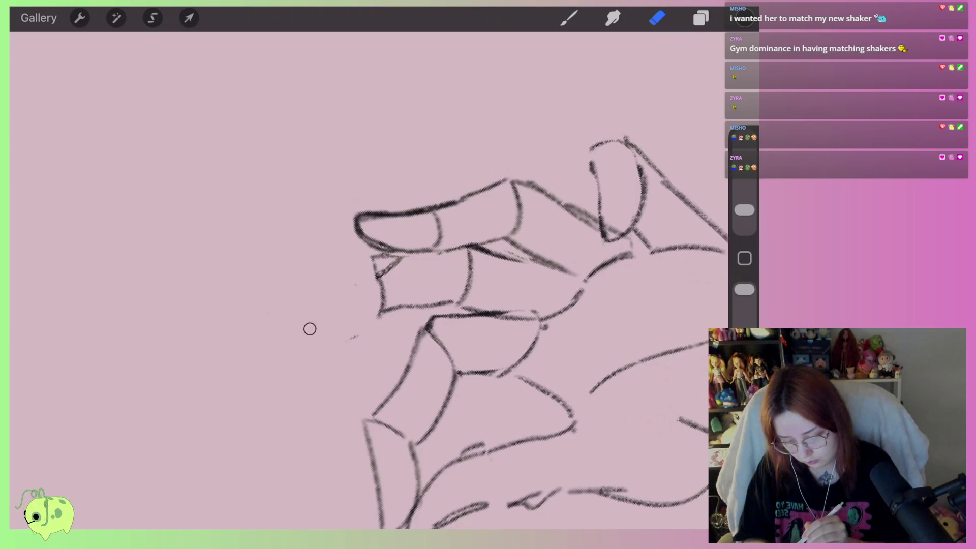
pyautogui.click(569, 18)
pyautogui.moveTo(508, 305); pyautogui.dragTo(549, 320)
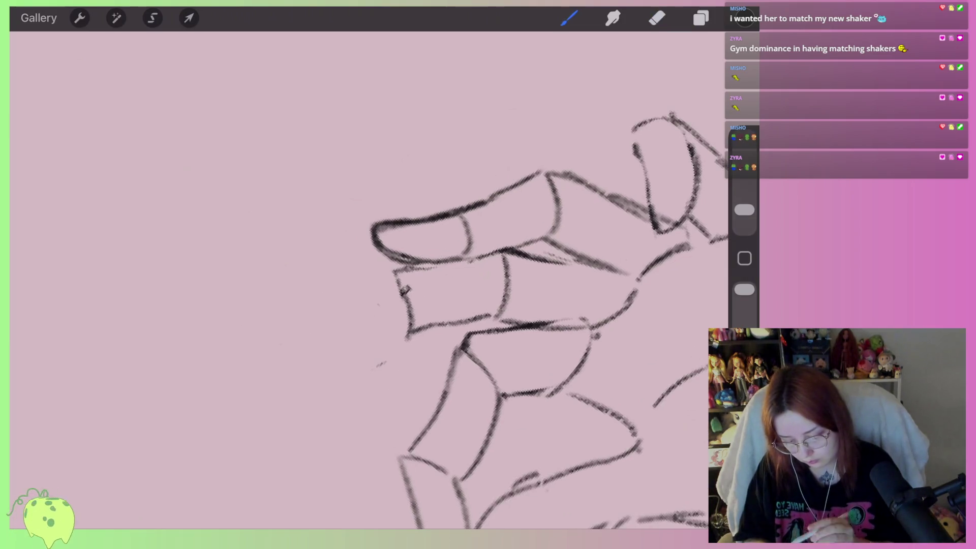
pyautogui.moveTo(354, 300)
pyautogui.mouseDown()
pyautogui.moveTo(277, 315)
pyautogui.moveTo(350, 353)
pyautogui.moveTo(398, 337)
pyautogui.mouseUp()
pyautogui.moveTo(333, 306); pyautogui.dragTo(288, 328)
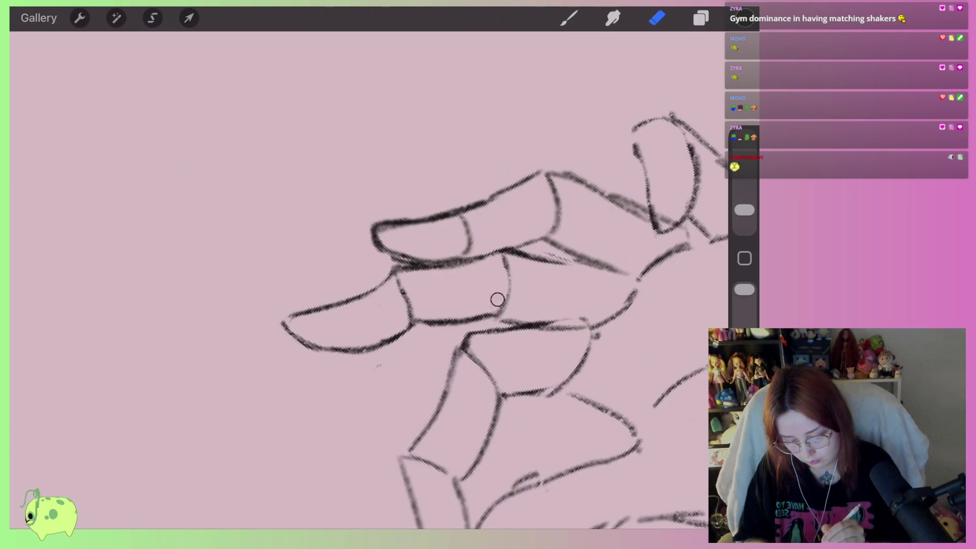
pyautogui.scroll(-5, 498, 299)
# Freehand-select the sketched hand and distort its top and lower-left corners to reshape it
pyautogui.scroll(-2, 356, 305)
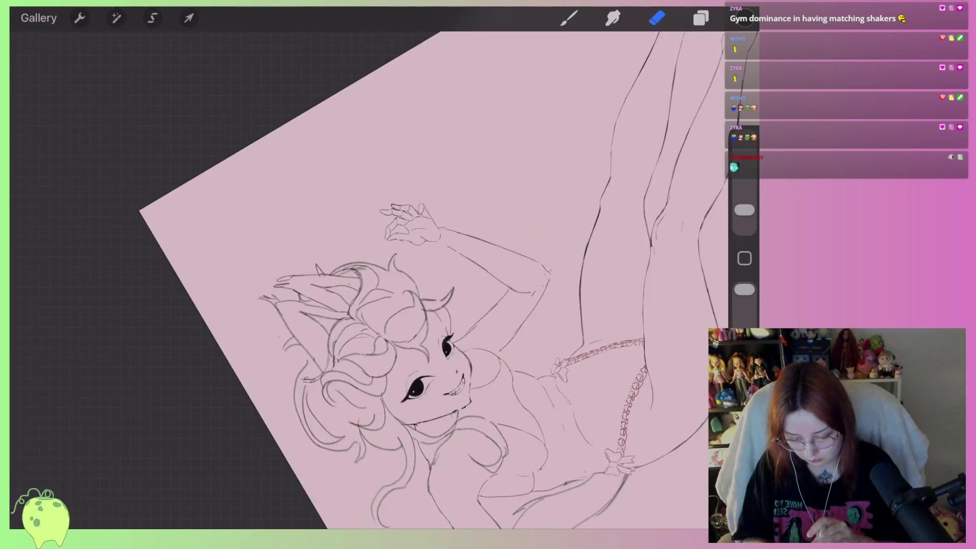
pyautogui.scroll(-2, 458, 280)
pyautogui.scroll(5, 458, 280)
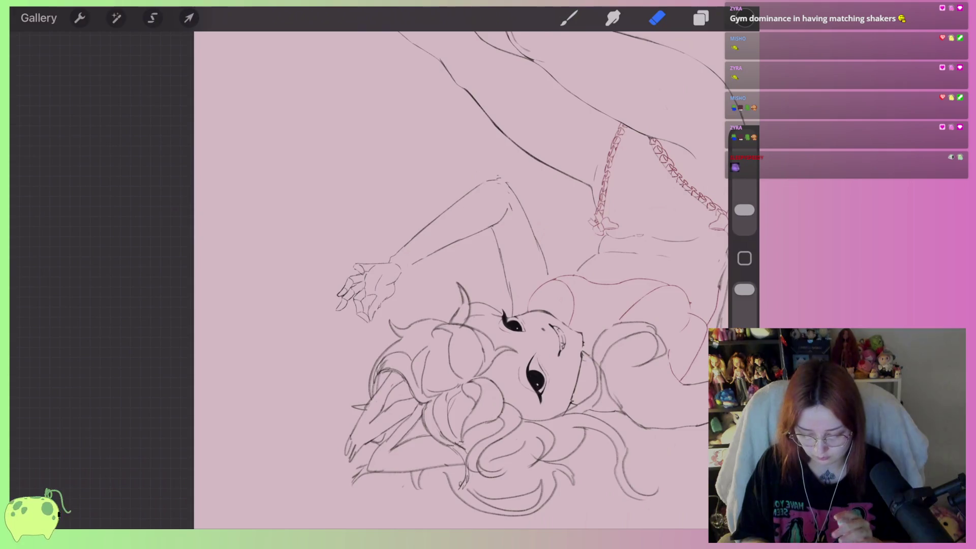
pyautogui.scroll(5, 366, 289)
pyautogui.scroll(3, 366, 290)
pyautogui.scroll(2, 407, 305)
pyautogui.click(151, 18)
pyautogui.moveTo(431, 201); pyautogui.dragTo(436, 238)
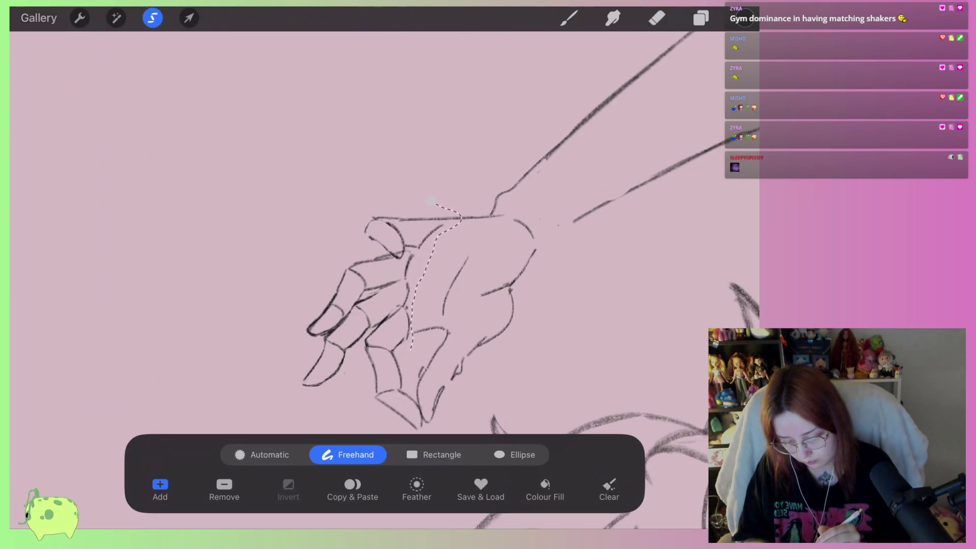
pyautogui.moveTo(356, 366)
pyautogui.mouseDown()
pyautogui.moveTo(305, 229)
pyautogui.moveTo(431, 202)
pyautogui.moveTo(453, 187)
pyautogui.mouseUp()
pyautogui.click(189, 17)
pyautogui.scroll(-1, 381, 264)
pyautogui.moveTo(318, 189); pyautogui.dragTo(303, 190)
pyautogui.moveTo(315, 336); pyautogui.dragTo(315, 333)
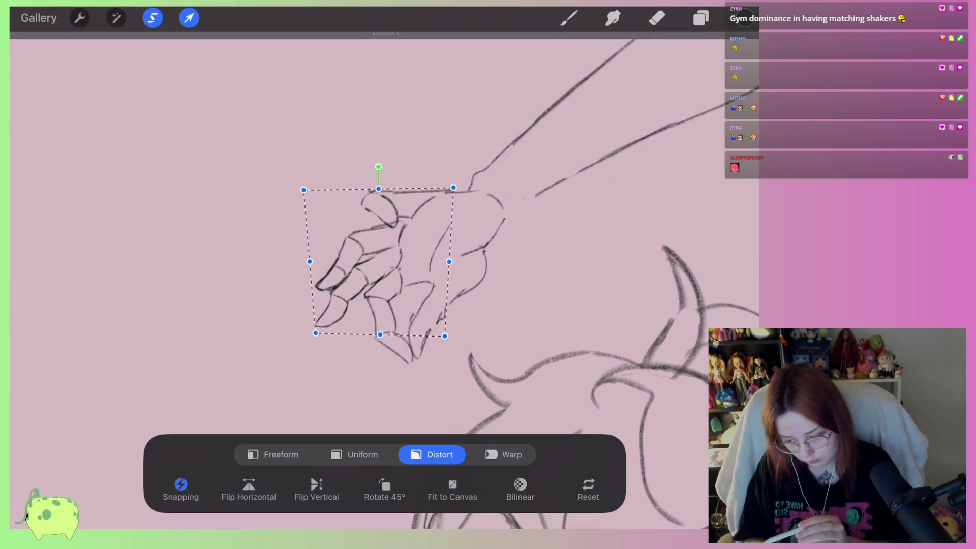
pyautogui.click(188, 18)
# Select the top finger and knuckle, then distort them into a slanted, sheared shape and commit
pyautogui.scroll(3, 381, 265)
pyautogui.click(153, 18)
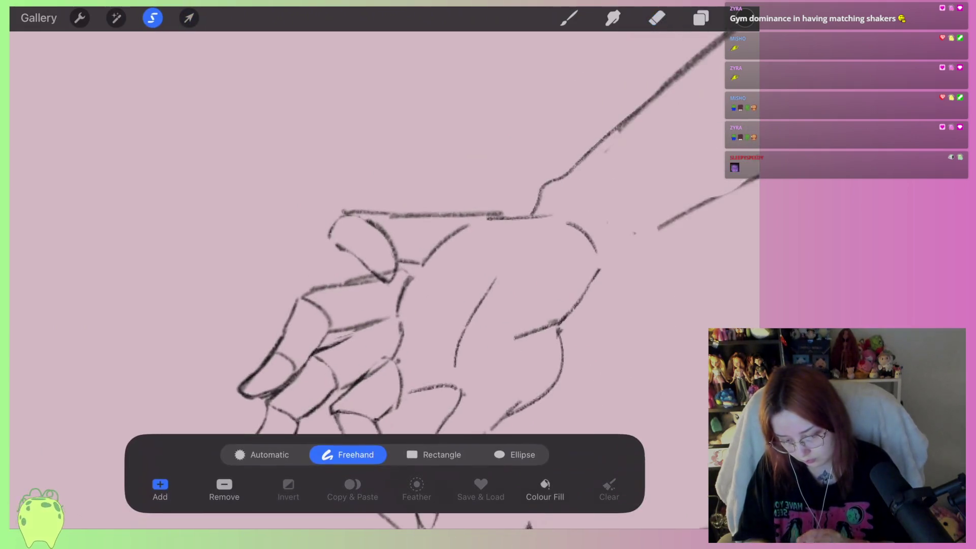
pyautogui.moveTo(428, 266); pyautogui.dragTo(476, 223)
pyautogui.moveTo(390, 194); pyautogui.dragTo(365, 272)
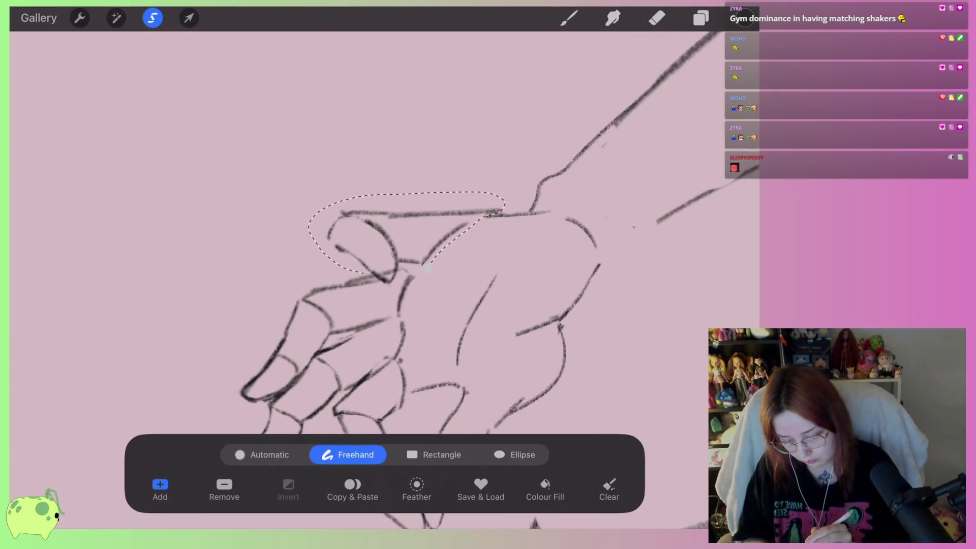
pyautogui.click(189, 18)
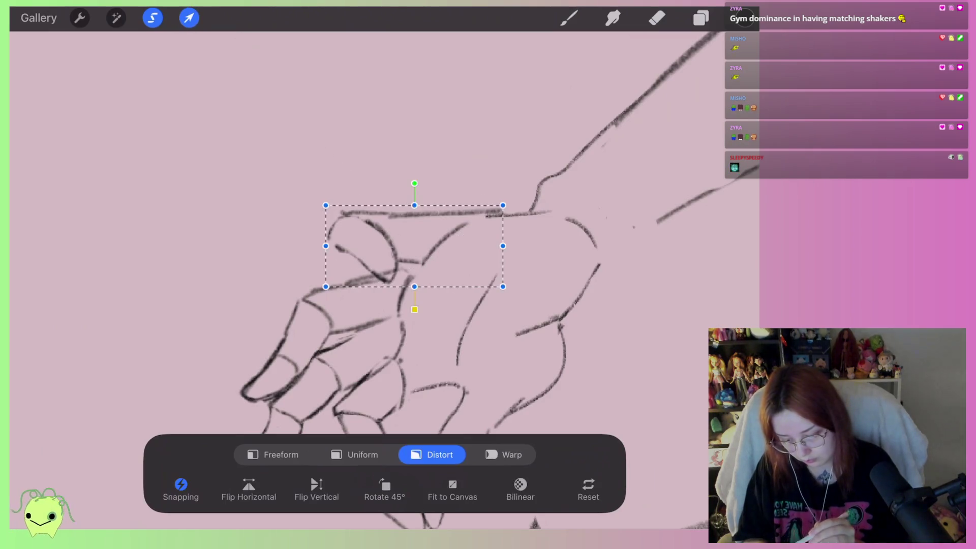
pyautogui.moveTo(331, 250); pyautogui.dragTo(338, 255)
pyautogui.moveTo(503, 246); pyautogui.dragTo(488, 246)
pyautogui.scroll(3, 458, 254)
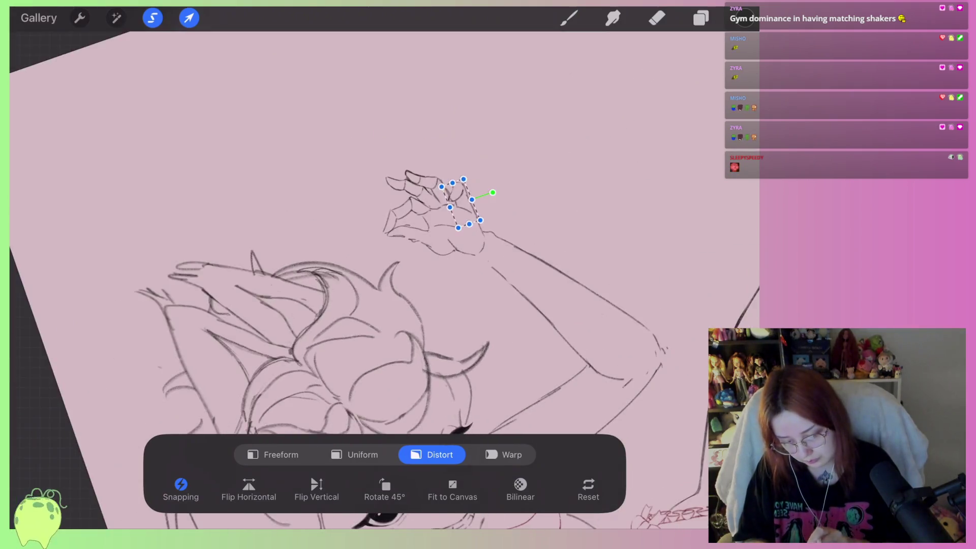
pyautogui.moveTo(401, 280); pyautogui.dragTo(397, 278)
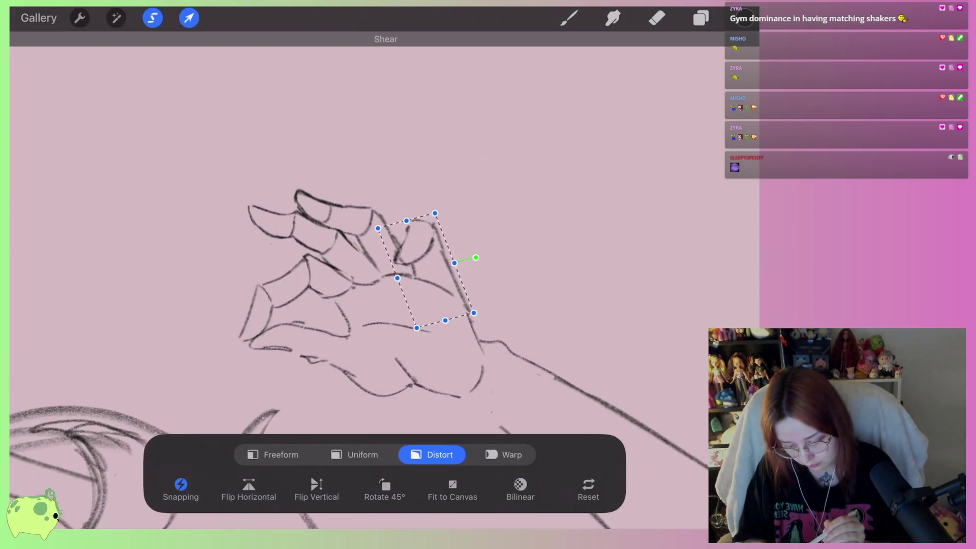
pyautogui.moveTo(473, 313); pyautogui.dragTo(468, 303)
pyautogui.moveTo(408, 222); pyautogui.dragTo(402, 222)
pyautogui.click(657, 18)
pyautogui.scroll(3, 356, 279)
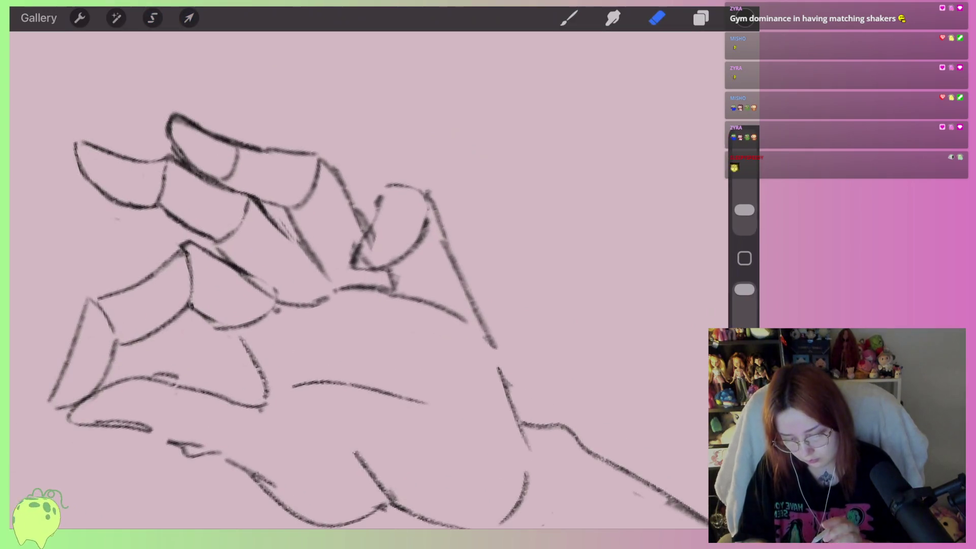
# Erase over the thick line under the fingers to thin it, then zoom out to the whole figure
pyautogui.scroll(2, 427, 254)
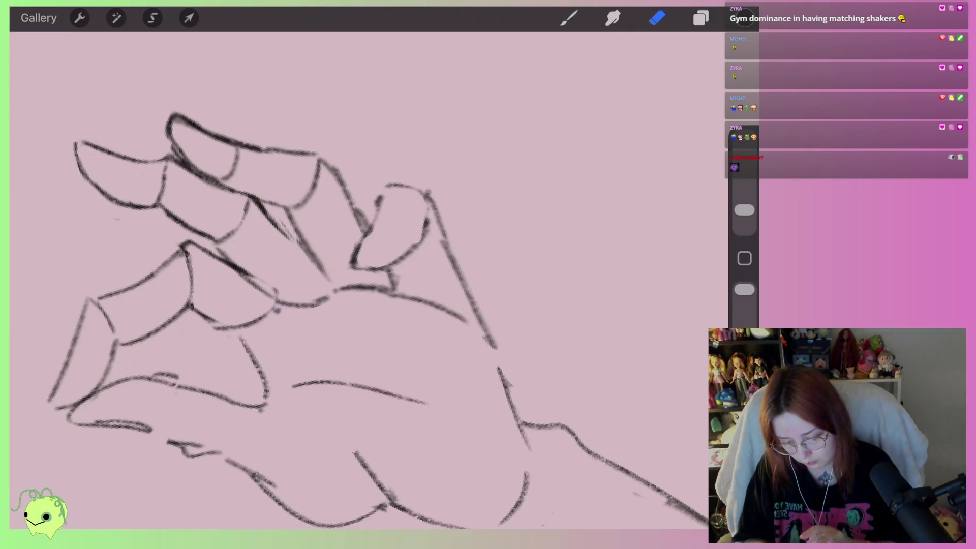
pyautogui.scroll(-3, 355, 279)
pyautogui.scroll(3, 346, 305)
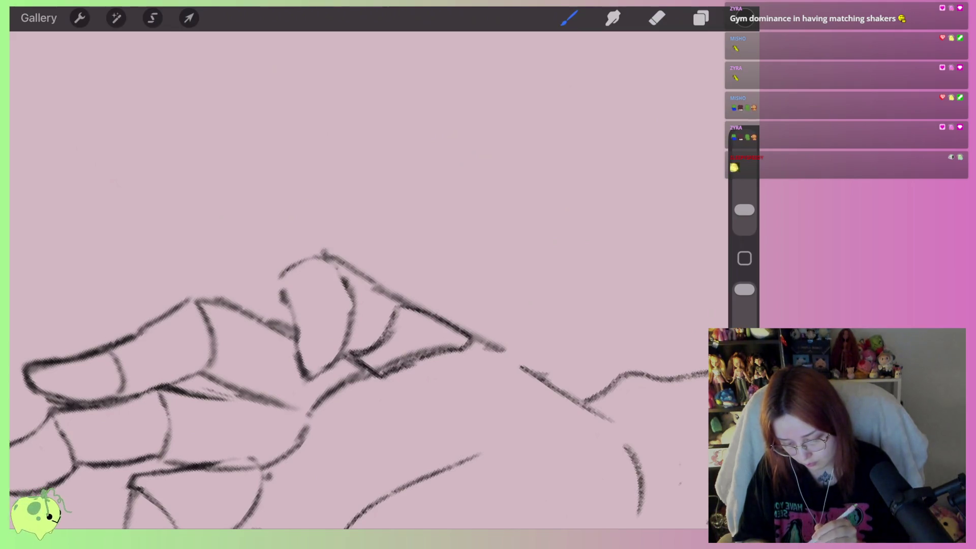
pyautogui.moveTo(457, 346); pyautogui.dragTo(396, 361)
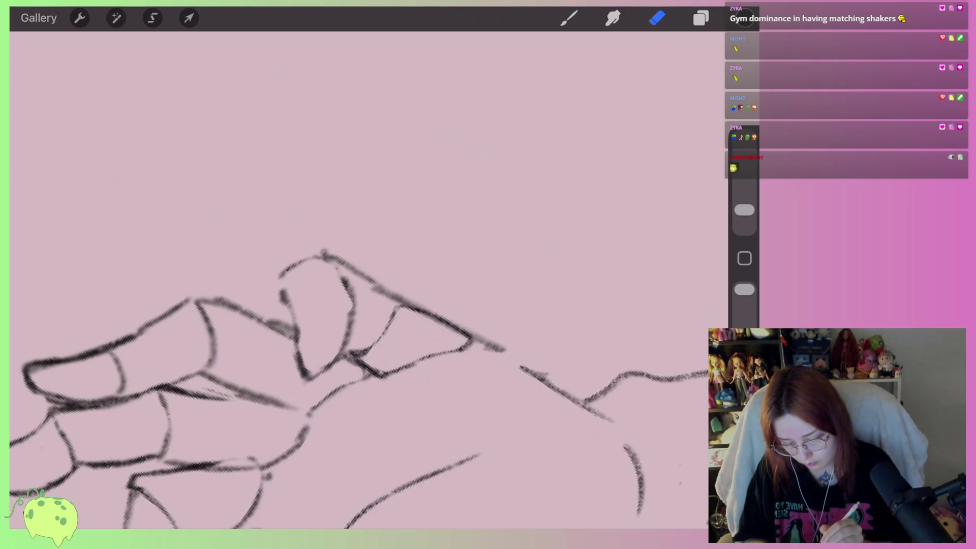
pyautogui.scroll(-5, 369, 280)
pyautogui.scroll(-3, 368, 279)
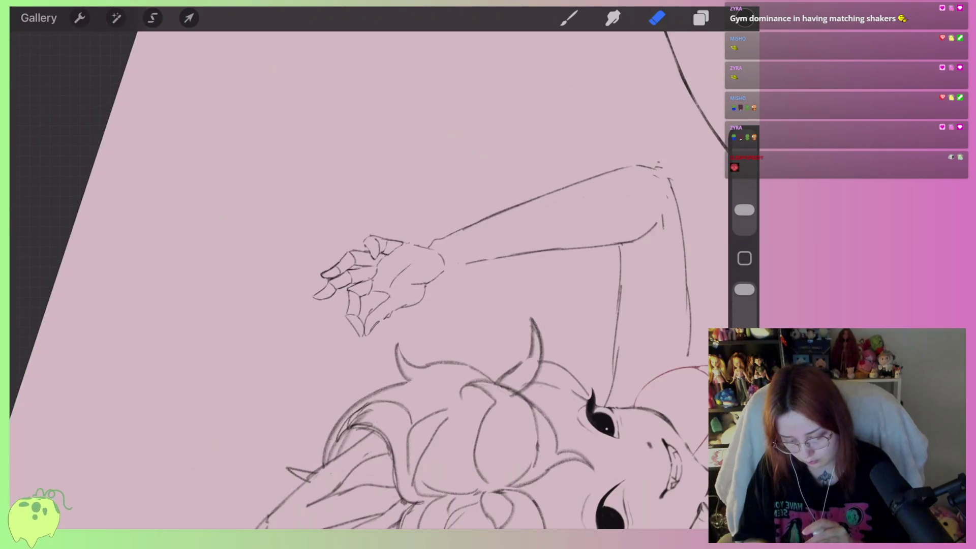
pyautogui.scroll(-5, 443, 280)
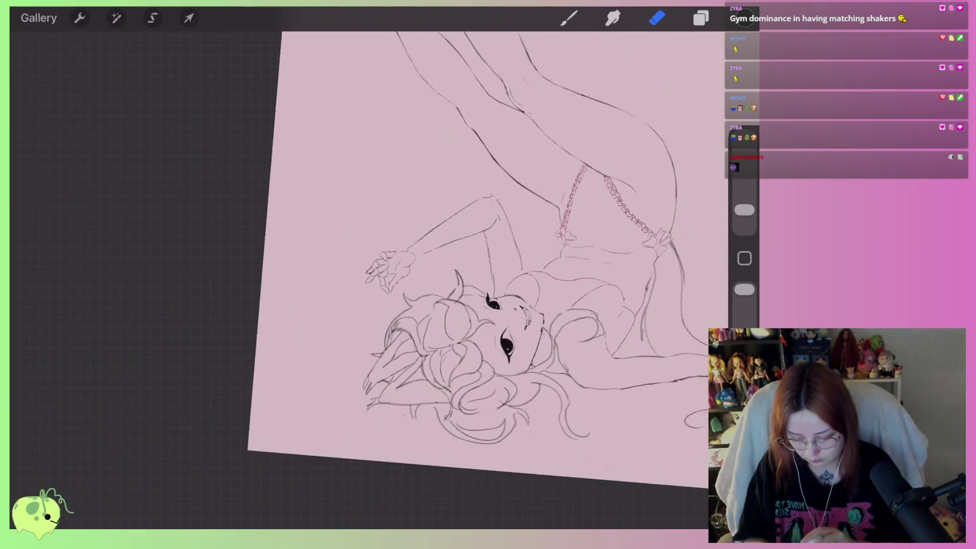
pyautogui.scroll(5, 442, 279)
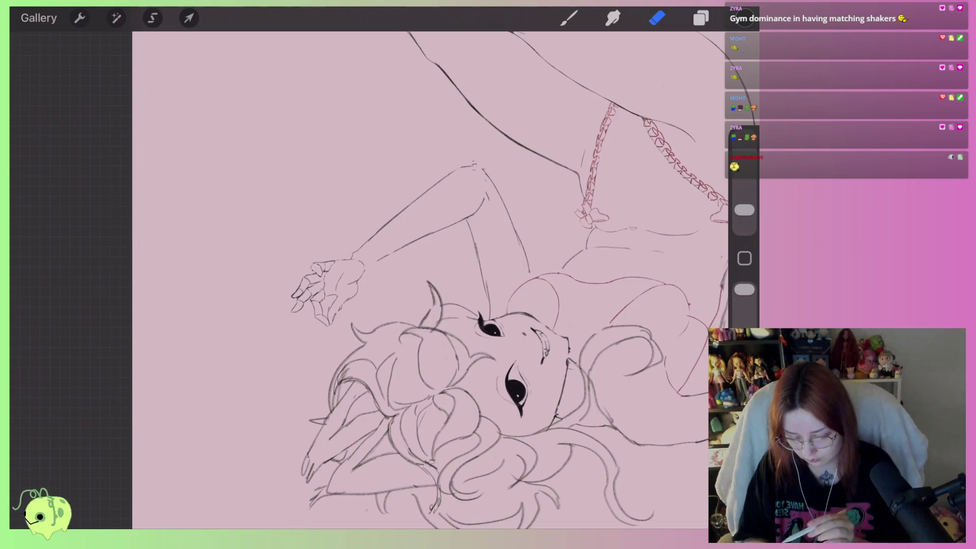
# Freehand-select the hand and nudge it slightly into a new position
pyautogui.click(152, 18)
pyautogui.scroll(3, 386, 254)
pyautogui.scroll(2, 387, 254)
pyautogui.moveTo(394, 191); pyautogui.dragTo(328, 220)
pyautogui.click(189, 18)
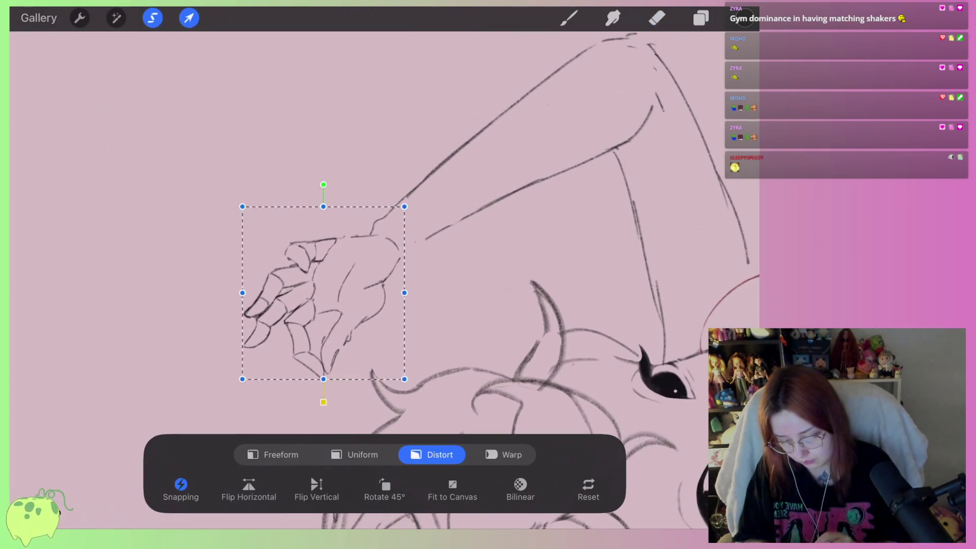
pyautogui.scroll(-3, 386, 254)
pyautogui.click(409, 248)
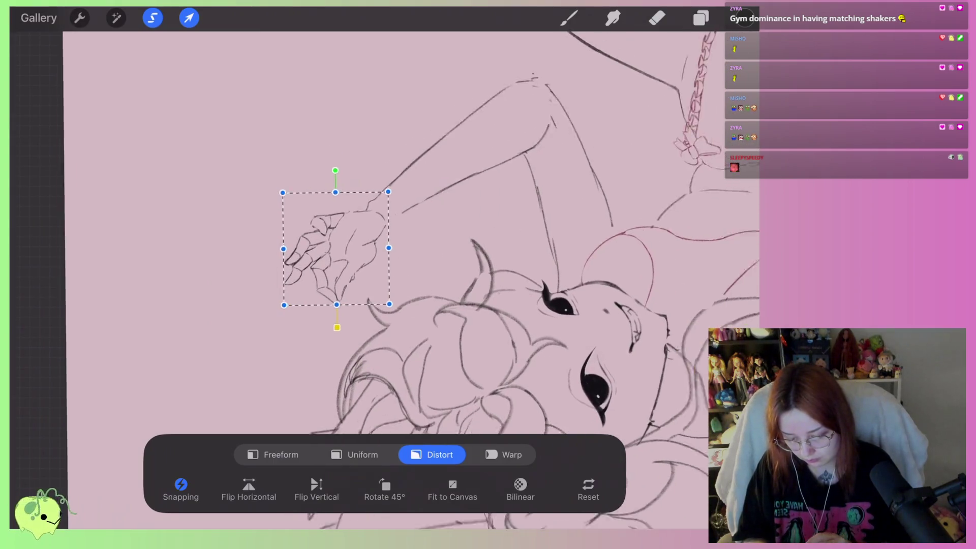
pyautogui.hscroll(2, 386, 254)
pyautogui.moveTo(307, 242); pyautogui.dragTo(319, 235)
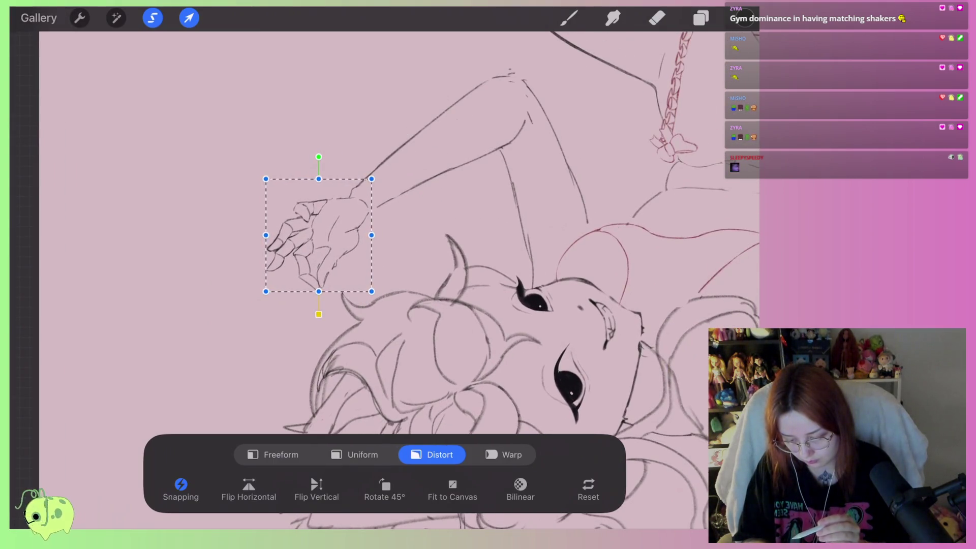
pyautogui.click(657, 17)
# Redraw the forearm line so it joins the wrist cleanly, undoing the unwanted attempts
pyautogui.scroll(2, 387, 275)
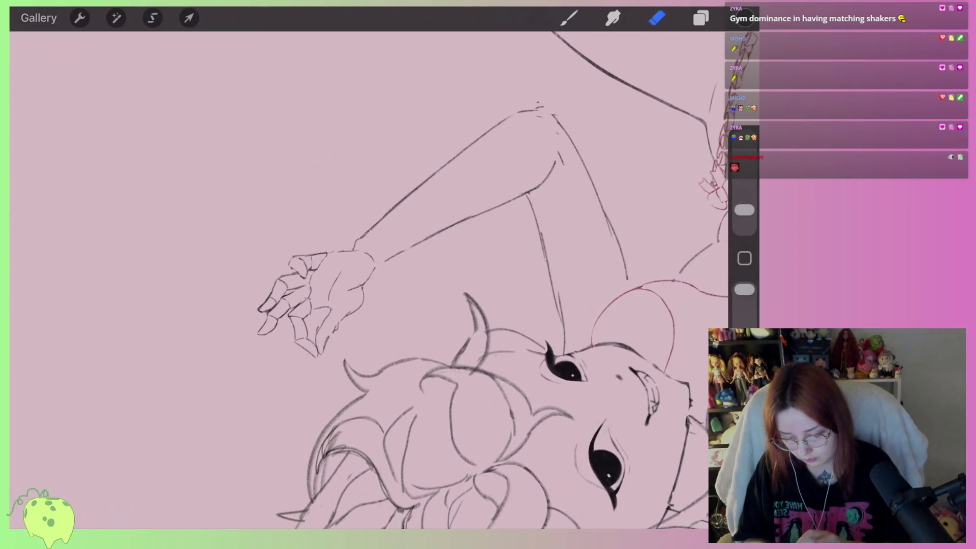
pyautogui.scroll(2, 473, 320)
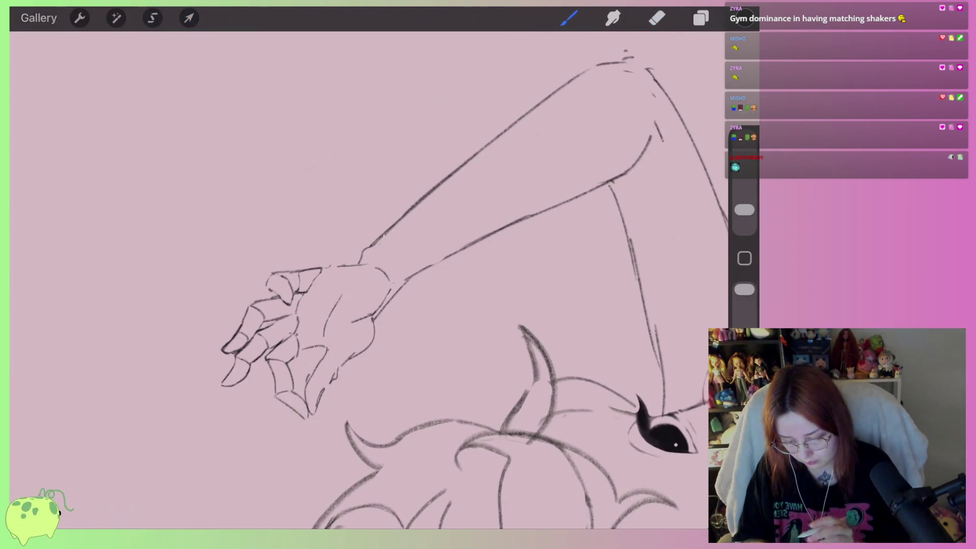
pyautogui.scroll(2, 386, 274)
pyautogui.moveTo(372, 319); pyautogui.dragTo(440, 270)
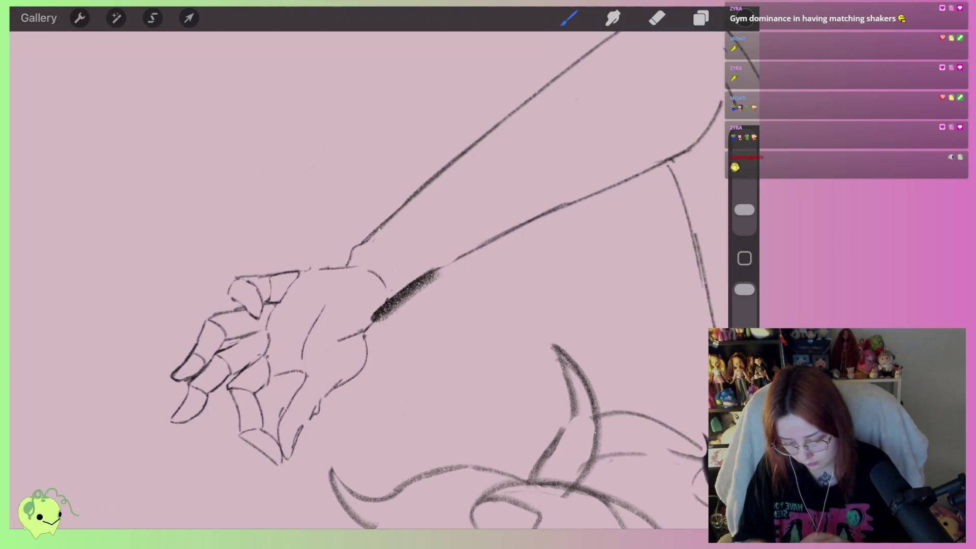
pyautogui.scroll(2, 386, 275)
pyautogui.hotkey('ctrl', 'z')
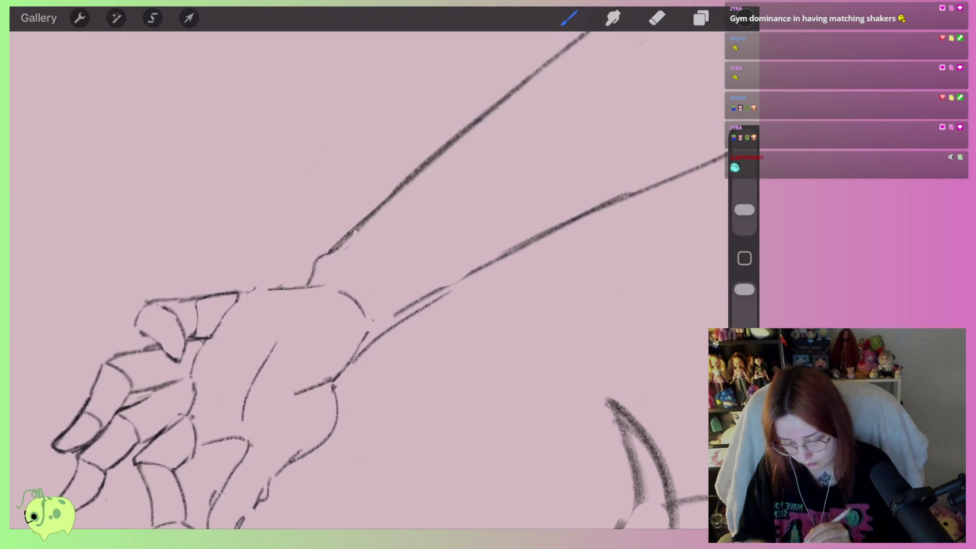
pyautogui.hotkey('ctrl', 'z')
pyautogui.moveTo(406, 315); pyautogui.dragTo(564, 224)
pyautogui.hotkey('ctrl', 'z')
pyautogui.moveTo(366, 344); pyautogui.dragTo(529, 230)
pyautogui.hotkey('ctrl', 'z')
pyautogui.moveTo(350, 358); pyautogui.dragTo(569, 208)
pyautogui.hotkey('ctrl', 'z')
pyautogui.moveTo(350, 358); pyautogui.dragTo(538, 235)
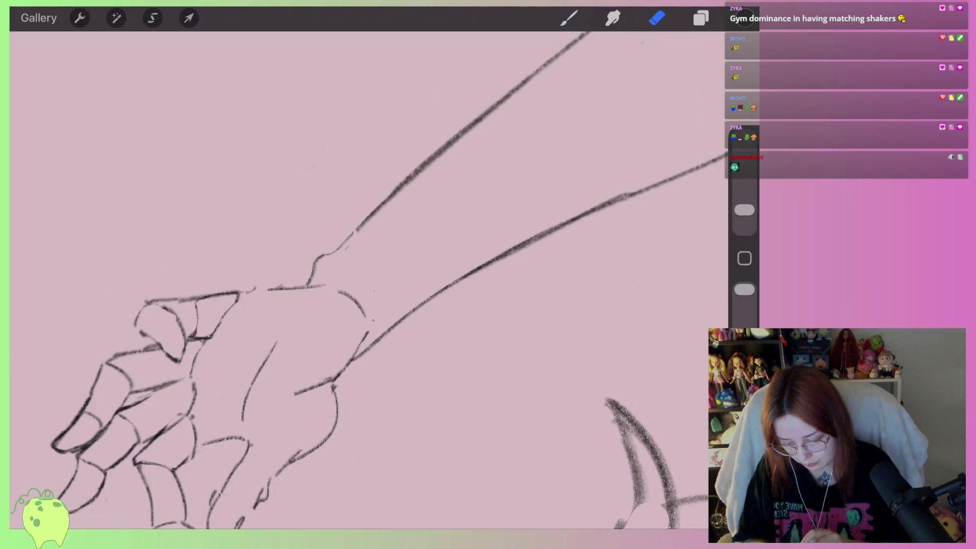
pyautogui.scroll(-10, 470, 259)
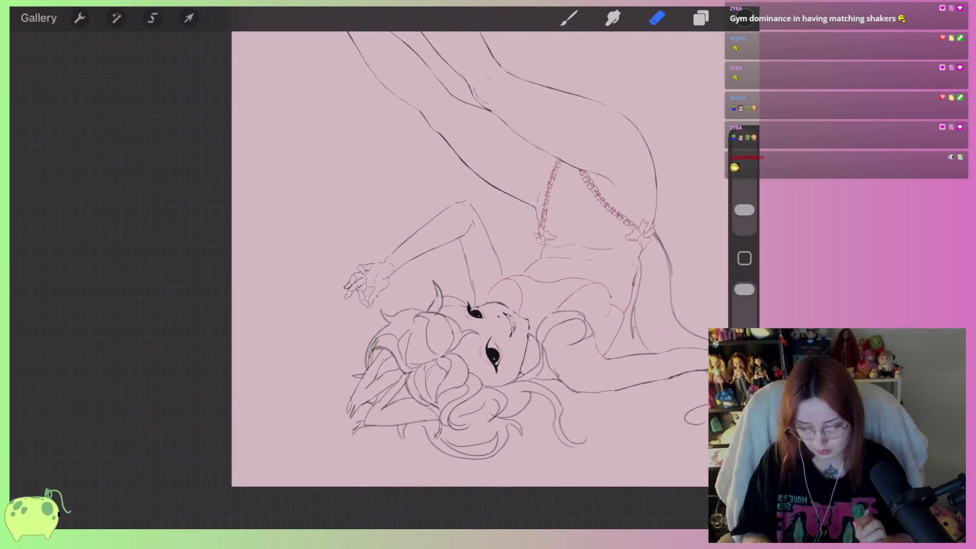
pyautogui.scroll(3, 458, 295)
pyautogui.scroll(3, 457, 295)
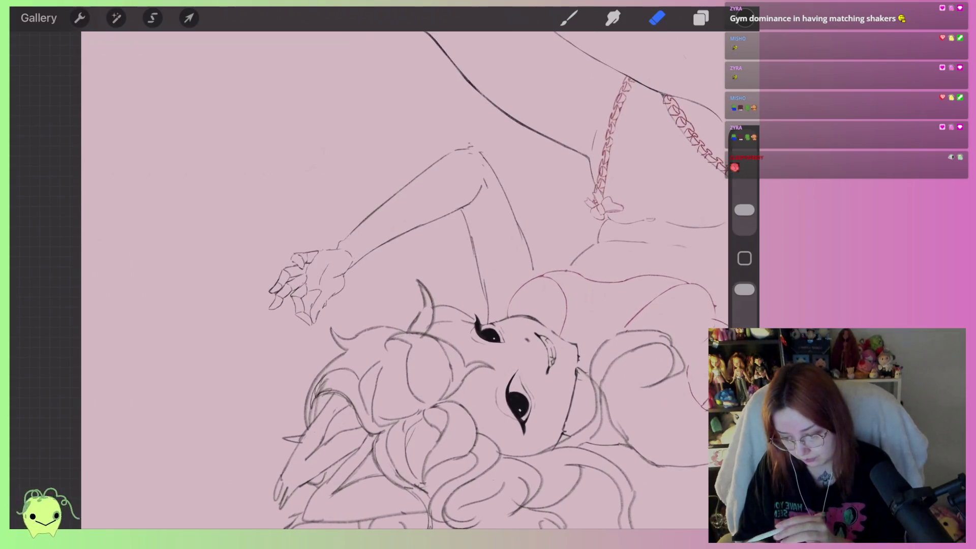
pyautogui.click(153, 18)
# Select the raised hand and distort its corners and left side to reshape it
pyautogui.scroll(-1, 458, 254)
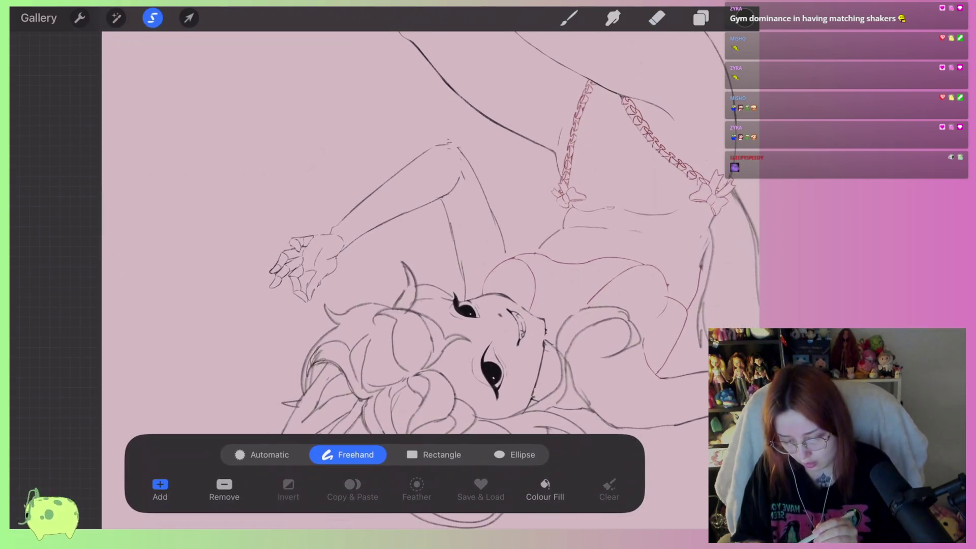
pyautogui.scroll(2, 386, 254)
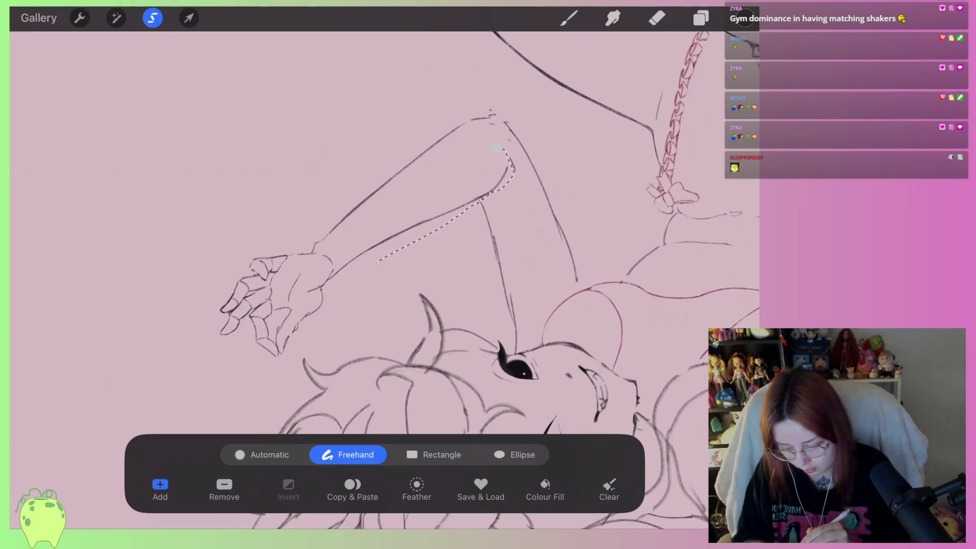
pyautogui.moveTo(376, 262); pyautogui.dragTo(495, 147)
pyautogui.click(188, 18)
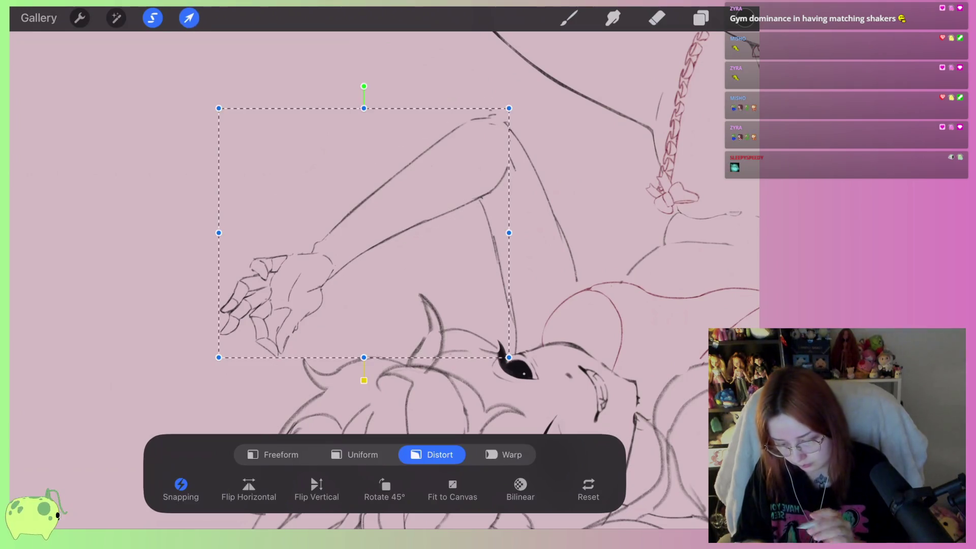
pyautogui.scroll(-3, 387, 228)
pyautogui.moveTo(315, 268); pyautogui.dragTo(306, 279)
pyautogui.moveTo(313, 132); pyautogui.dragTo(306, 121)
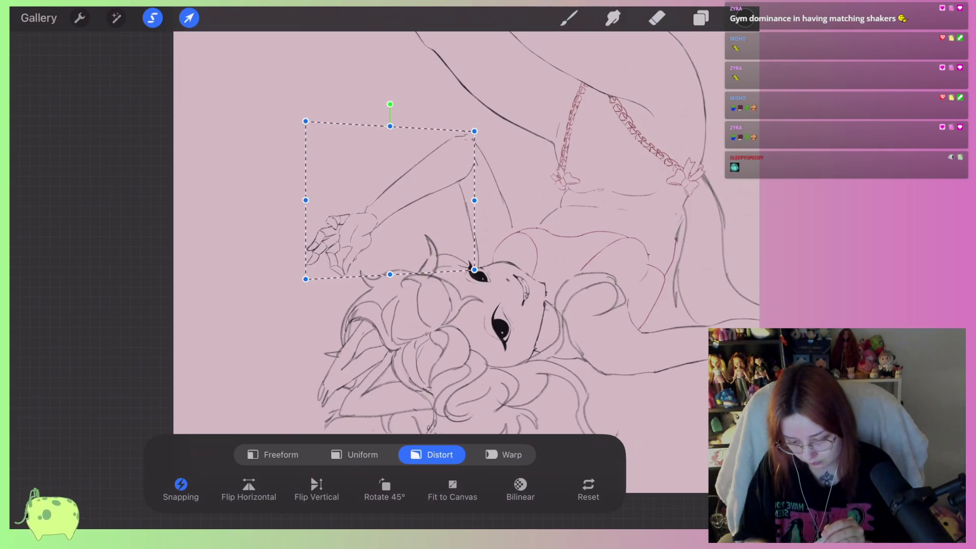
pyautogui.scroll(-3, 442, 228)
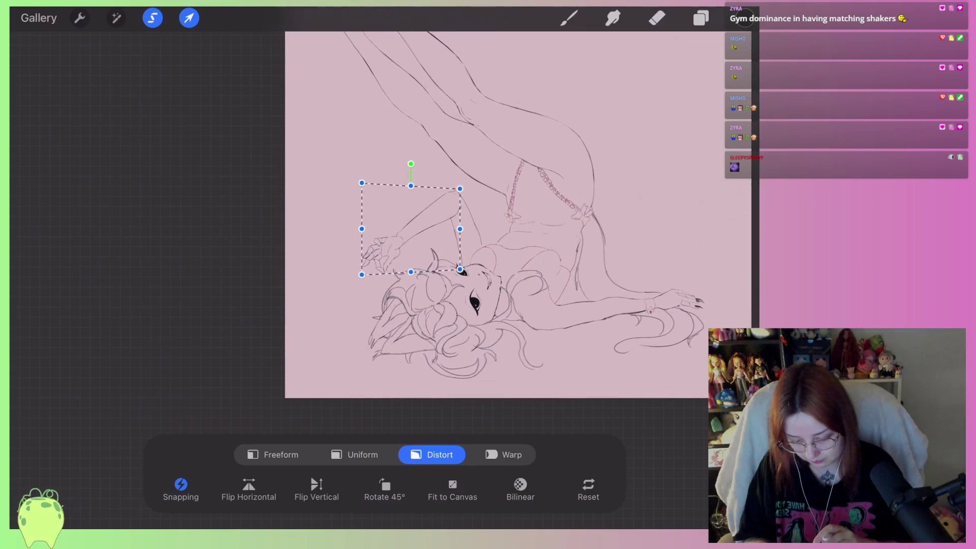
pyautogui.scroll(2, 470, 229)
pyautogui.moveTo(384, 160); pyautogui.dragTo(376, 158)
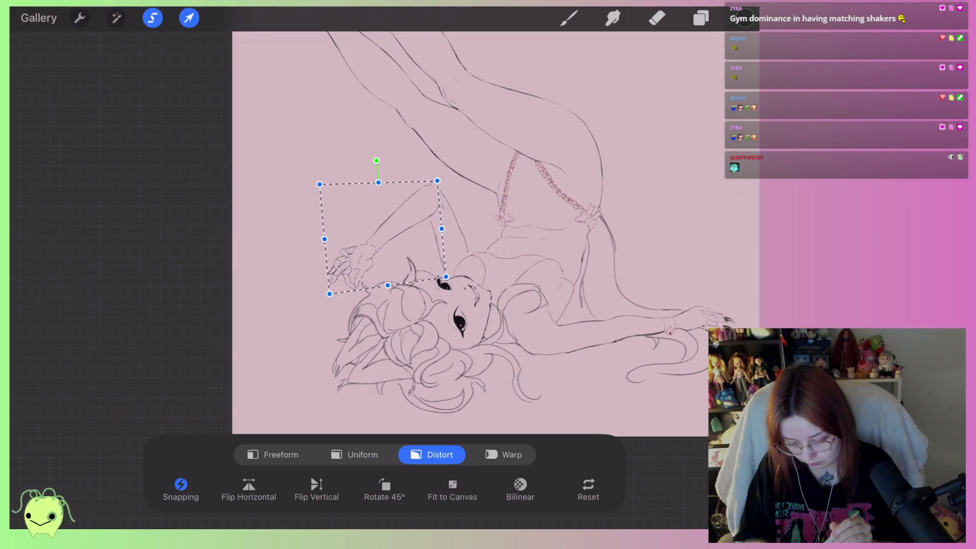
pyautogui.scroll(2, 356, 229)
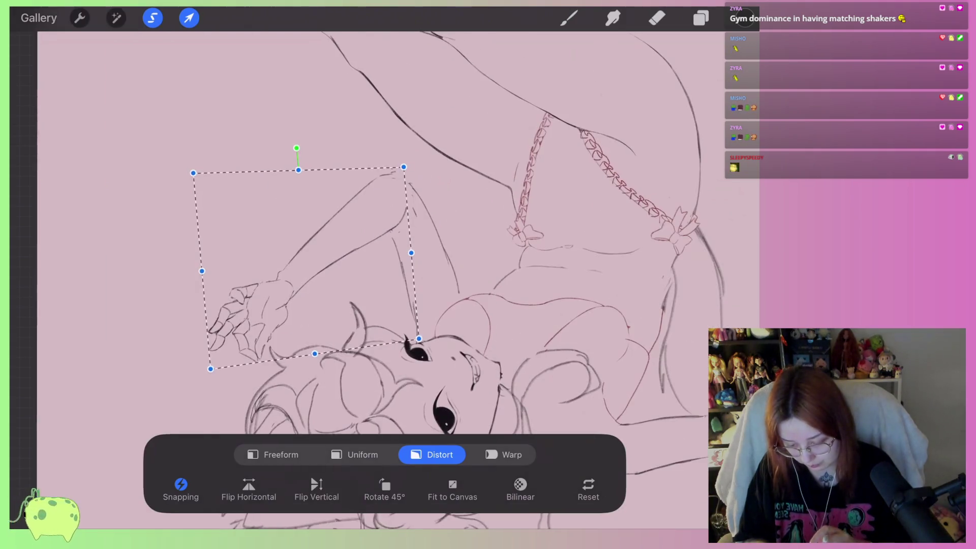
pyautogui.hotkey('ctrl', 'z')
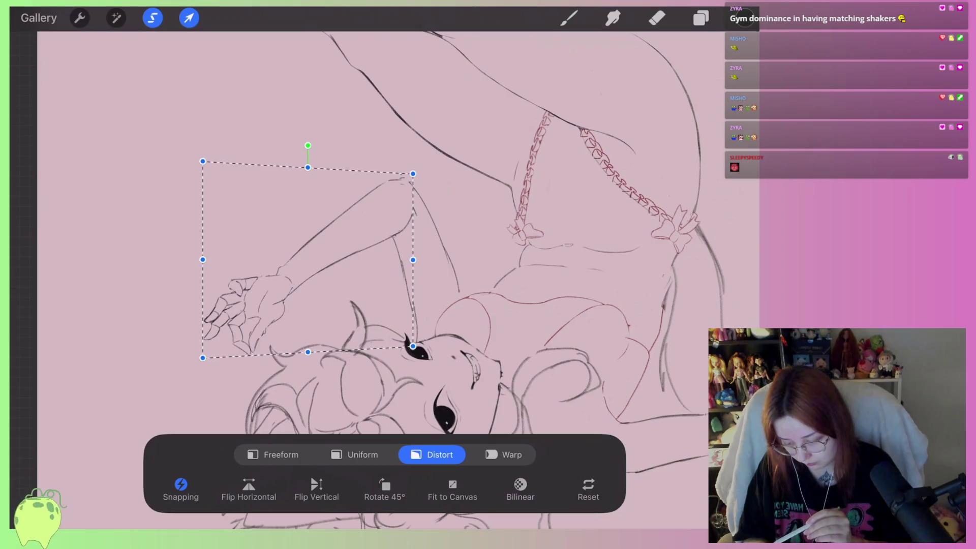
pyautogui.moveTo(202, 259); pyautogui.dragTo(204, 240)
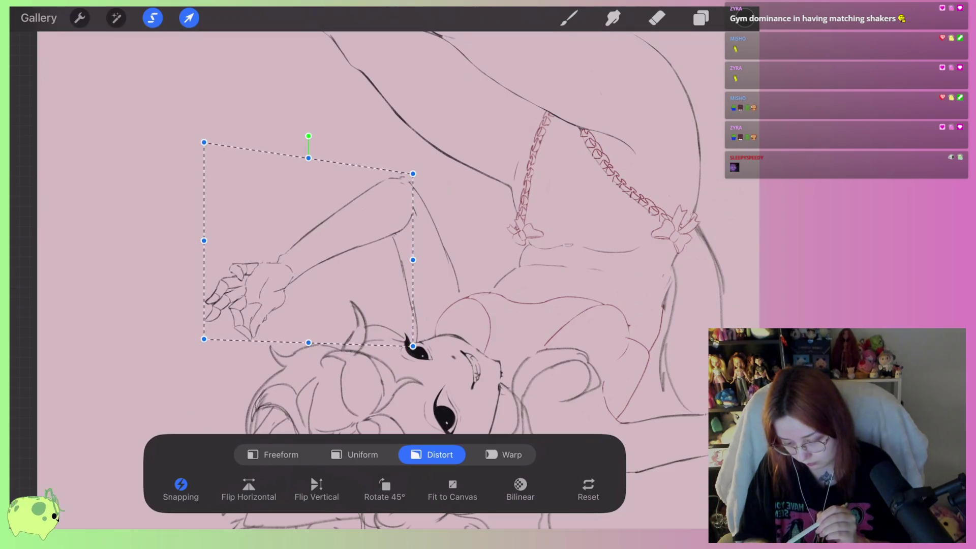
pyautogui.moveTo(413, 346); pyautogui.dragTo(421, 348)
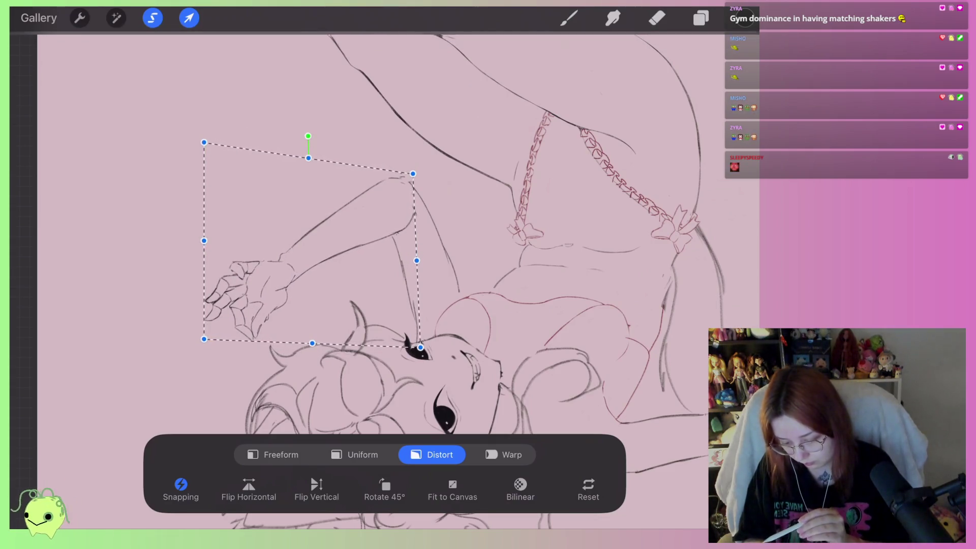
pyautogui.click(152, 18)
# Select the whole raised arm and hand, then resize and rotate it about 3.6° toward the head
pyautogui.scroll(2, 387, 229)
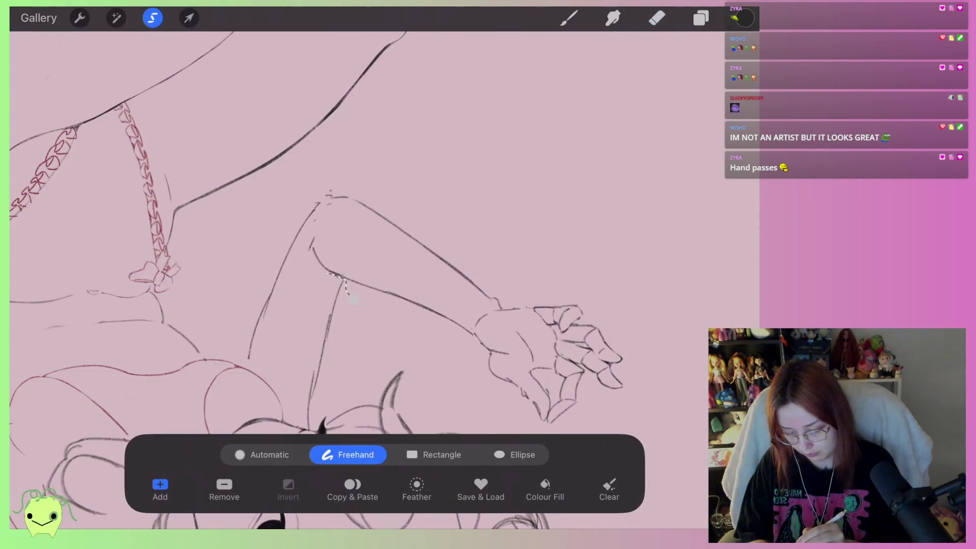
pyautogui.moveTo(317, 219); pyautogui.dragTo(355, 300)
pyautogui.click(189, 18)
pyautogui.moveTo(588, 403); pyautogui.dragTo(518, 283)
pyautogui.scroll(-3, 310, 229)
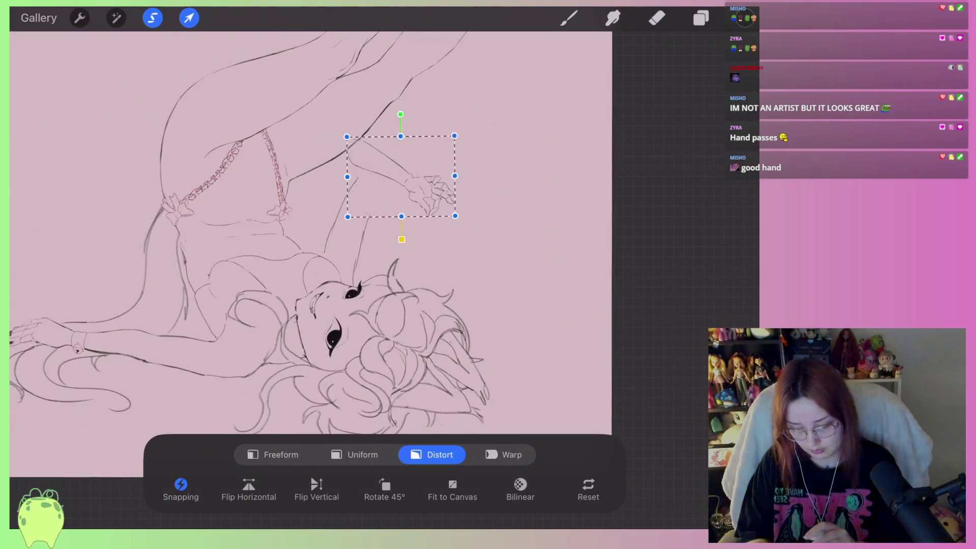
pyautogui.hotkey('ctrl', 'z')
pyautogui.scroll(-2, 310, 228)
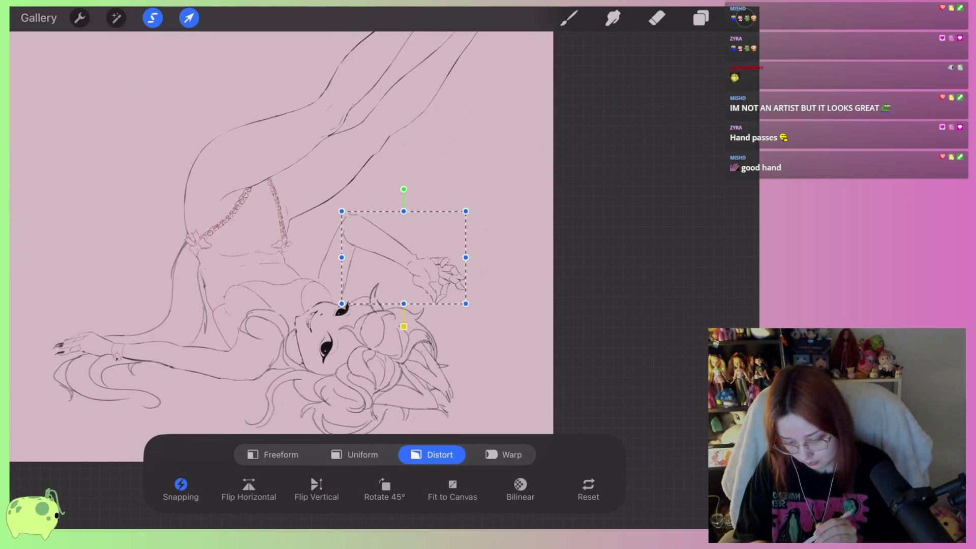
pyautogui.moveTo(403, 189); pyautogui.dragTo(403, 204)
pyautogui.click(657, 18)
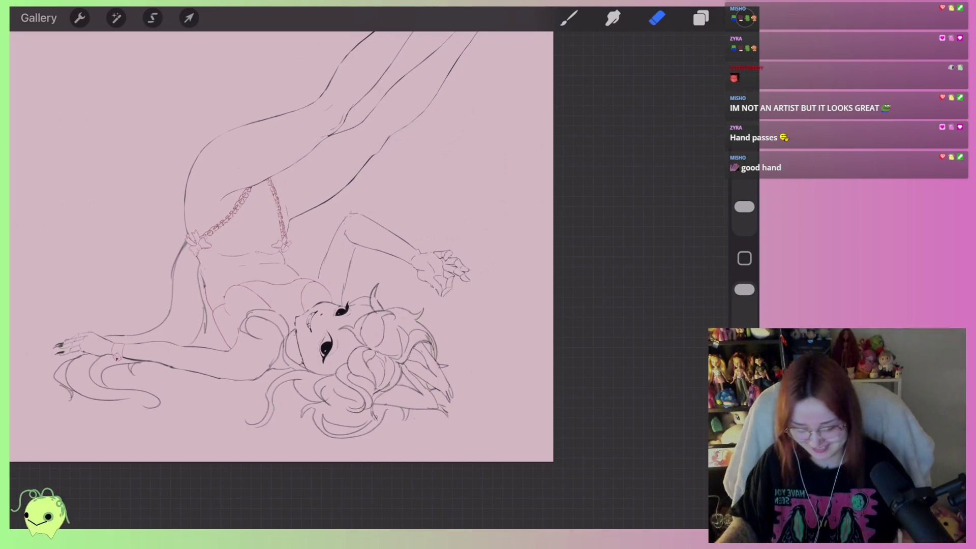
# Switch back to the brush and undo the two stray strokes over the hair
pyautogui.scroll(5, 414, 314)
pyautogui.scroll(3, 341, 279)
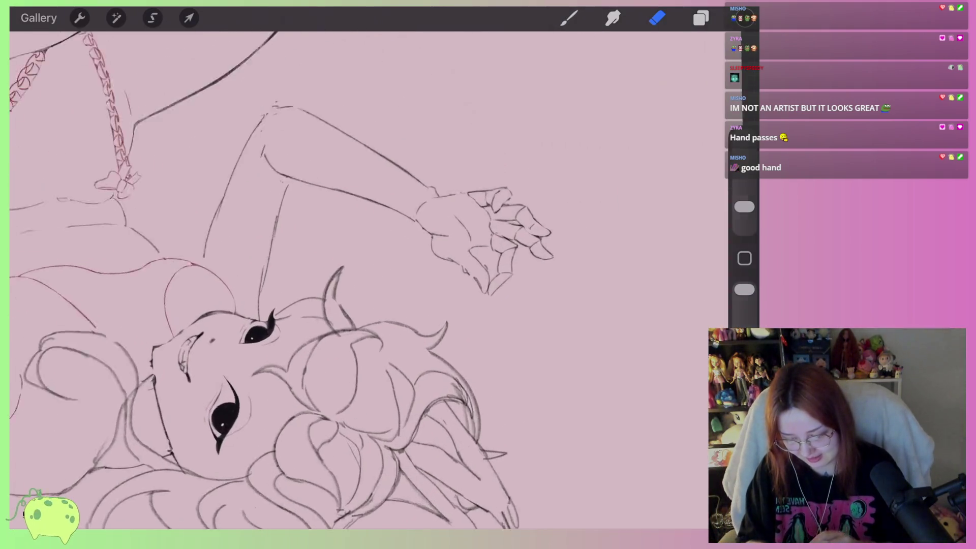
pyautogui.click(569, 18)
pyautogui.click(569, 18)
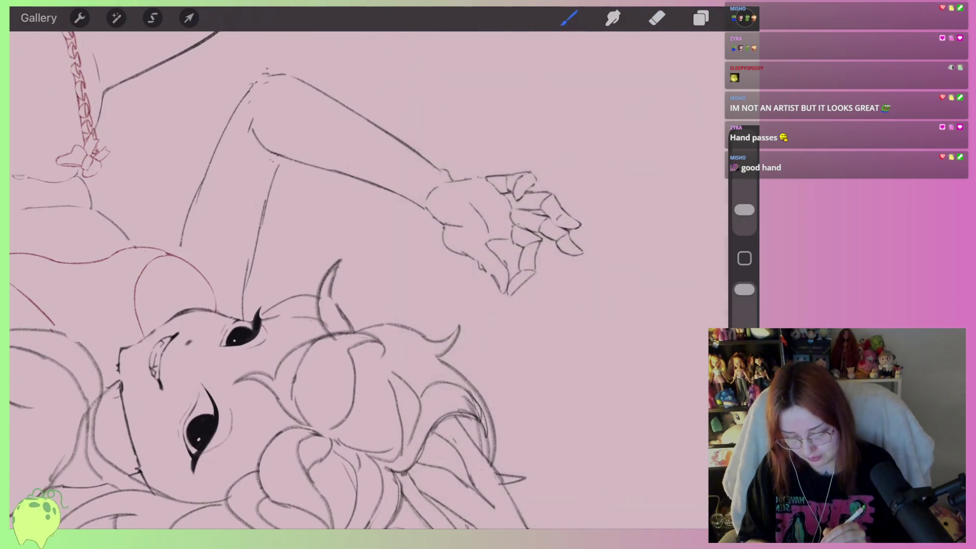
pyautogui.scroll(-5, 336, 270)
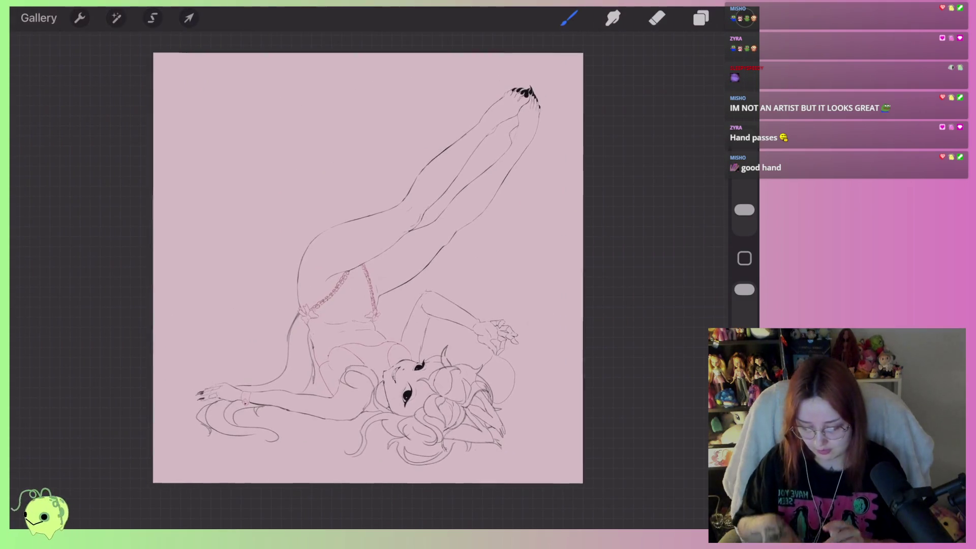
pyautogui.hscroll(-2, 350, 269)
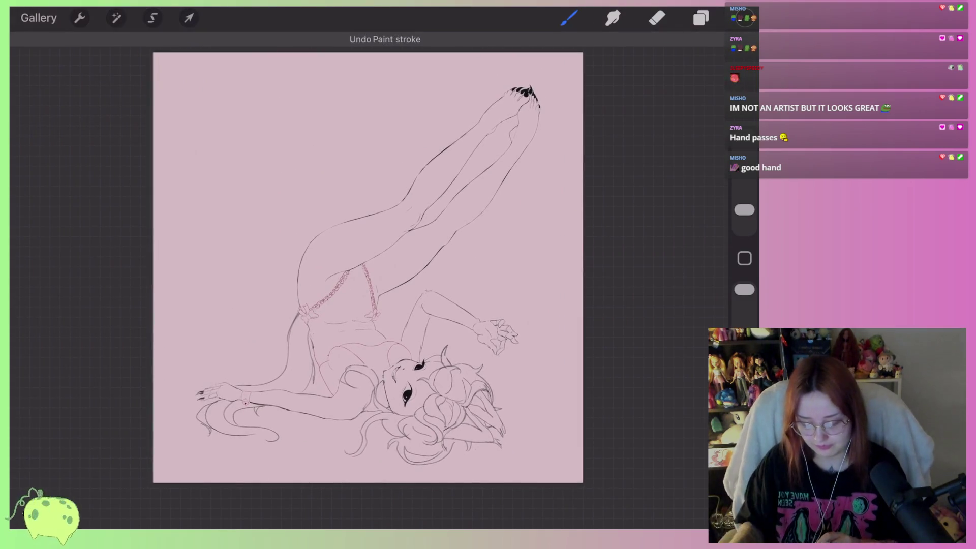
pyautogui.scroll(5, 471, 389)
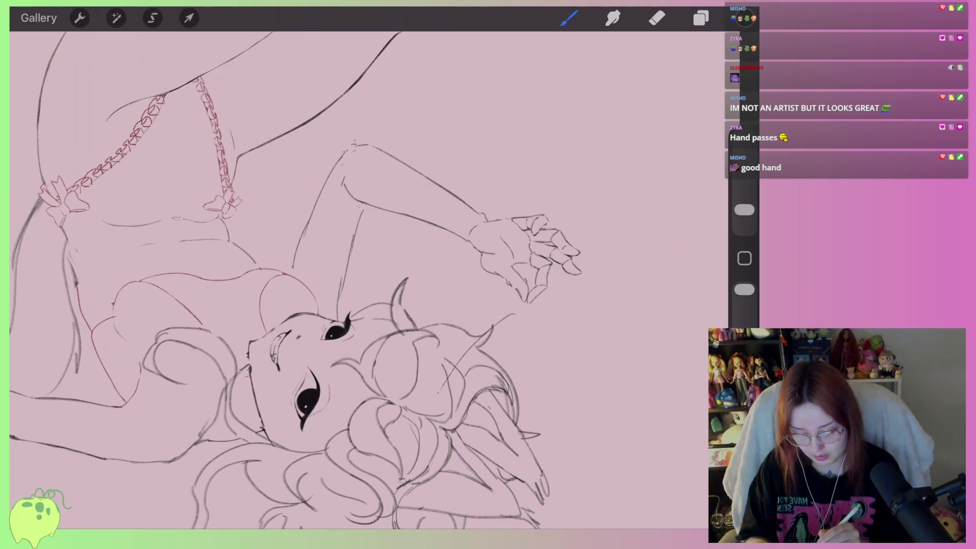
pyautogui.hotkey('ctrl', 'z')
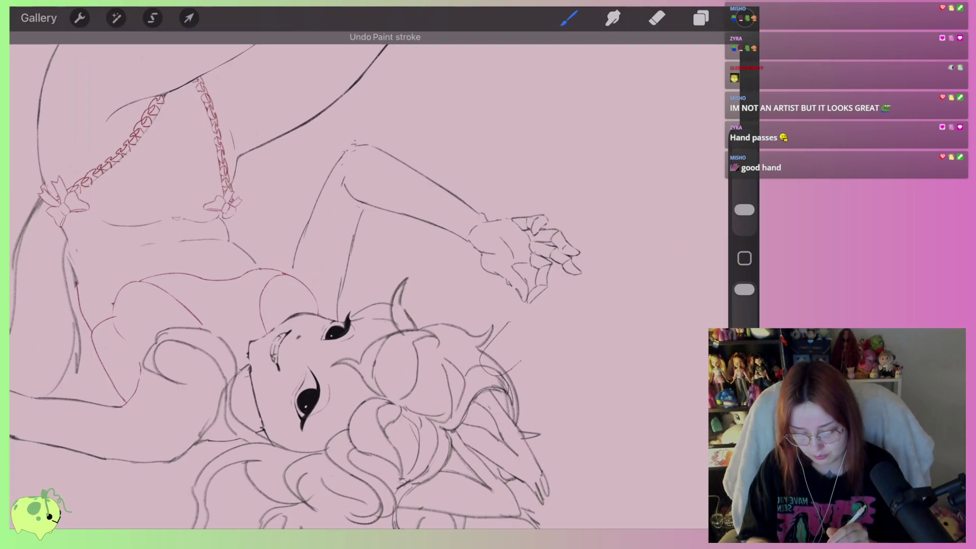
pyautogui.hotkey('ctrl', 'z')
pyautogui.scroll(-5, 376, 282)
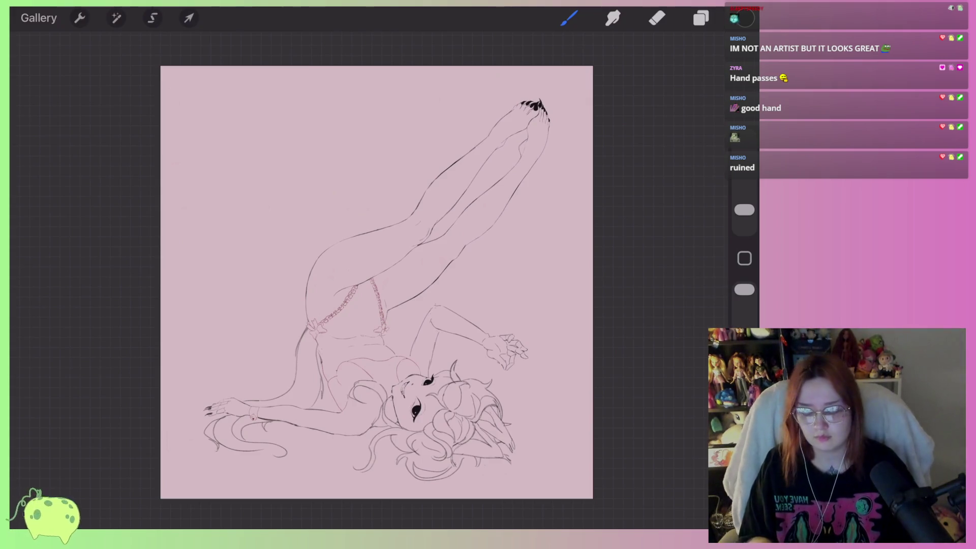
# Show the Layers panel for the line-art drawing
pyautogui.scroll(5, 376, 280)
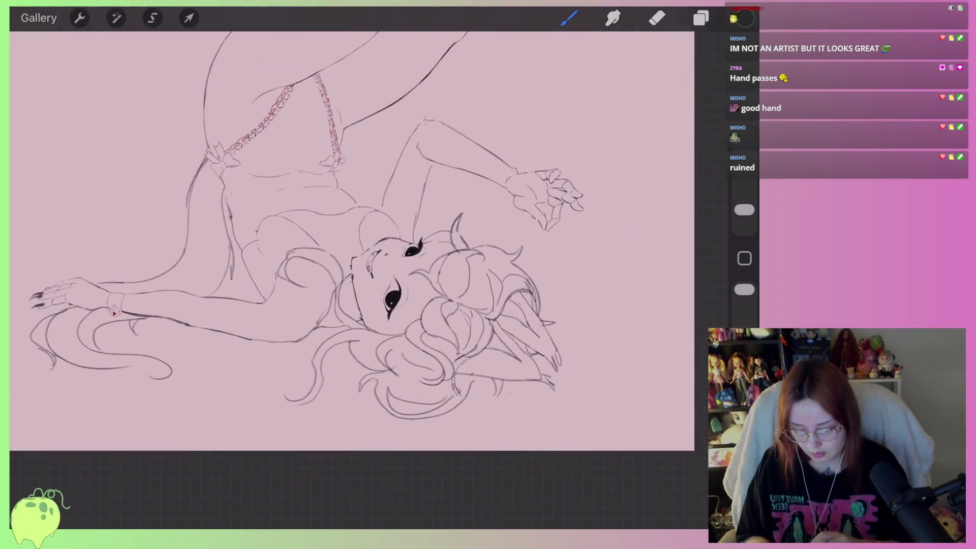
pyautogui.scroll(3, 376, 279)
pyautogui.click(701, 18)
# Close the layers list and redraw the elbow-to-forearm line more firmly with the brush
pyautogui.click(569, 17)
pyautogui.scroll(2, 356, 279)
pyautogui.scroll(3, 356, 279)
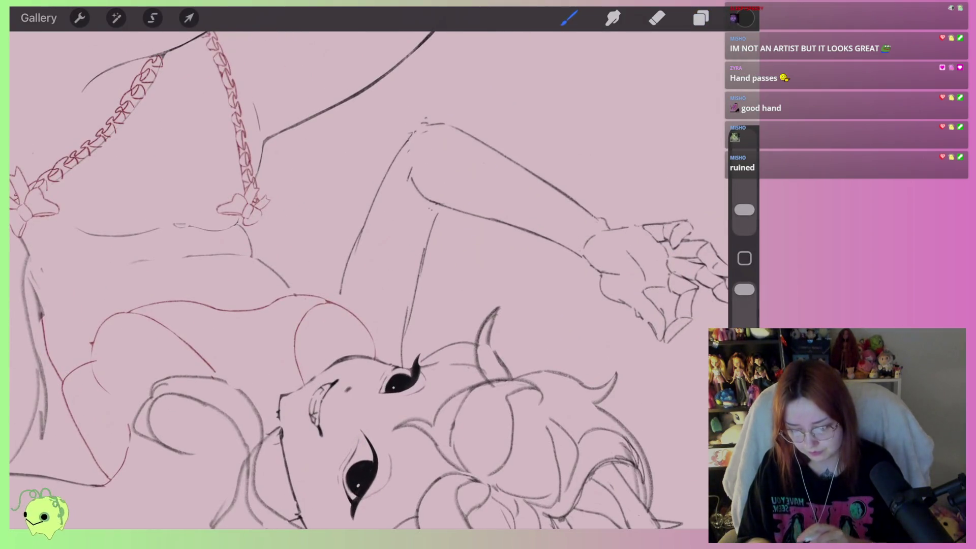
pyautogui.scroll(3, 356, 279)
pyautogui.scroll(3, 356, 280)
pyautogui.scroll(2, 355, 280)
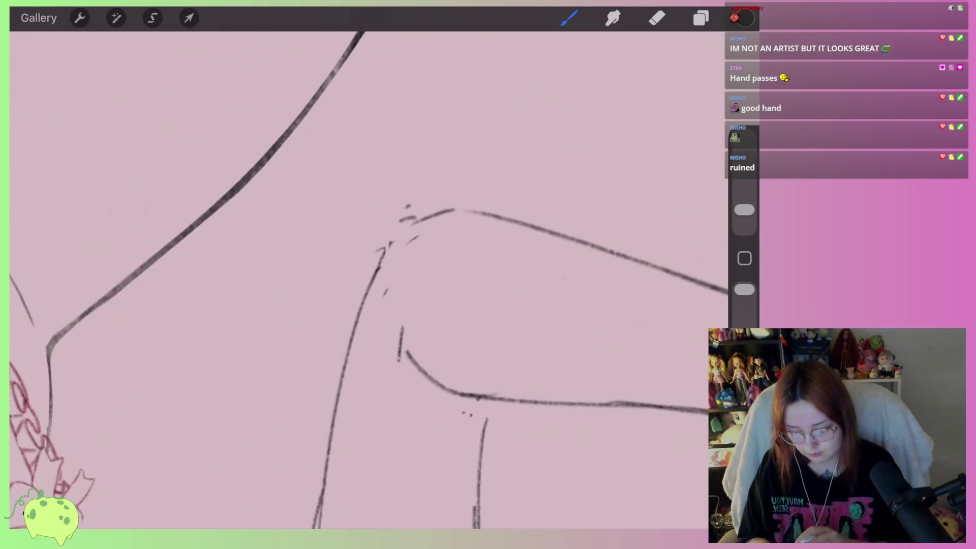
pyautogui.scroll(2, 356, 279)
pyautogui.moveTo(450, 233)
pyautogui.mouseDown()
pyautogui.moveTo(389, 281)
pyautogui.moveTo(381, 303)
pyautogui.moveTo(518, 183)
pyautogui.mouseUp()
pyautogui.scroll(1, 356, 280)
pyautogui.hscroll(2, 355, 280)
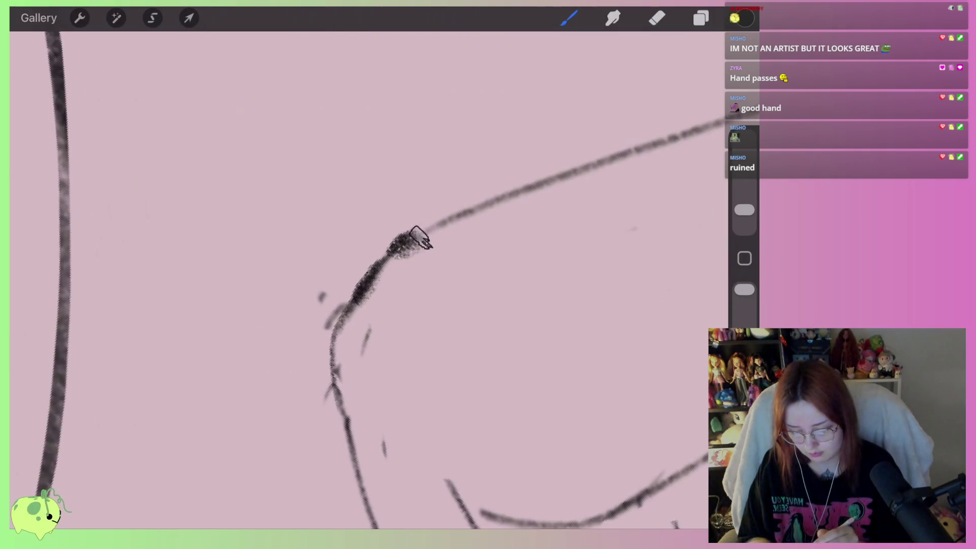
pyautogui.hotkey('ctrl', 'z')
pyautogui.moveTo(376, 270); pyautogui.dragTo(560, 173)
# Use the eraser to lighten and thin the elbow and upper forearm lines
pyautogui.click(657, 18)
pyautogui.moveTo(320, 297)
pyautogui.mouseDown()
pyautogui.moveTo(330, 315)
pyautogui.moveTo(366, 280)
pyautogui.moveTo(355, 285)
pyautogui.mouseUp()
pyautogui.hotkey('ctrl', 'z')
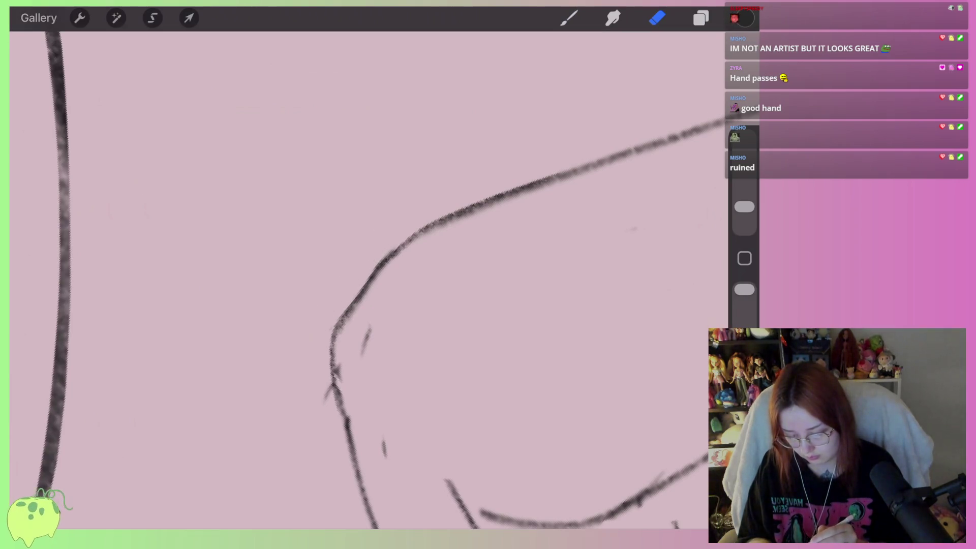
pyautogui.moveTo(335, 366)
pyautogui.mouseDown()
pyautogui.moveTo(354, 453)
pyautogui.moveTo(385, 459)
pyautogui.mouseUp()
pyautogui.moveTo(367, 323)
pyautogui.mouseDown()
pyautogui.moveTo(390, 268)
pyautogui.moveTo(599, 170)
pyautogui.mouseUp()
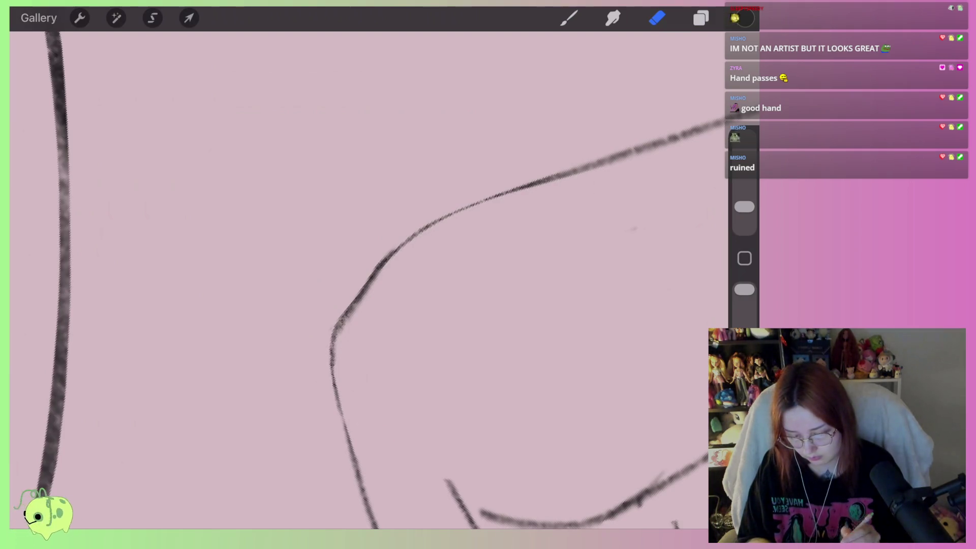
pyautogui.moveTo(336, 325); pyautogui.dragTo(193, 432)
pyautogui.moveTo(401, 272); pyautogui.dragTo(523, 222)
pyautogui.moveTo(457, 305); pyautogui.dragTo(280, 345)
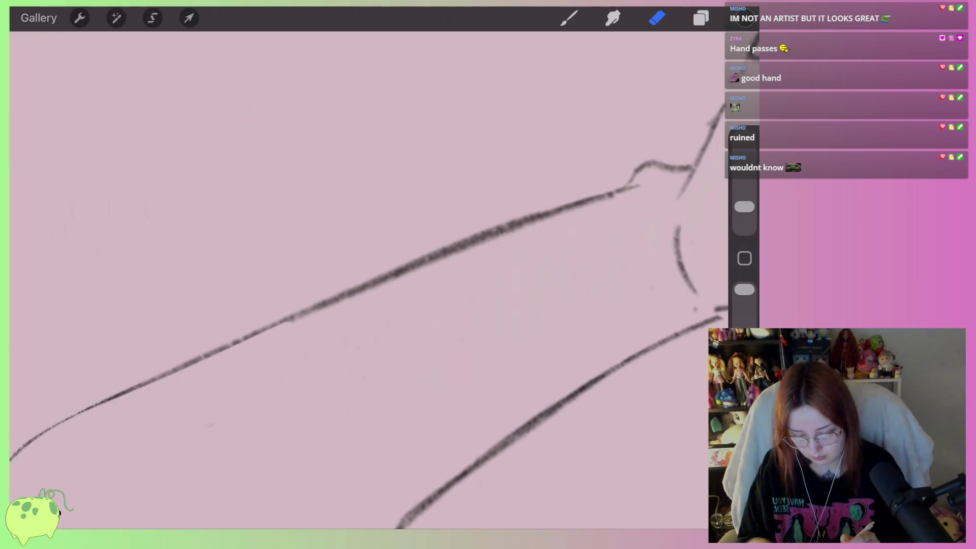
pyautogui.moveTo(642, 187); pyautogui.dragTo(401, 274)
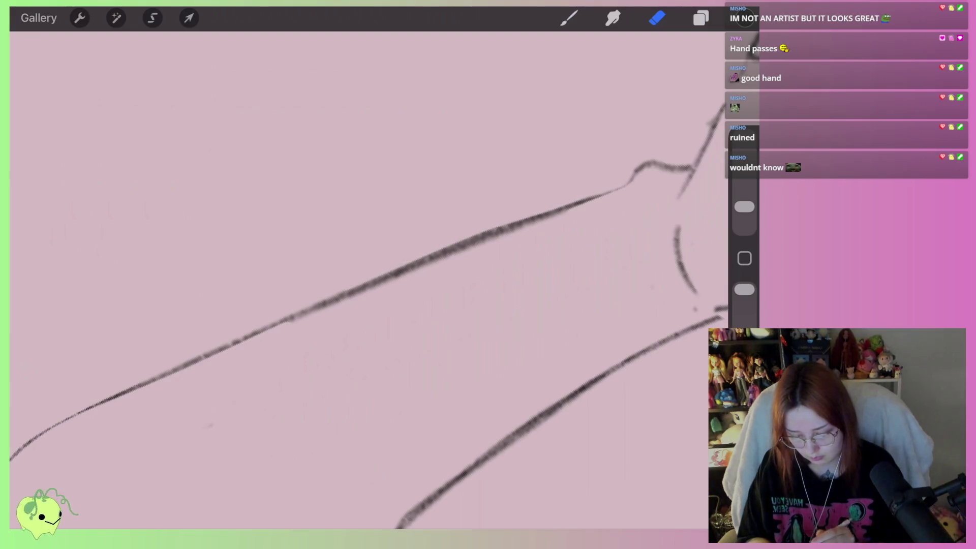
pyautogui.moveTo(274, 320); pyautogui.dragTo(534, 216)
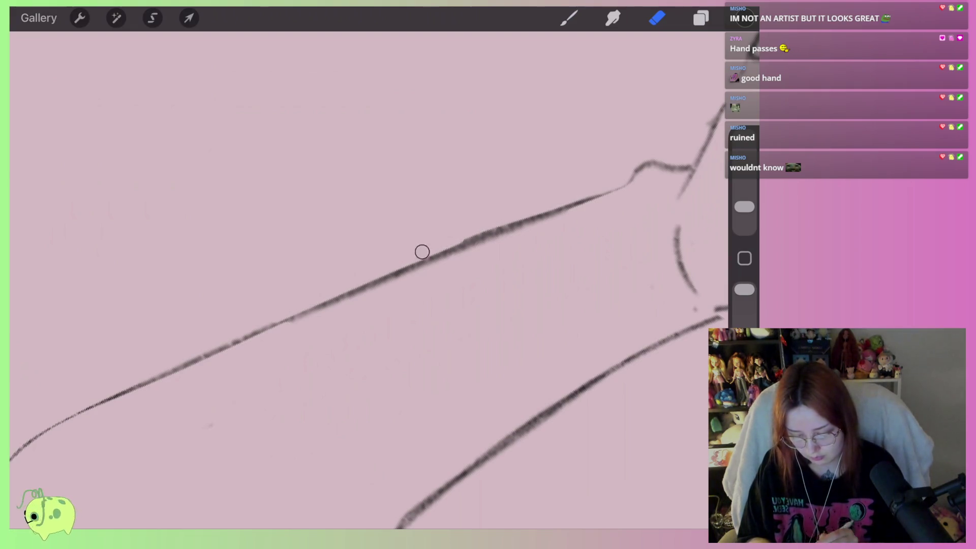
pyautogui.moveTo(480, 245); pyautogui.dragTo(582, 214)
pyautogui.moveTo(513, 229); pyautogui.dragTo(339, 304)
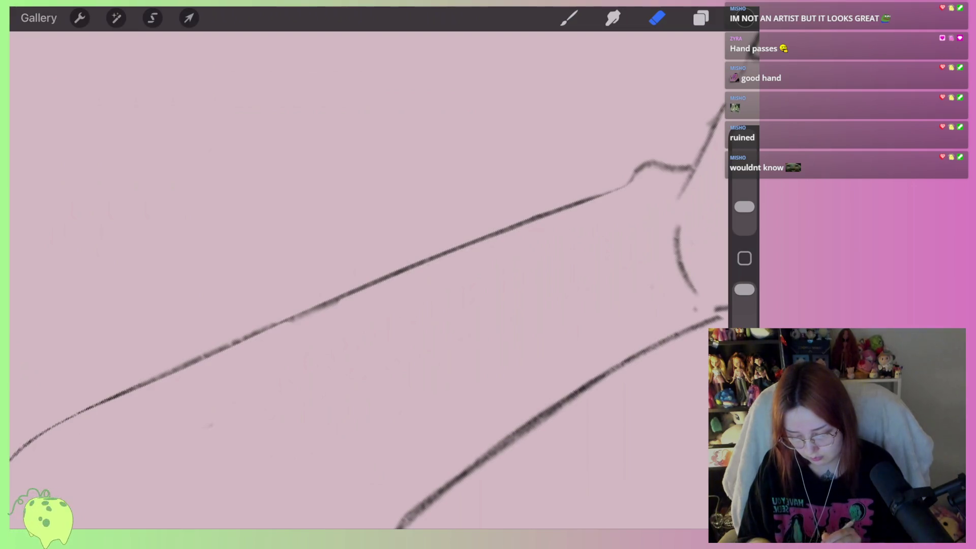
# Erase the stray diagonal stroke by the elbow and lighten the lower curve beneath it
pyautogui.scroll(-3, 366, 274)
pyautogui.scroll(2, 305, 280)
pyautogui.scroll(2, 331, 280)
pyautogui.moveTo(305, 284); pyautogui.dragTo(322, 326)
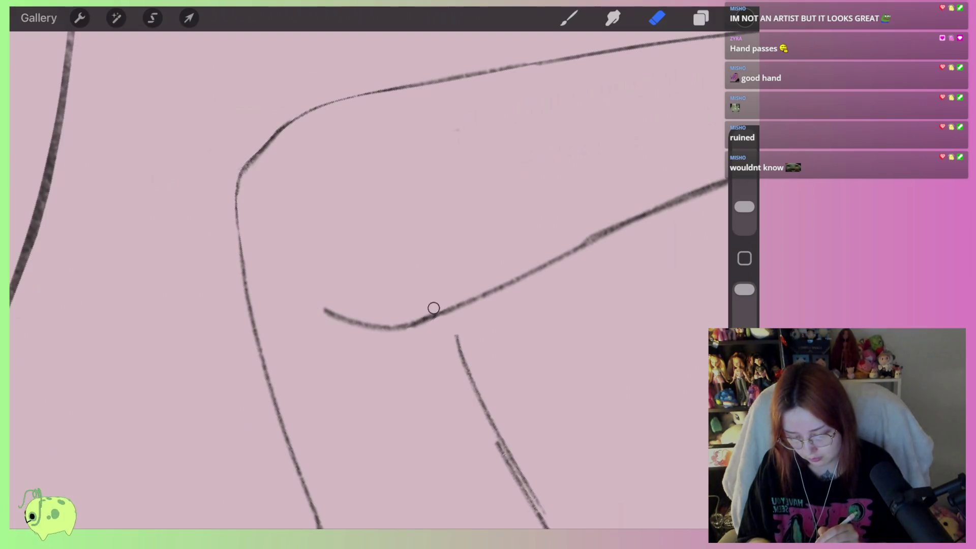
pyautogui.moveTo(435, 307); pyautogui.dragTo(326, 311)
pyautogui.hscroll(3, 356, 279)
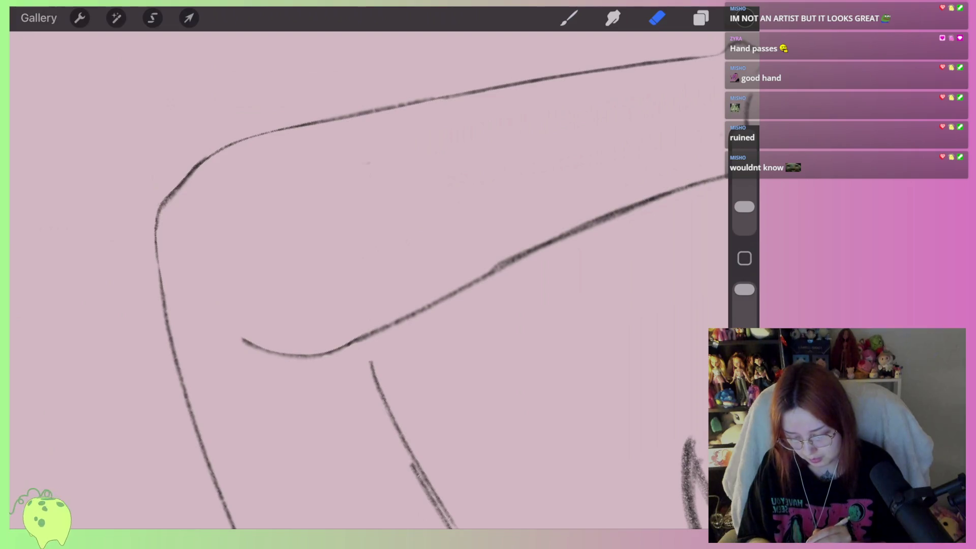
pyautogui.hscroll(3, 355, 279)
pyautogui.hscroll(3, 356, 279)
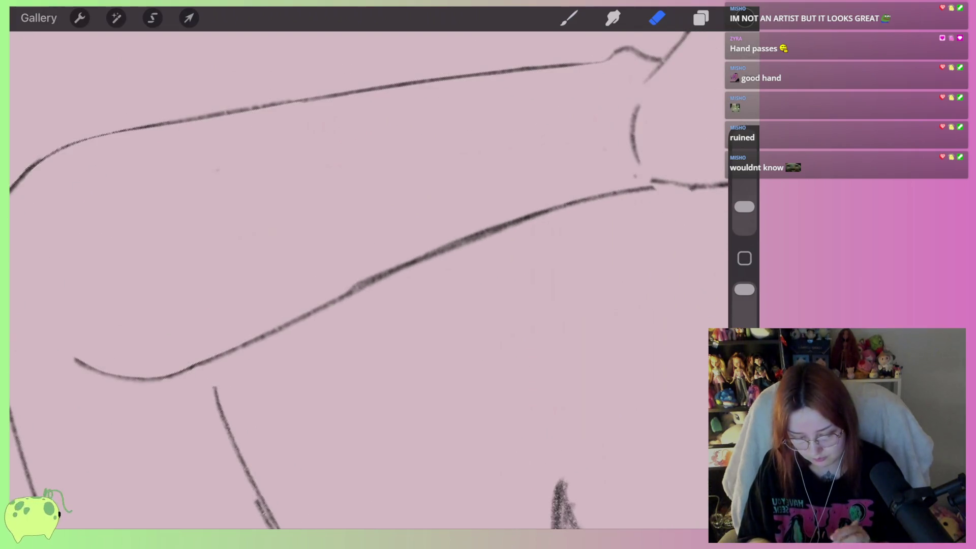
# With the brush, extend the wrist line toward the hand and darken the palm curve, finger line and thumb base
pyautogui.click(569, 17)
pyautogui.hscroll(3, 356, 279)
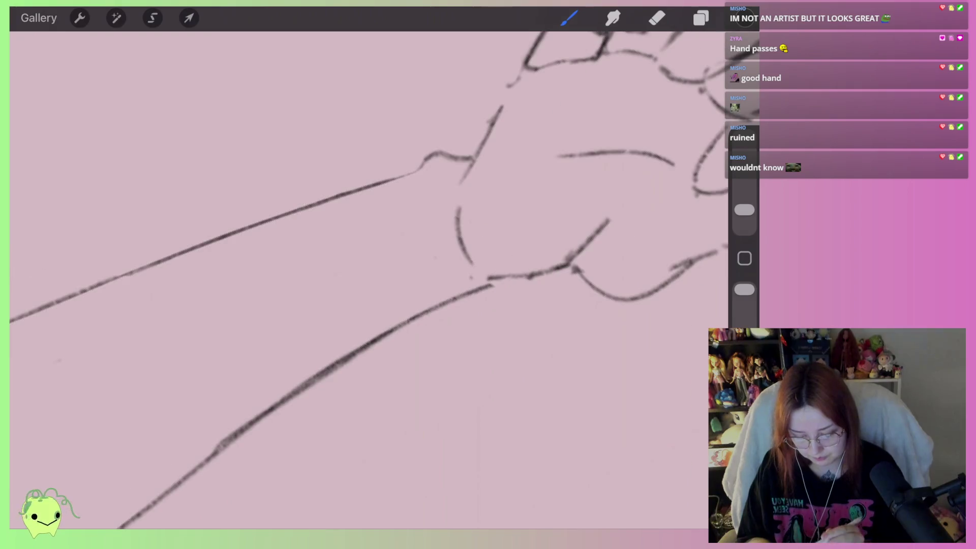
pyautogui.moveTo(480, 274); pyautogui.dragTo(609, 222)
pyautogui.hscroll(2, 356, 280)
pyautogui.moveTo(744, 210); pyautogui.dragTo(745, 202)
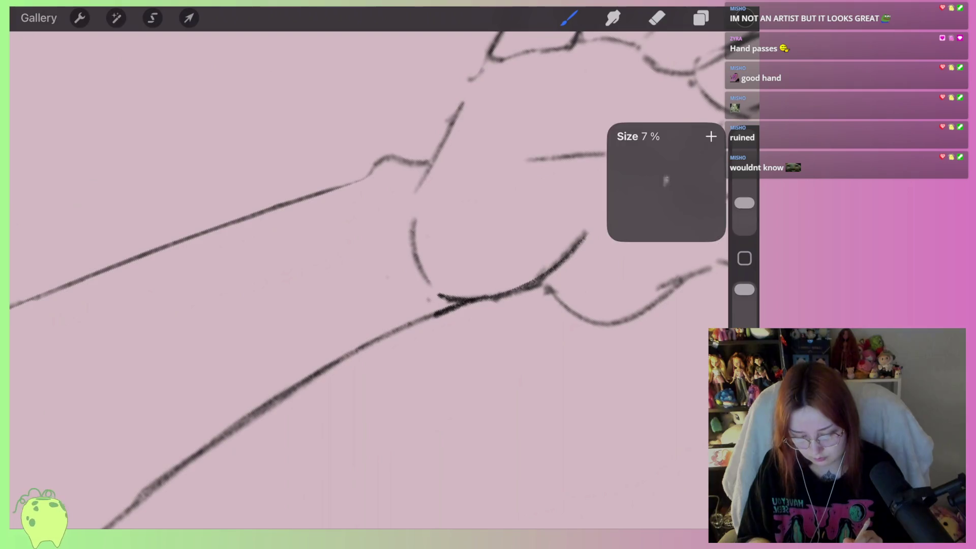
pyautogui.hscroll(2, 356, 279)
pyautogui.moveTo(381, 249); pyautogui.dragTo(399, 321)
pyautogui.moveTo(428, 154); pyautogui.dragTo(382, 228)
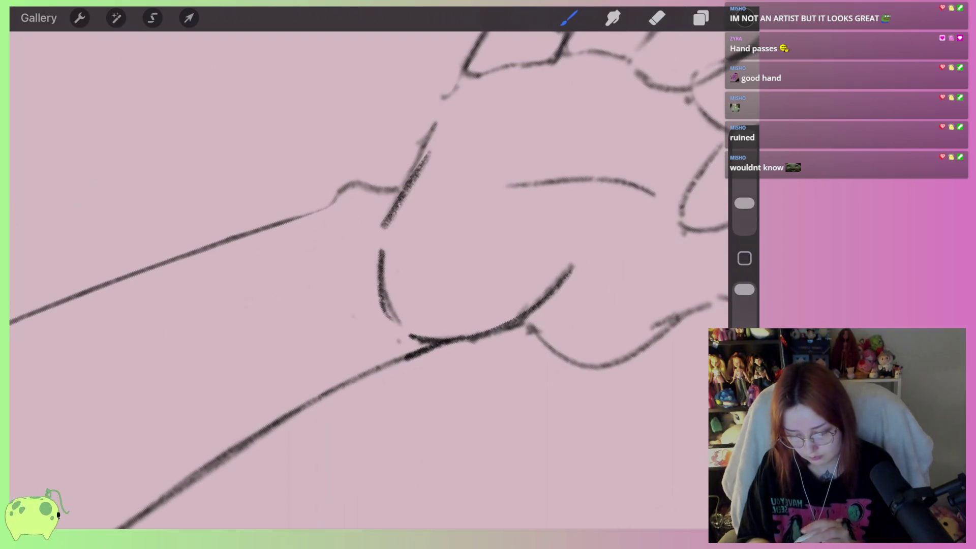
pyautogui.scroll(-3, 356, 280)
pyautogui.scroll(5, 356, 279)
pyautogui.moveTo(478, 287)
pyautogui.mouseDown()
pyautogui.moveTo(406, 279)
pyautogui.moveTo(350, 326)
pyautogui.mouseUp()
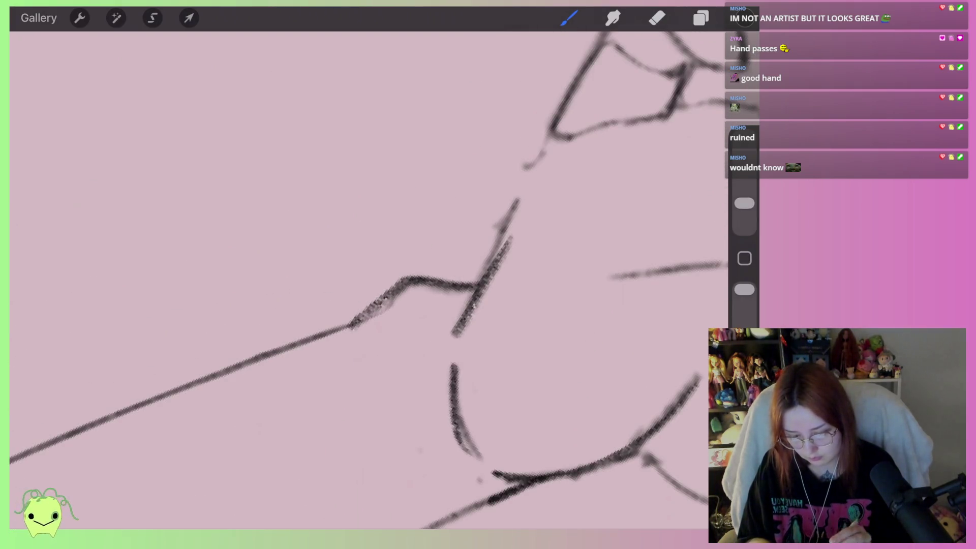
# Lighten the thick wrist-to-thumb line, then draw a stroke joining the hand edge to the thumb
pyautogui.click(656, 17)
pyautogui.moveTo(402, 285); pyautogui.dragTo(345, 321)
pyautogui.moveTo(500, 234); pyautogui.dragTo(513, 190)
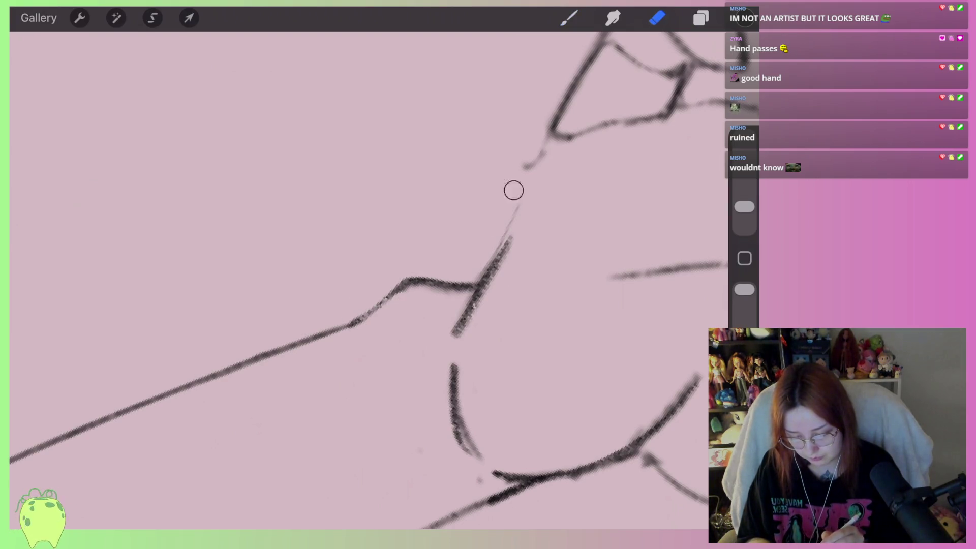
pyautogui.click(569, 18)
pyautogui.moveTo(552, 131); pyautogui.dragTo(506, 236)
pyautogui.moveTo(546, 148); pyautogui.dragTo(492, 264)
# Erase to lighten the diagonal line's lower end, the palm curve and marks near the wrist junction
pyautogui.click(656, 18)
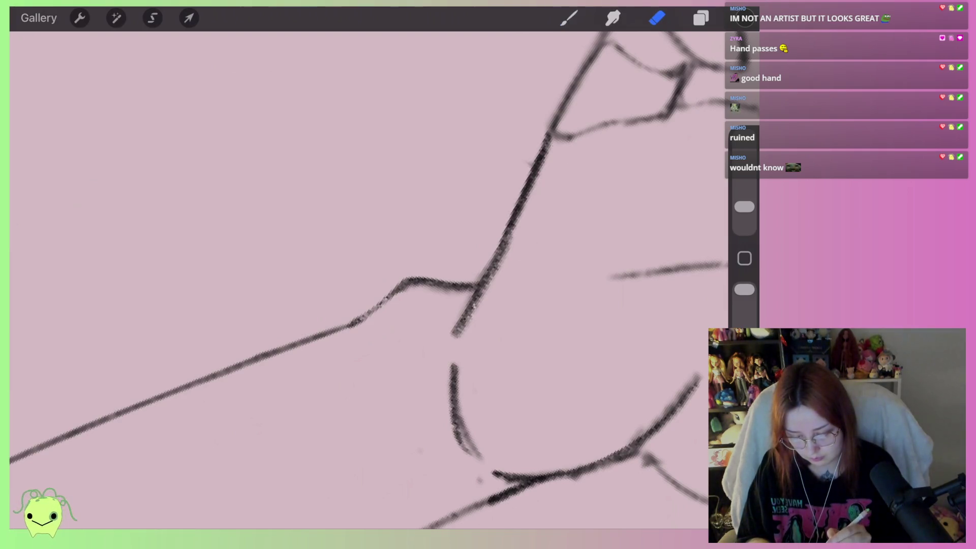
pyautogui.moveTo(511, 229); pyautogui.dragTo(475, 327)
pyautogui.moveTo(483, 293)
pyautogui.mouseDown()
pyautogui.moveTo(457, 339)
pyautogui.moveTo(475, 452)
pyautogui.mouseUp()
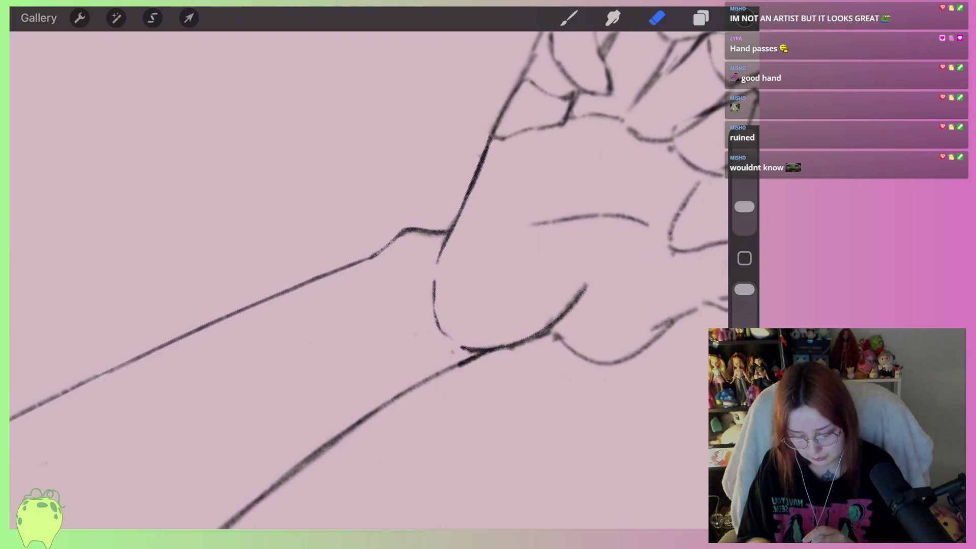
pyautogui.scroll(-2, 356, 254)
pyautogui.moveTo(435, 259); pyautogui.dragTo(399, 254)
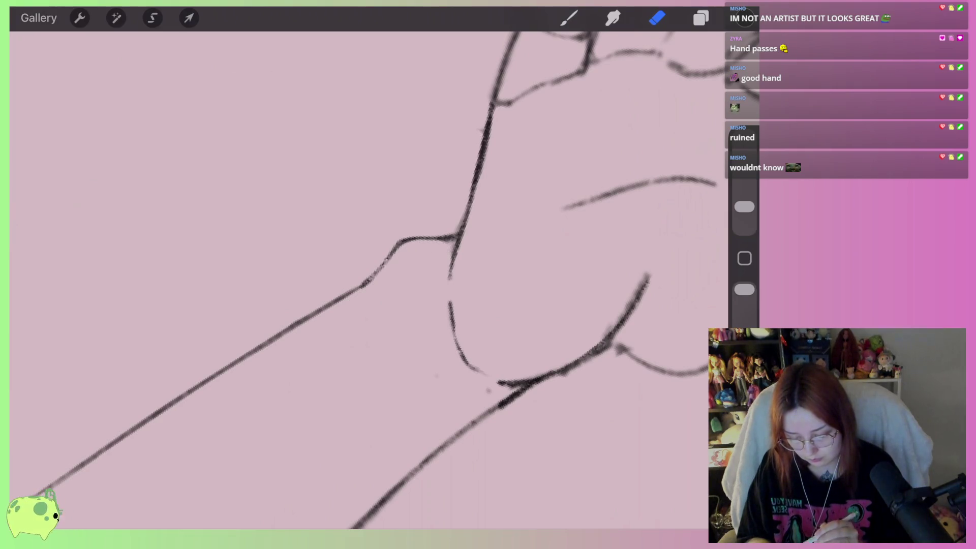
pyautogui.scroll(-2, 356, 254)
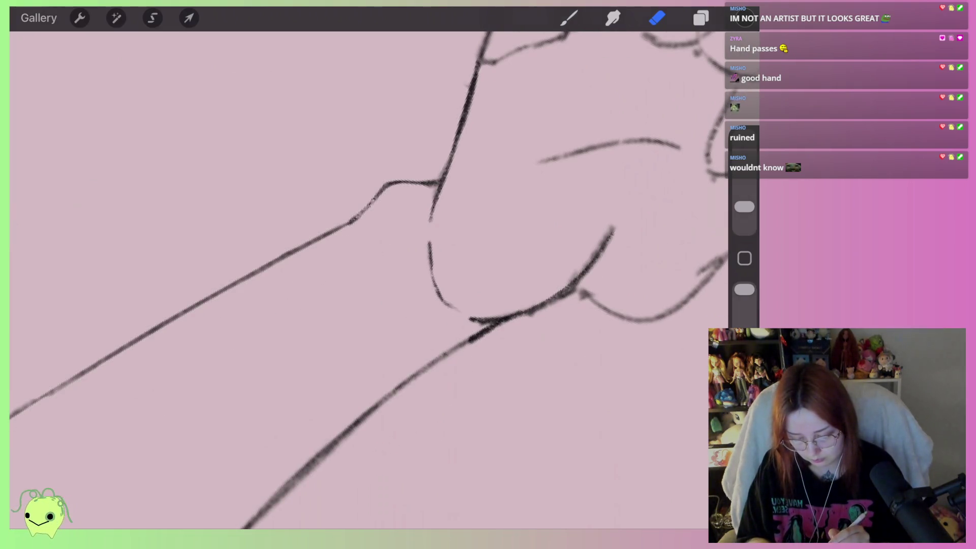
pyautogui.moveTo(546, 307); pyautogui.dragTo(401, 389)
# Lighten the forearm outline, the lower forearm line and the line at the elbow bend
pyautogui.scroll(-3, 356, 254)
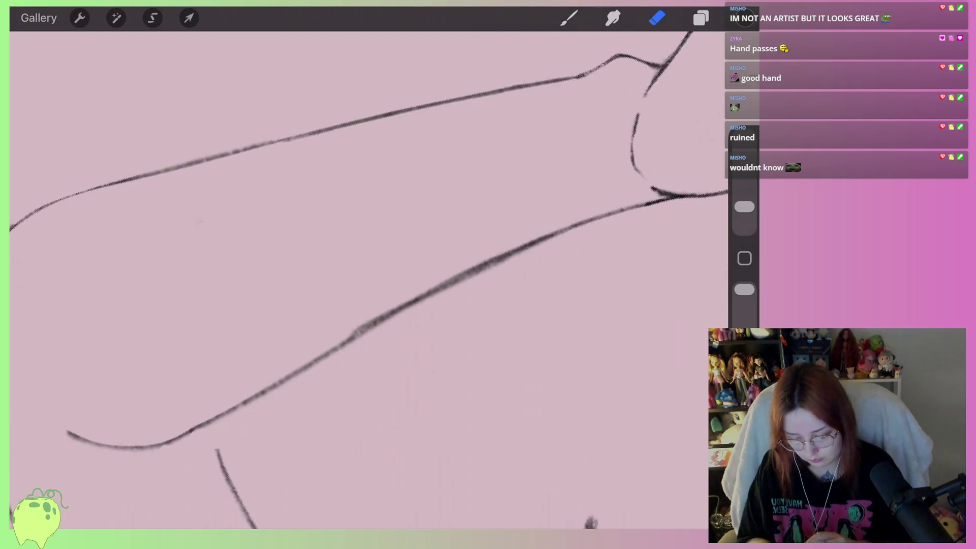
pyautogui.moveTo(420, 295); pyautogui.dragTo(350, 333)
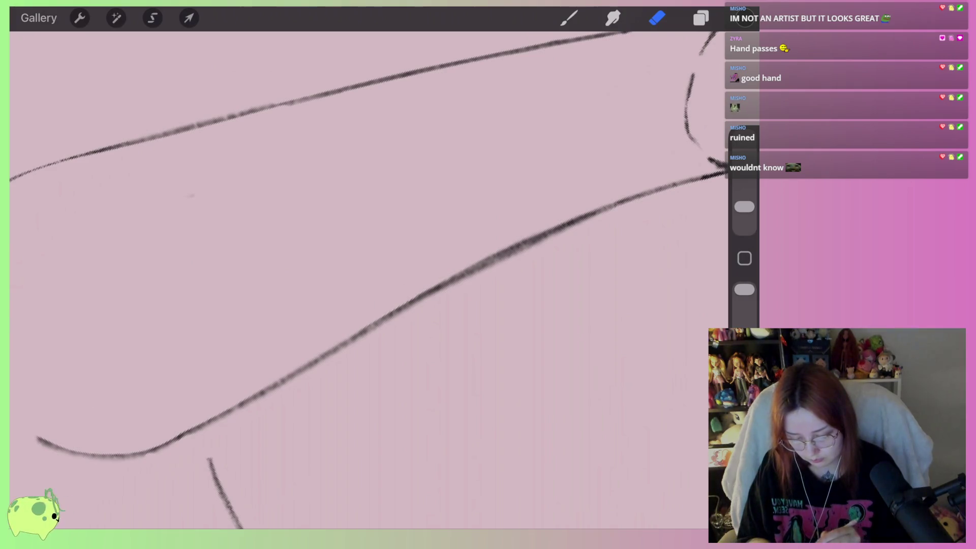
pyautogui.moveTo(595, 223); pyautogui.dragTo(442, 290)
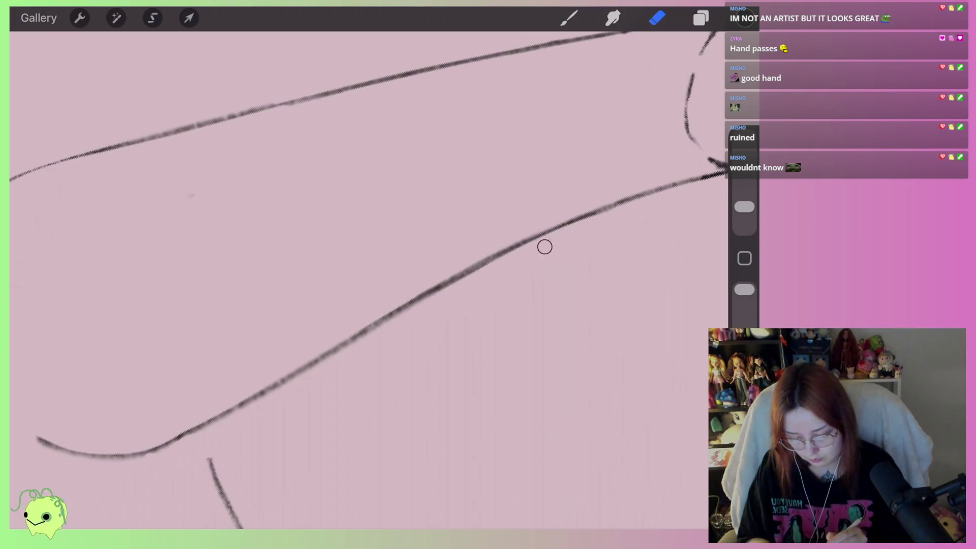
pyautogui.hscroll(-5, 369, 280)
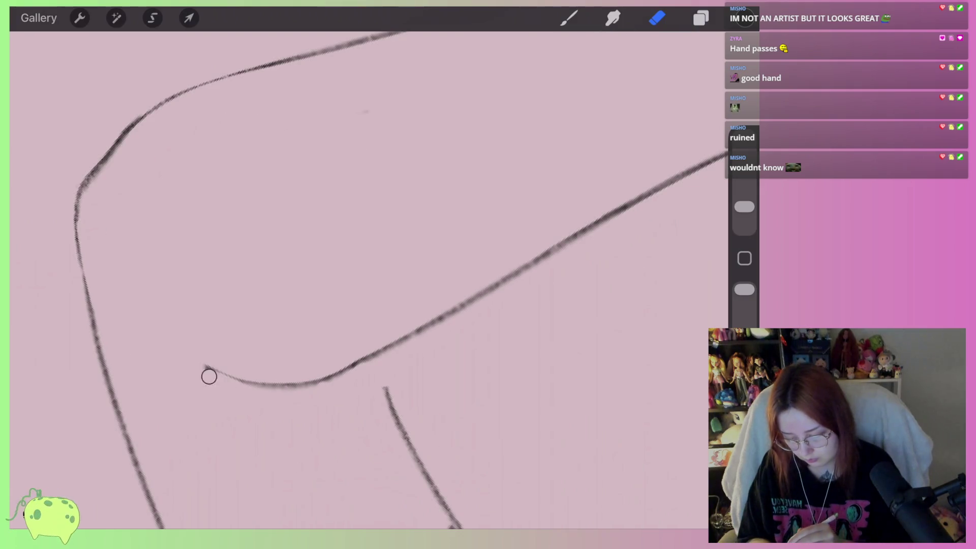
pyautogui.moveTo(253, 394)
pyautogui.mouseDown()
pyautogui.moveTo(337, 386)
pyautogui.moveTo(508, 284)
pyautogui.mouseUp()
pyautogui.hscroll(3, 369, 279)
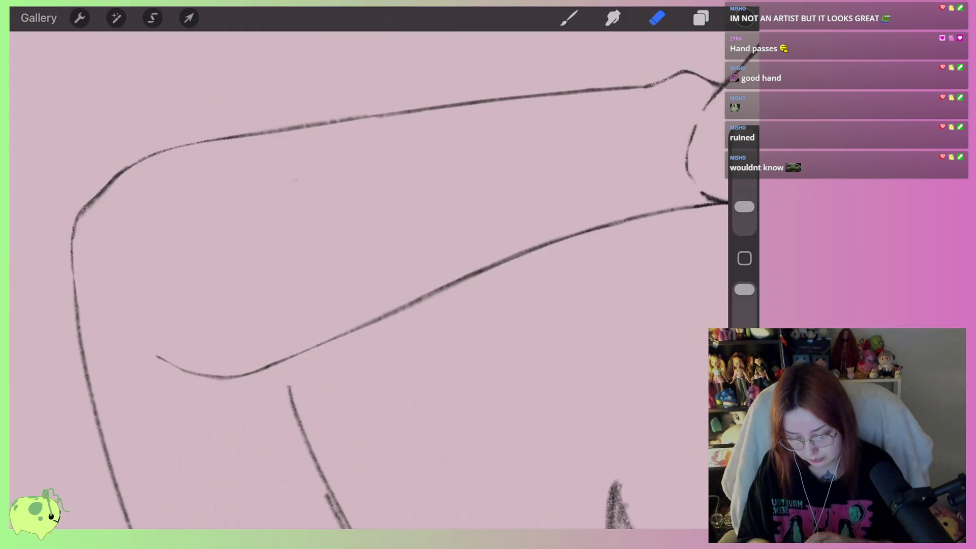
pyautogui.moveTo(401, 305); pyautogui.dragTo(512, 266)
pyautogui.scroll(3, 369, 280)
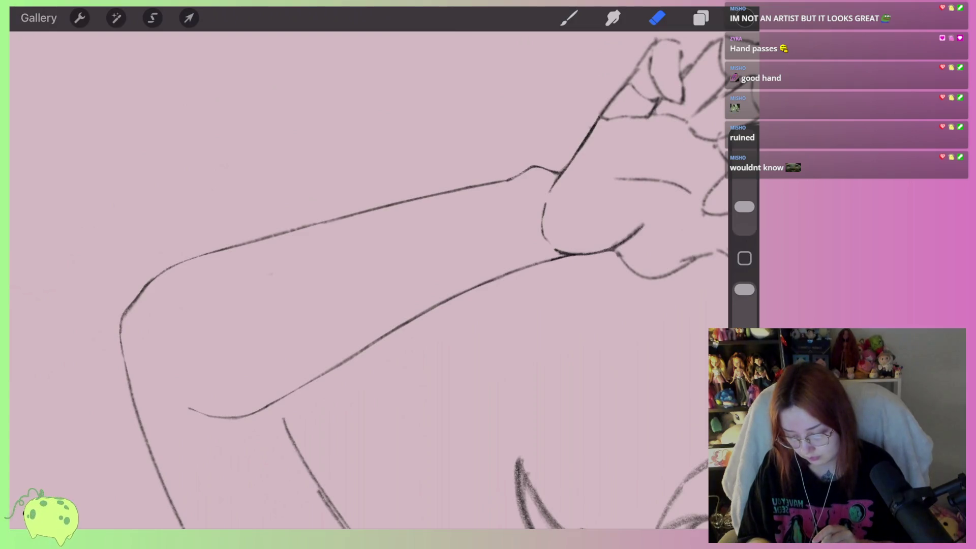
pyautogui.scroll(5, 369, 279)
# Thin the thick forearm segment and lighten the lower wrist line, redoing one erase stroke
pyautogui.moveTo(305, 224); pyautogui.dragTo(221, 320)
pyautogui.moveTo(285, 251); pyautogui.dragTo(211, 427)
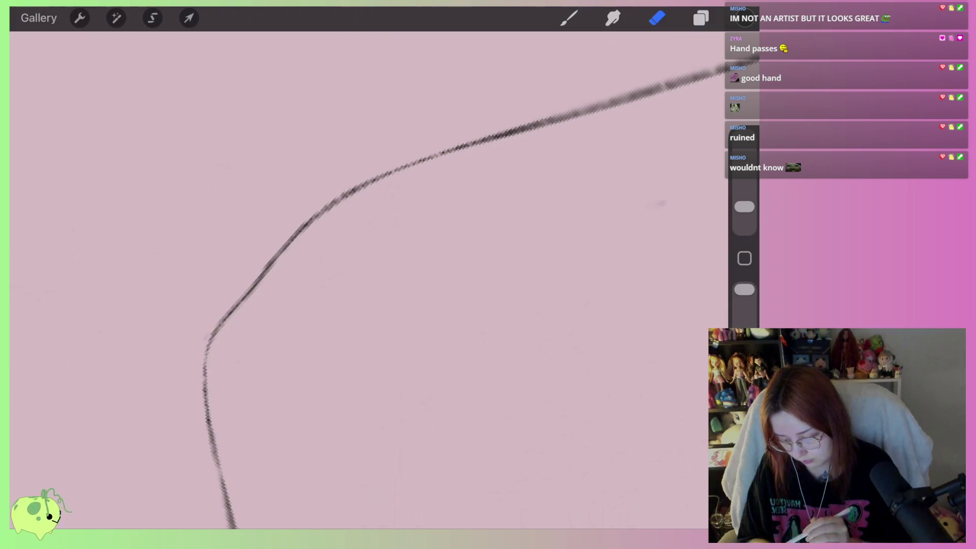
pyautogui.scroll(-5, 369, 279)
pyautogui.scroll(2, 452, 280)
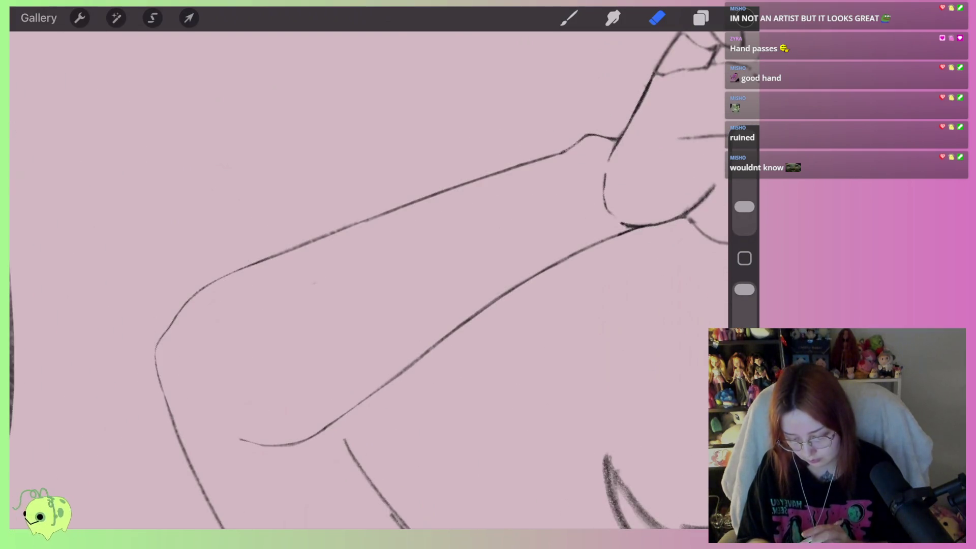
pyautogui.scroll(-3, 369, 280)
pyautogui.scroll(5, 508, 178)
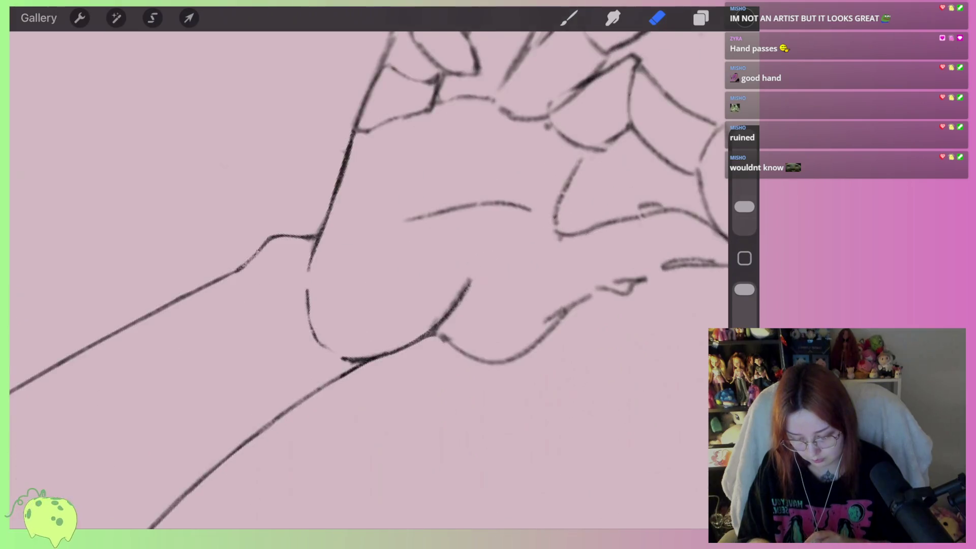
pyautogui.moveTo(326, 367); pyautogui.dragTo(444, 322)
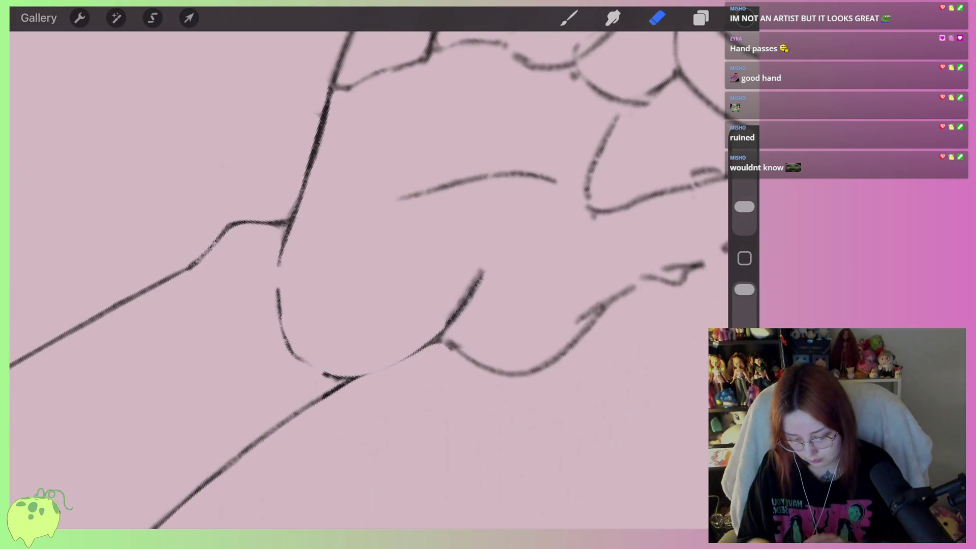
pyautogui.hotkey('ctrl', 'z')
pyautogui.moveTo(475, 275); pyautogui.dragTo(342, 368)
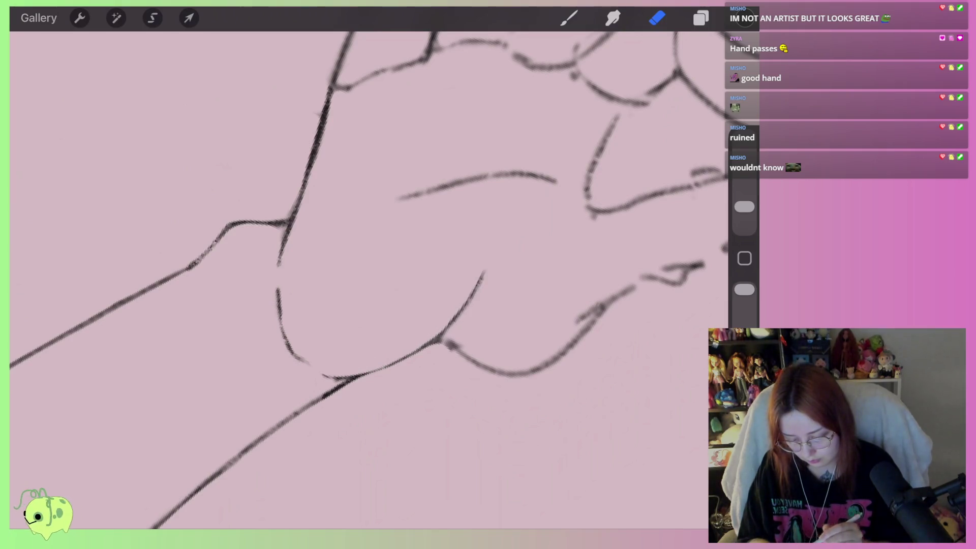
pyautogui.scroll(-5, 369, 280)
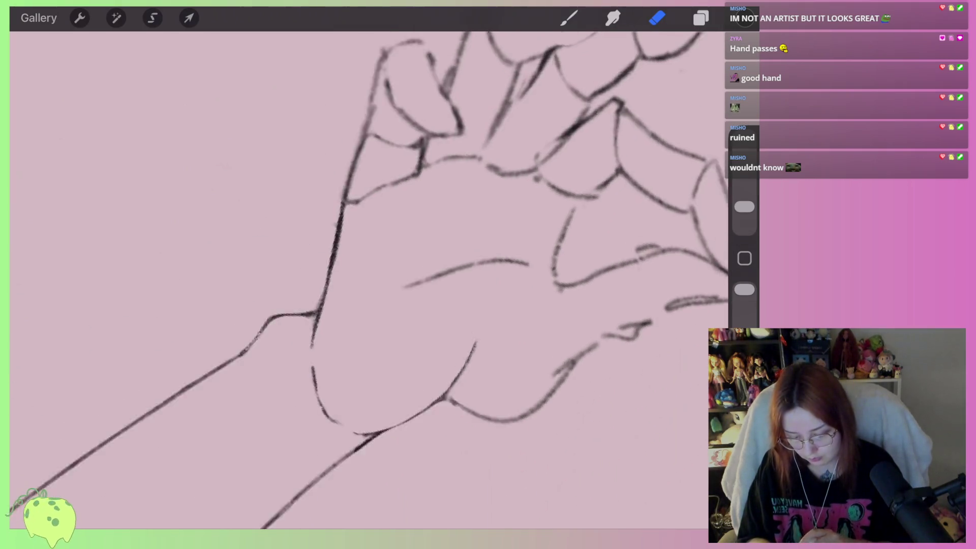
# Erase the stray mark near the raised hand's fingertip
pyautogui.scroll(-5, 359, 280)
pyautogui.scroll(2, 359, 280)
pyautogui.scroll(2, 359, 280)
pyautogui.scroll(3, 359, 279)
pyautogui.scroll(2, 356, 280)
pyautogui.click(569, 18)
pyautogui.scroll(3, 457, 305)
pyautogui.click(656, 18)
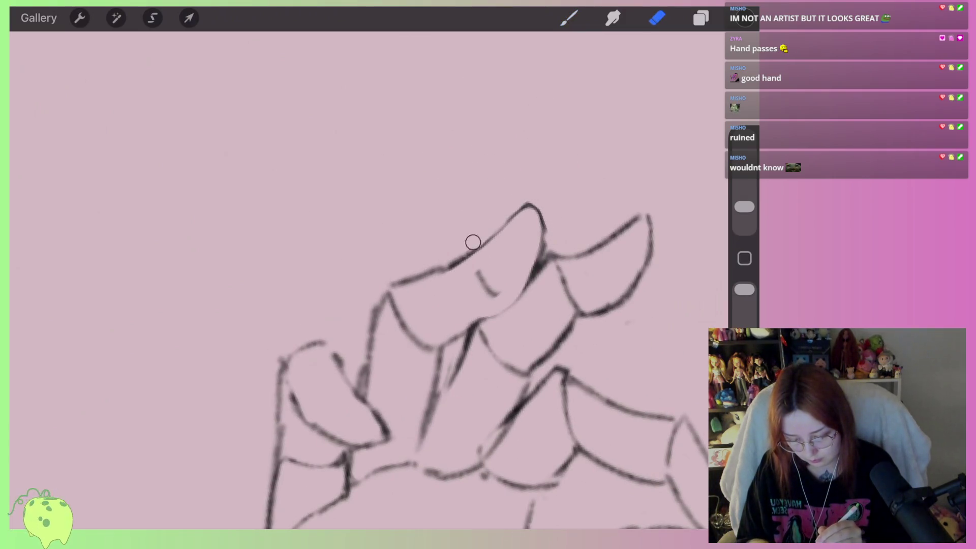
pyautogui.moveTo(472, 284); pyautogui.dragTo(498, 294)
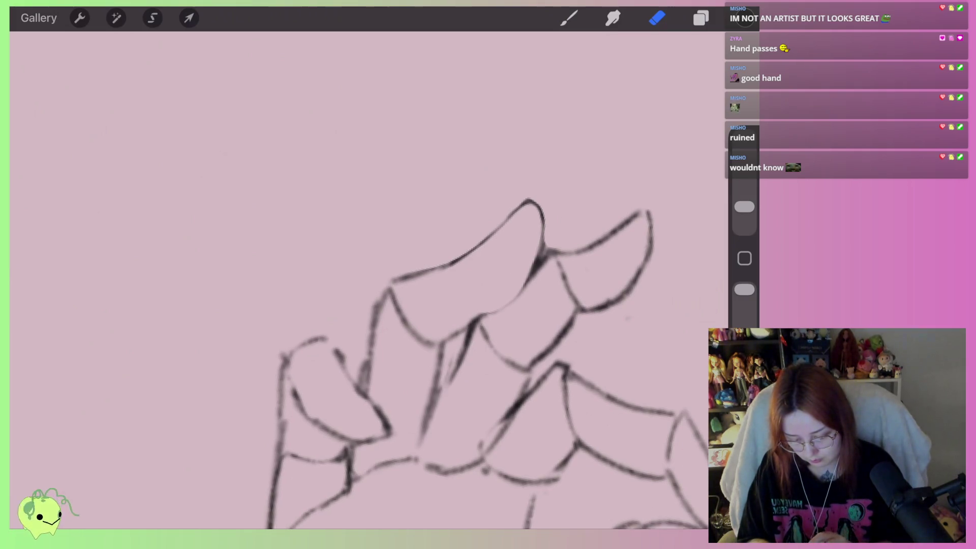
# Brush over the finger outline toward its tip, undoing a trial erase stroke
pyautogui.hscroll(2, 442, 345)
pyautogui.press('b')
pyautogui.moveTo(420, 345); pyautogui.dragTo(491, 272)
pyautogui.press('e')
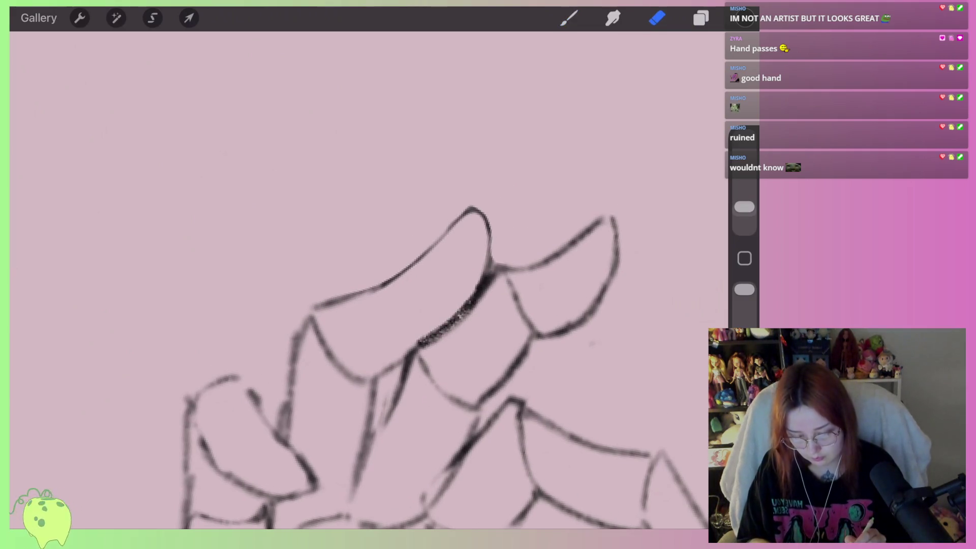
pyautogui.scroll(3, 456, 287)
pyautogui.moveTo(511, 284)
pyautogui.mouseDown()
pyautogui.moveTo(464, 331)
pyautogui.moveTo(399, 363)
pyautogui.moveTo(500, 266)
pyautogui.mouseUp()
pyautogui.hotkey('ctrl', 'z')
# Erase the heavy edge beneath the top finger into a thinner, lighter line up to the tip
pyautogui.moveTo(396, 365)
pyautogui.mouseDown()
pyautogui.moveTo(462, 312)
pyautogui.moveTo(501, 236)
pyautogui.moveTo(557, 257)
pyautogui.moveTo(650, 204)
pyautogui.mouseUp()
pyautogui.hscroll(5, 356, 305)
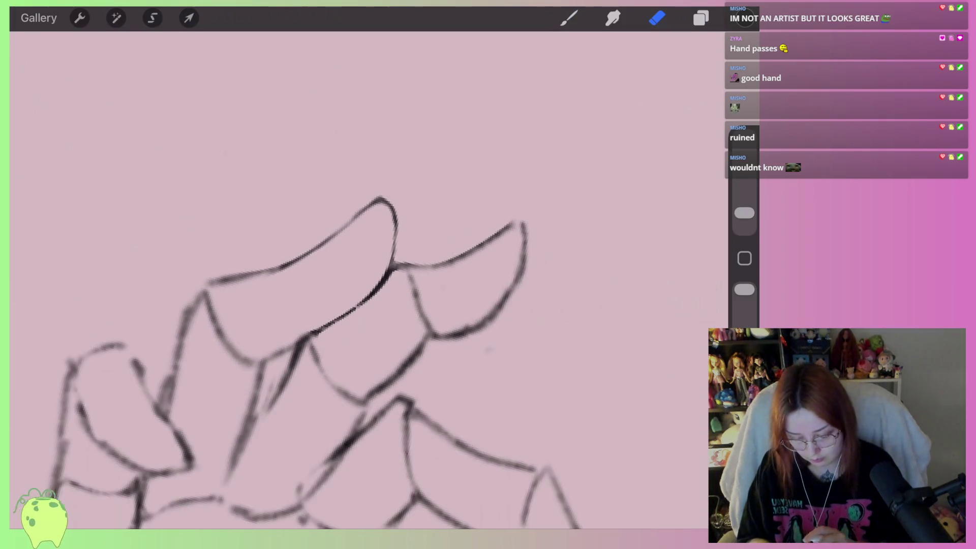
pyautogui.moveTo(425, 354)
pyautogui.mouseDown()
pyautogui.moveTo(458, 356)
pyautogui.moveTo(547, 204)
pyautogui.mouseUp()
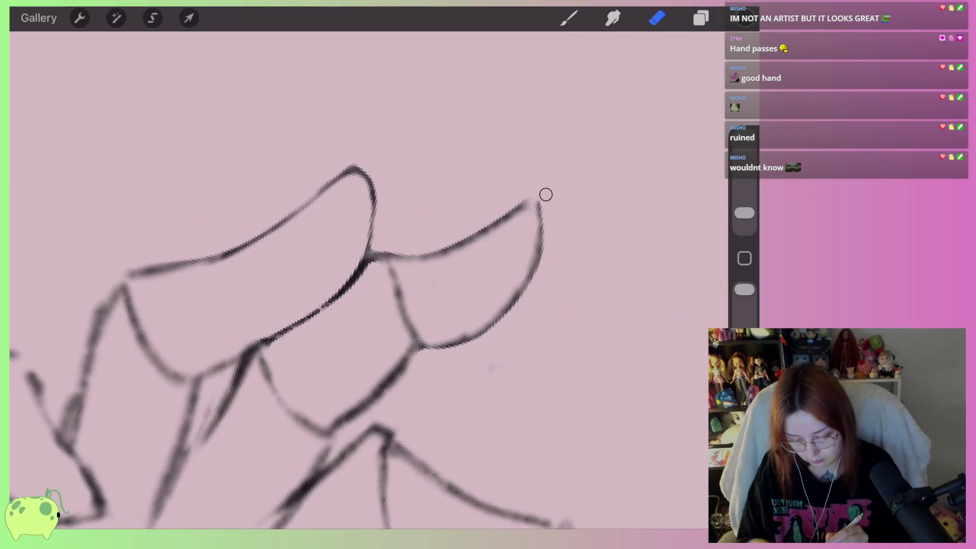
pyautogui.moveTo(406, 271); pyautogui.dragTo(418, 325)
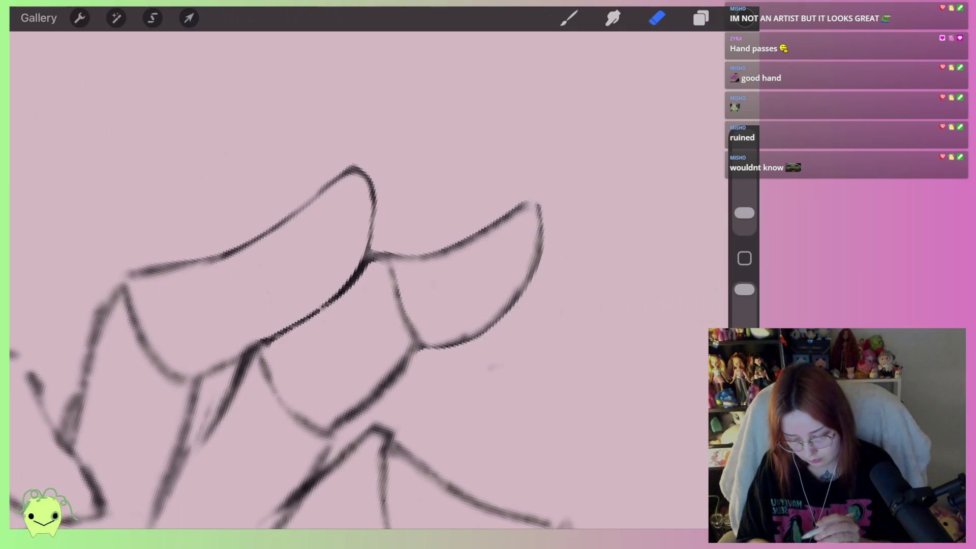
pyautogui.scroll(-5, 356, 279)
pyautogui.scroll(-5, 356, 279)
pyautogui.scroll(-3, 356, 280)
pyautogui.scroll(-5, 355, 280)
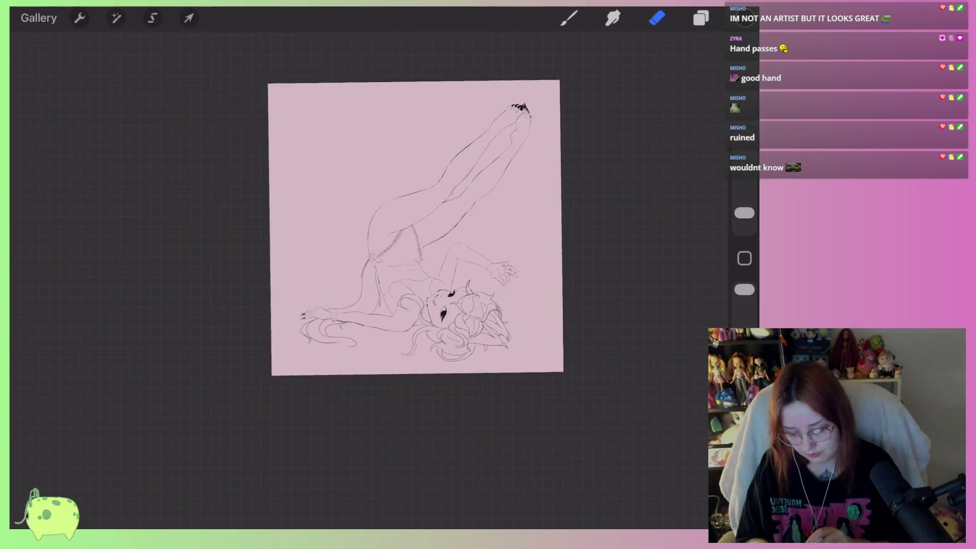
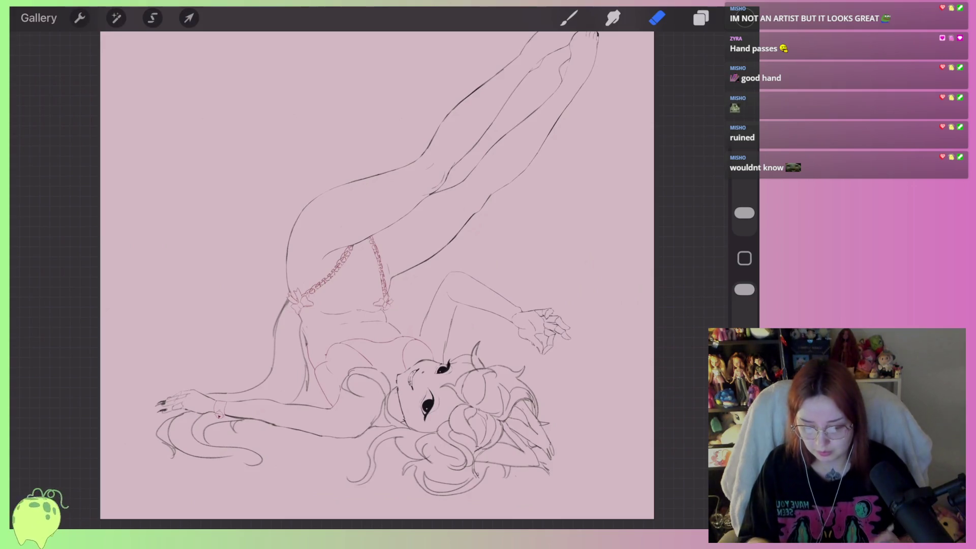
# Check the layers, zoom in on the raised hand's fingers, and start a dark fingertip outline
pyautogui.click(701, 18)
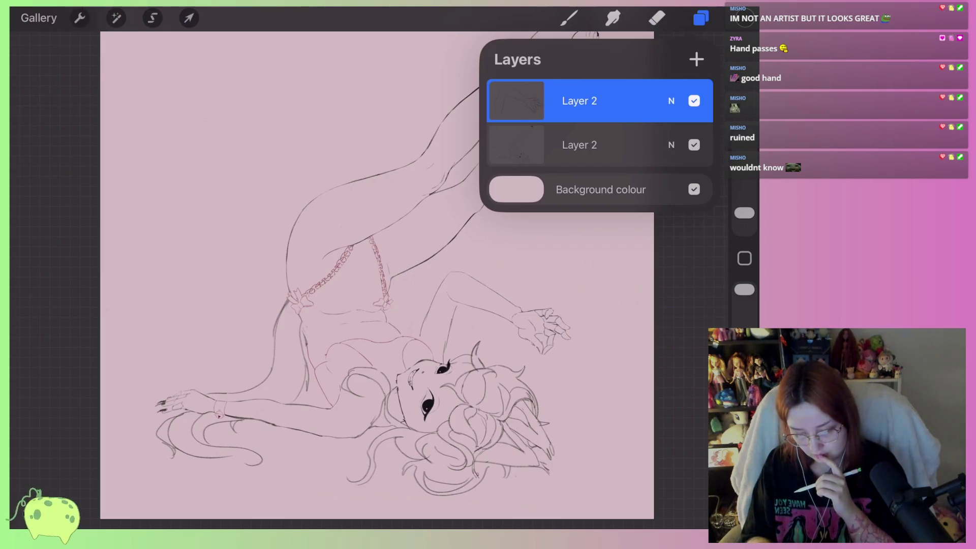
pyautogui.press('e')
pyautogui.scroll(5, 356, 275)
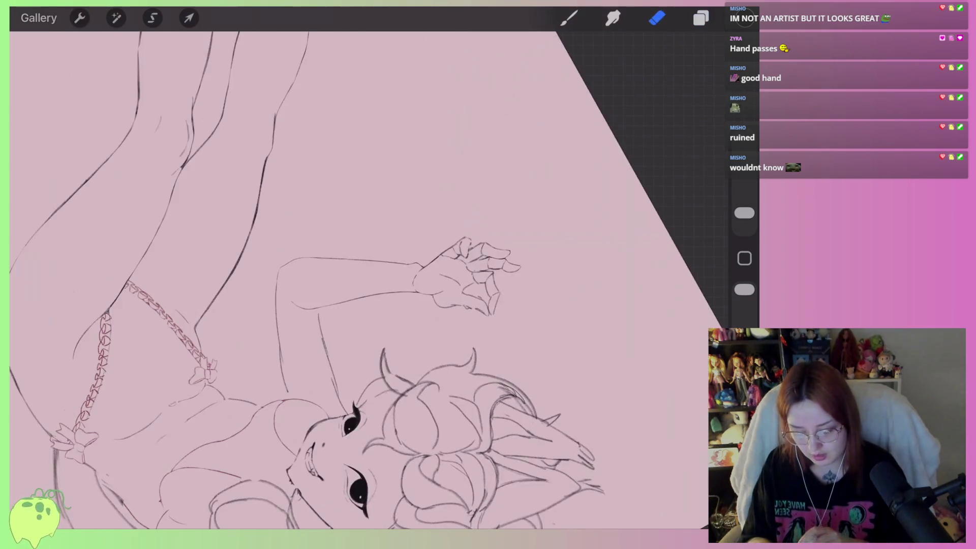
pyautogui.scroll(3, 457, 305)
pyautogui.scroll(3, 457, 305)
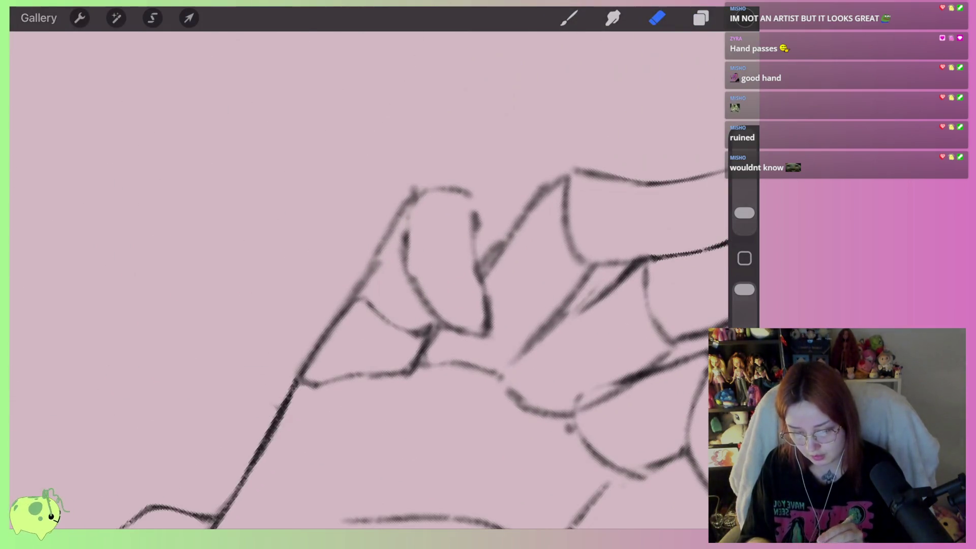
pyautogui.press('b')
pyautogui.moveTo(406, 231)
pyautogui.mouseDown()
pyautogui.moveTo(478, 218)
pyautogui.moveTo(394, 214)
pyautogui.moveTo(346, 307)
pyautogui.mouseUp()
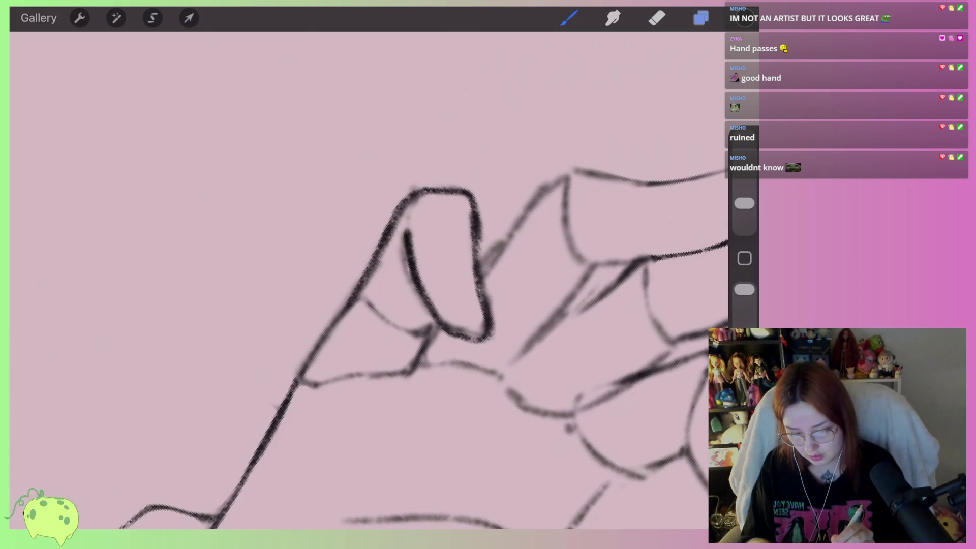
# With the Eraser, remove the doubled line along the finger's upper-left edge and inner line
pyautogui.click(700, 19)
pyautogui.click(657, 19)
pyautogui.moveTo(423, 202); pyautogui.dragTo(368, 288)
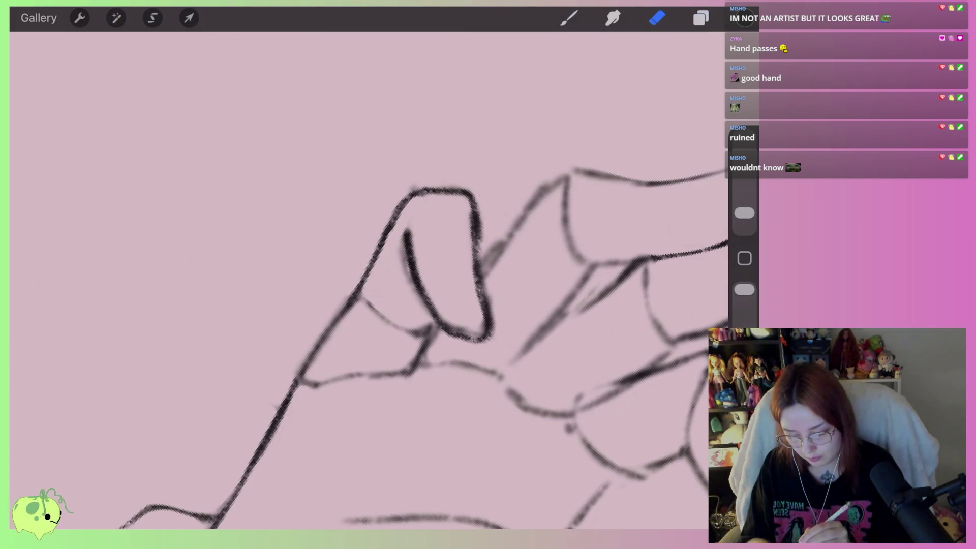
pyautogui.scroll(2, 366, 279)
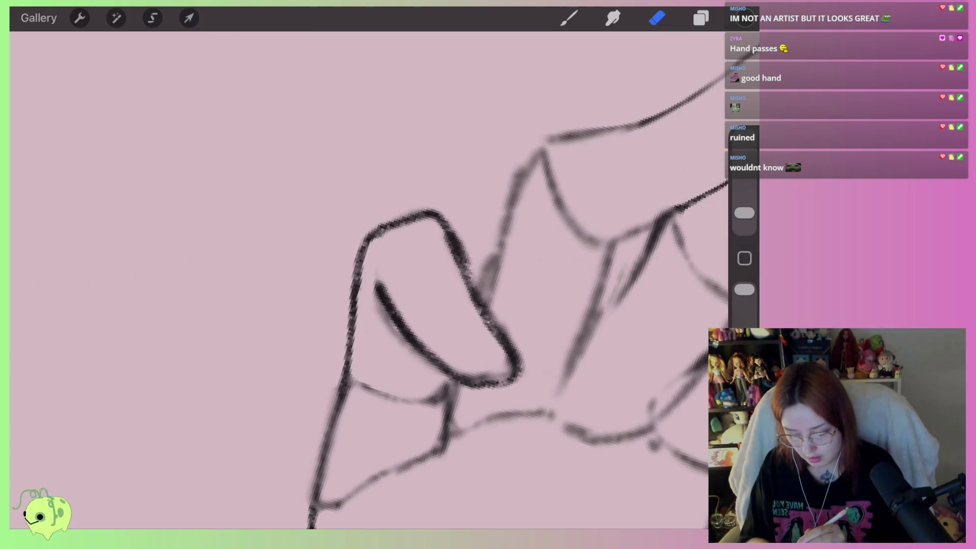
pyautogui.moveTo(379, 239); pyautogui.dragTo(365, 287)
pyautogui.moveTo(358, 362)
pyautogui.mouseDown()
pyautogui.moveTo(362, 254)
pyautogui.moveTo(432, 363)
pyautogui.mouseUp()
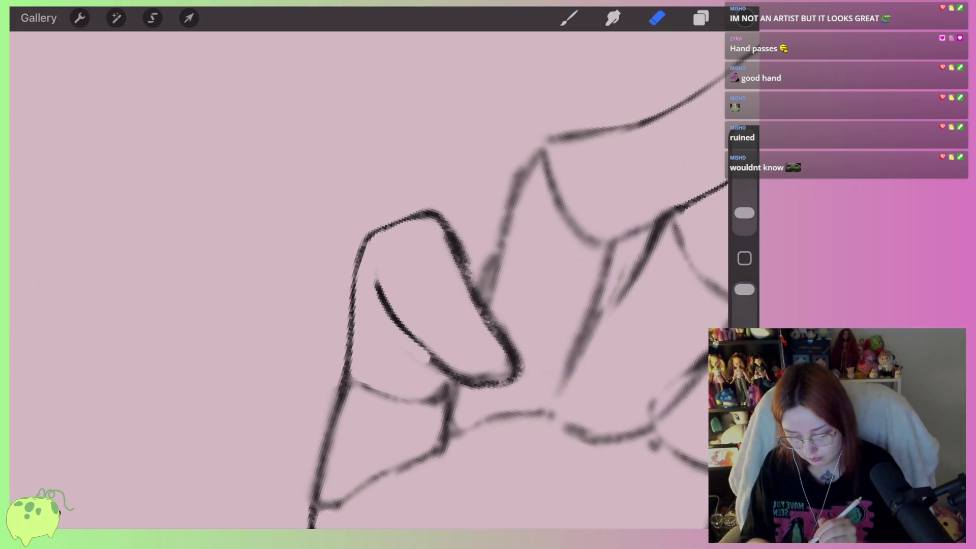
pyautogui.moveTo(457, 305); pyautogui.dragTo(534, 224)
# Thin the fingertip's inner, top-left and left outlines and a stray line below it
pyautogui.scroll(8, 442, 322)
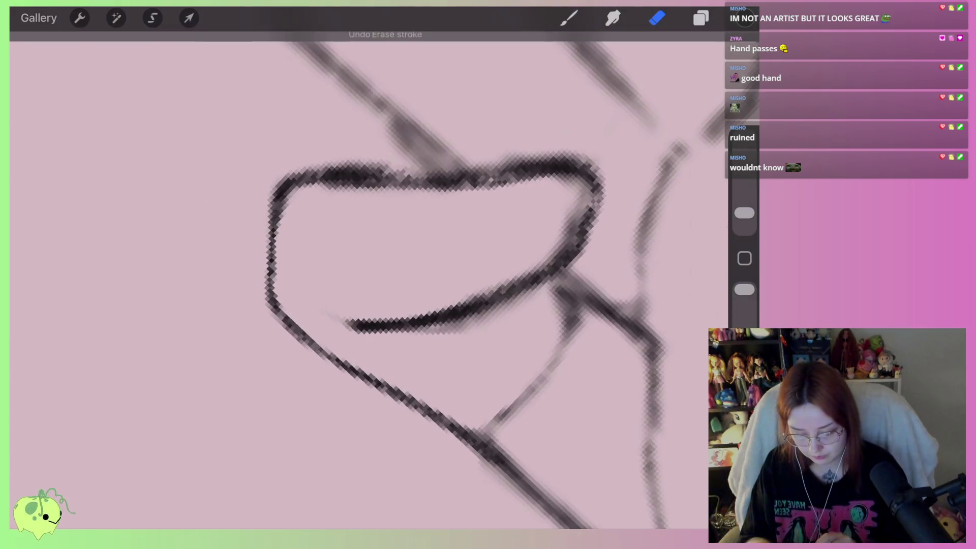
pyautogui.moveTo(443, 322)
pyautogui.mouseDown()
pyautogui.moveTo(328, 351)
pyautogui.moveTo(523, 229)
pyautogui.moveTo(421, 200)
pyautogui.moveTo(274, 205)
pyautogui.mouseUp()
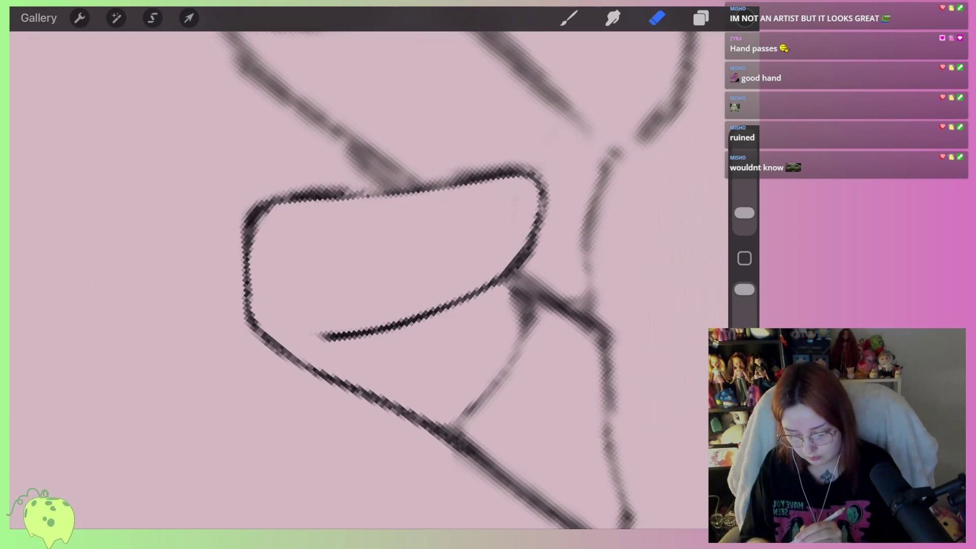
pyautogui.moveTo(368, 185)
pyautogui.mouseDown()
pyautogui.moveTo(270, 198)
pyautogui.moveTo(244, 233)
pyautogui.mouseUp()
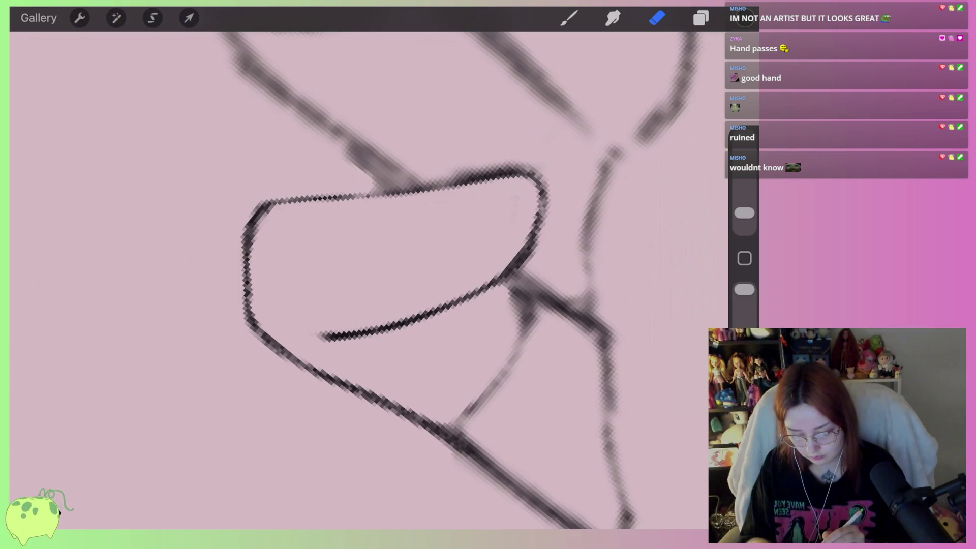
pyautogui.moveTo(516, 285); pyautogui.dragTo(495, 353)
pyautogui.moveTo(516, 321); pyautogui.dragTo(497, 378)
pyautogui.scroll(-5, 386, 279)
pyautogui.scroll(3, 386, 280)
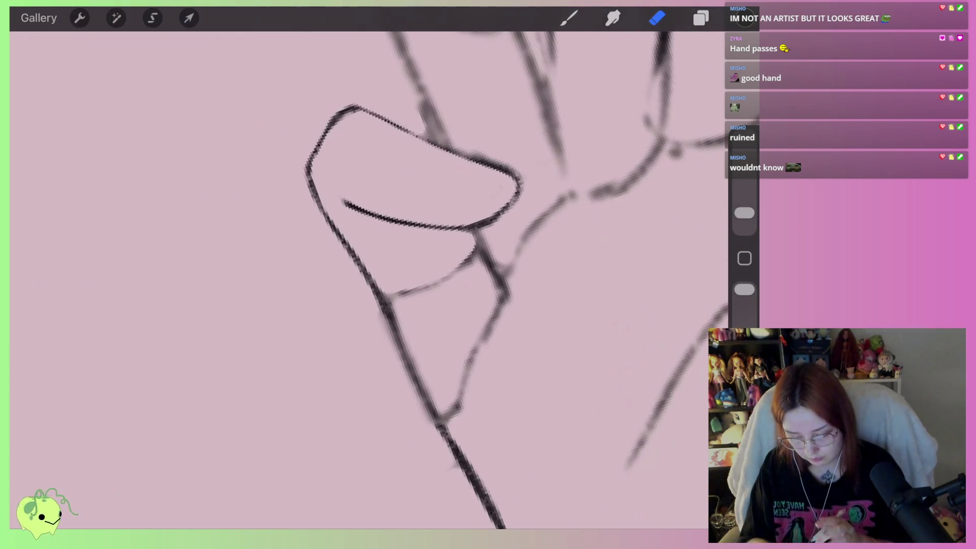
pyautogui.hscroll(2, 386, 279)
# Erase faint lines below the fingertip and lighten the dark line at the finger joint
pyautogui.moveTo(463, 260)
pyautogui.mouseDown()
pyautogui.moveTo(429, 298)
pyautogui.moveTo(372, 318)
pyautogui.mouseUp()
pyautogui.moveTo(462, 256)
pyautogui.mouseDown()
pyautogui.moveTo(427, 447)
pyautogui.moveTo(379, 335)
pyautogui.moveTo(373, 379)
pyautogui.moveTo(414, 470)
pyautogui.moveTo(494, 359)
pyautogui.mouseUp()
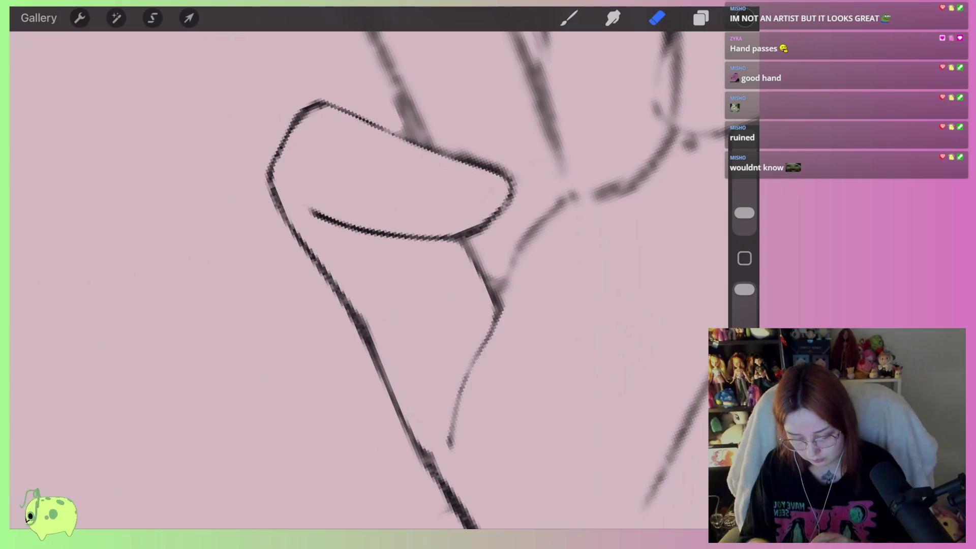
pyautogui.moveTo(513, 188); pyautogui.dragTo(447, 229)
pyautogui.moveTo(411, 307); pyautogui.dragTo(496, 254)
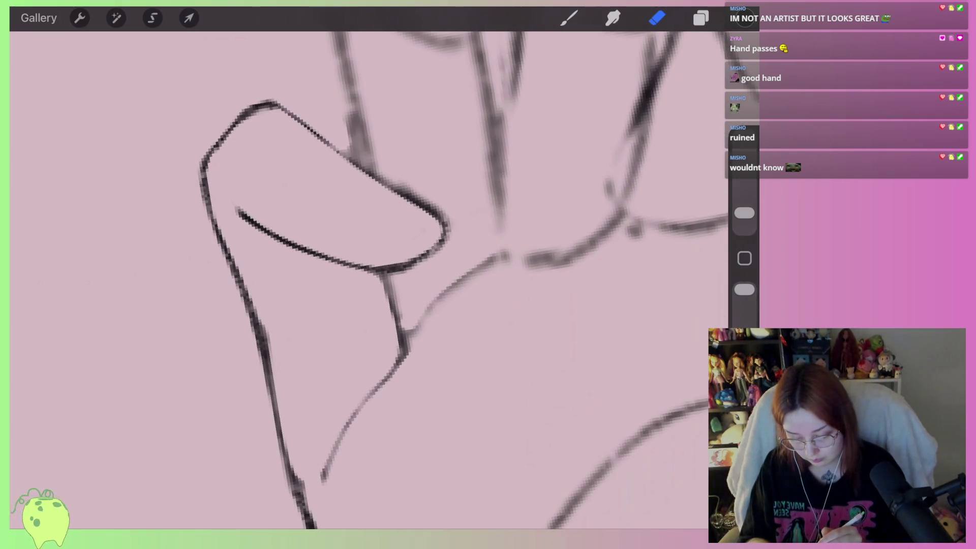
pyautogui.moveTo(417, 355)
pyautogui.mouseDown()
pyautogui.moveTo(425, 336)
pyautogui.moveTo(567, 267)
pyautogui.mouseUp()
pyautogui.scroll(-3, 458, 280)
pyautogui.scroll(-3, 368, 279)
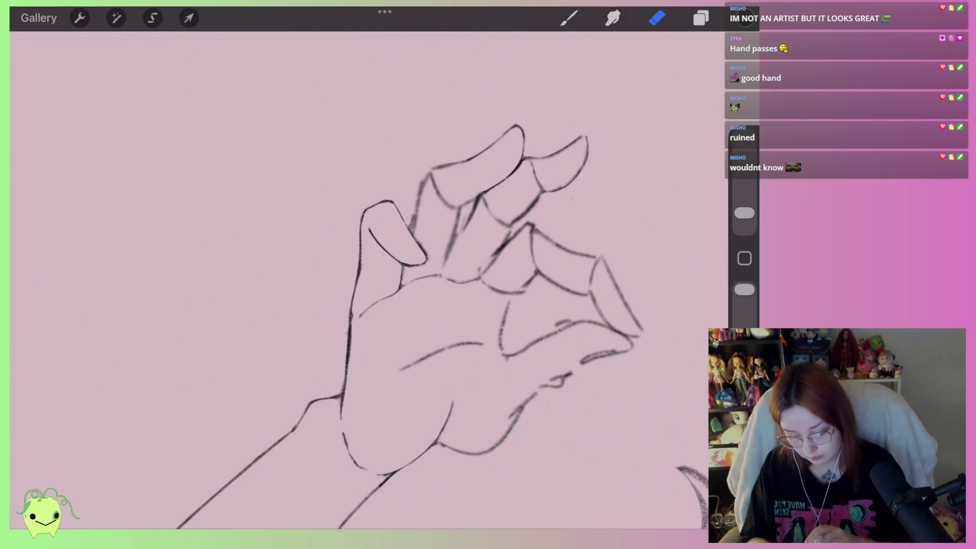
# Retrace the finger edge up to the tip with the Brush, then soften it
pyautogui.scroll(5, 369, 279)
pyautogui.scroll(2, 368, 280)
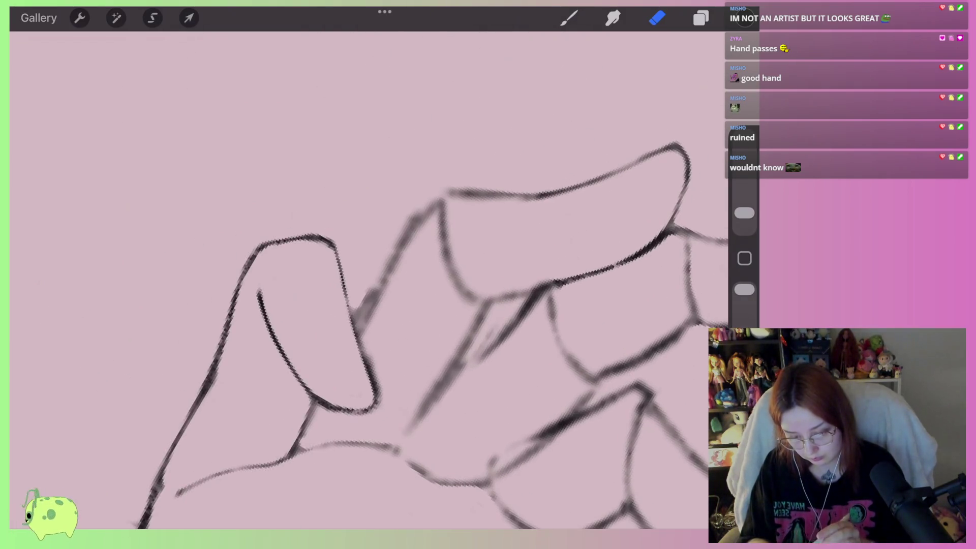
pyautogui.click(569, 18)
pyautogui.moveTo(374, 301)
pyautogui.mouseDown()
pyautogui.moveTo(356, 333)
pyautogui.moveTo(498, 191)
pyautogui.moveTo(541, 194)
pyautogui.mouseUp()
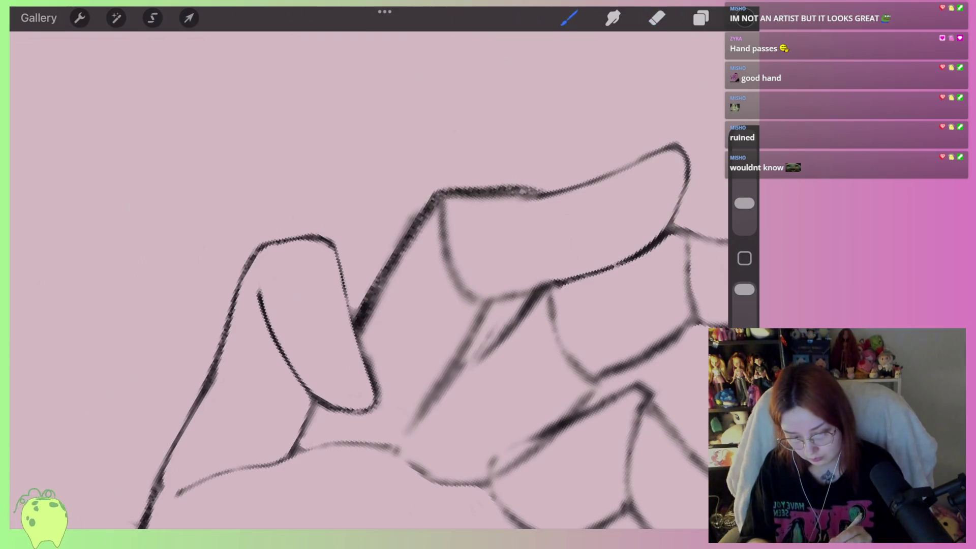
pyautogui.click(656, 17)
pyautogui.moveTo(361, 303)
pyautogui.mouseDown()
pyautogui.moveTo(422, 202)
pyautogui.moveTo(492, 187)
pyautogui.moveTo(561, 193)
pyautogui.moveTo(495, 205)
pyautogui.moveTo(467, 262)
pyautogui.moveTo(447, 255)
pyautogui.moveTo(436, 204)
pyautogui.moveTo(368, 343)
pyautogui.mouseUp()
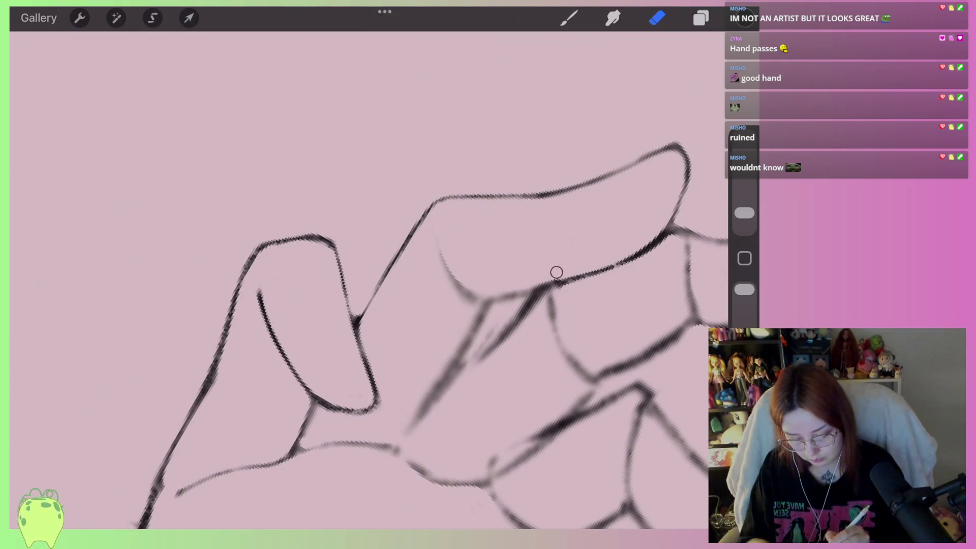
# Erase the sketch marks and short line between and below the two fingers
pyautogui.hscroll(3, 548, 268)
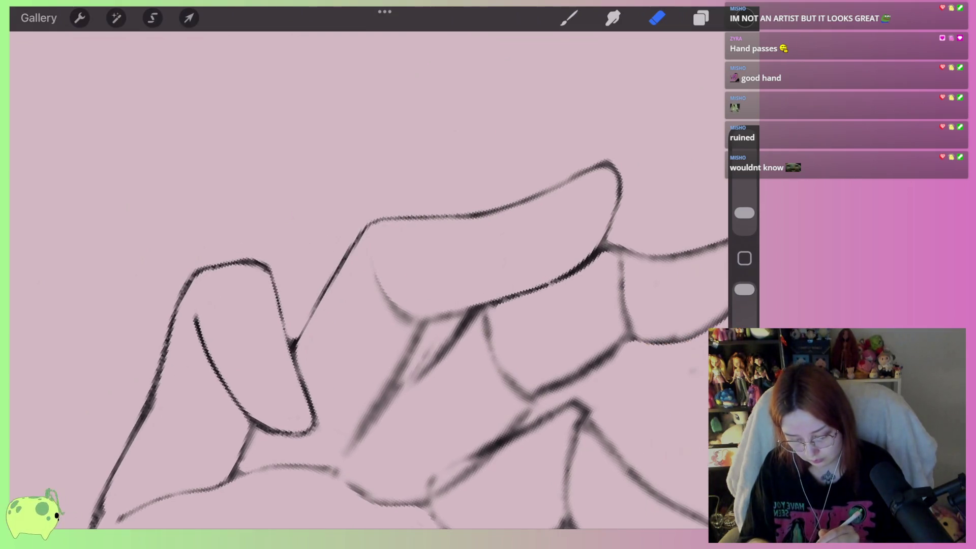
pyautogui.moveTo(438, 325)
pyautogui.mouseDown()
pyautogui.moveTo(392, 388)
pyautogui.moveTo(458, 328)
pyautogui.mouseUp()
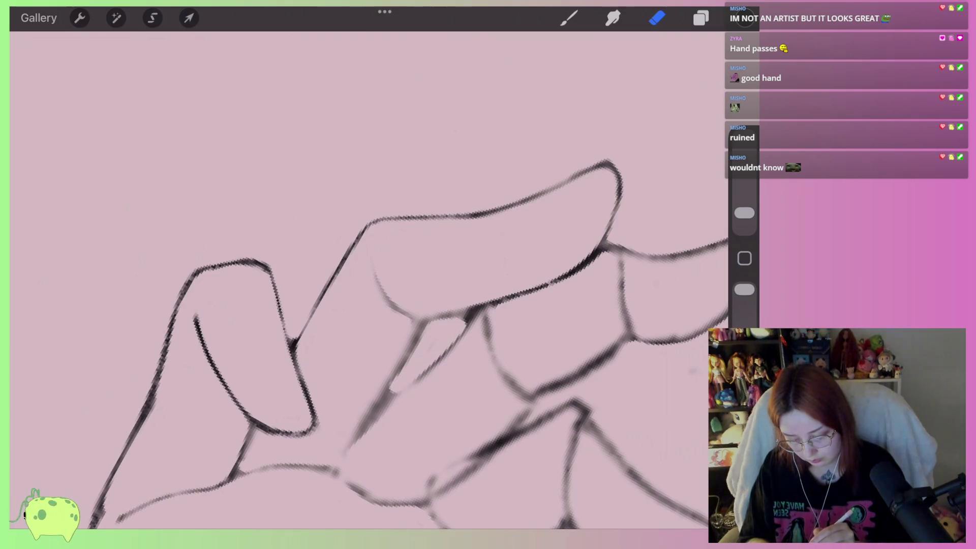
pyautogui.scroll(-3, 407, 331)
pyautogui.scroll(3, 314, 355)
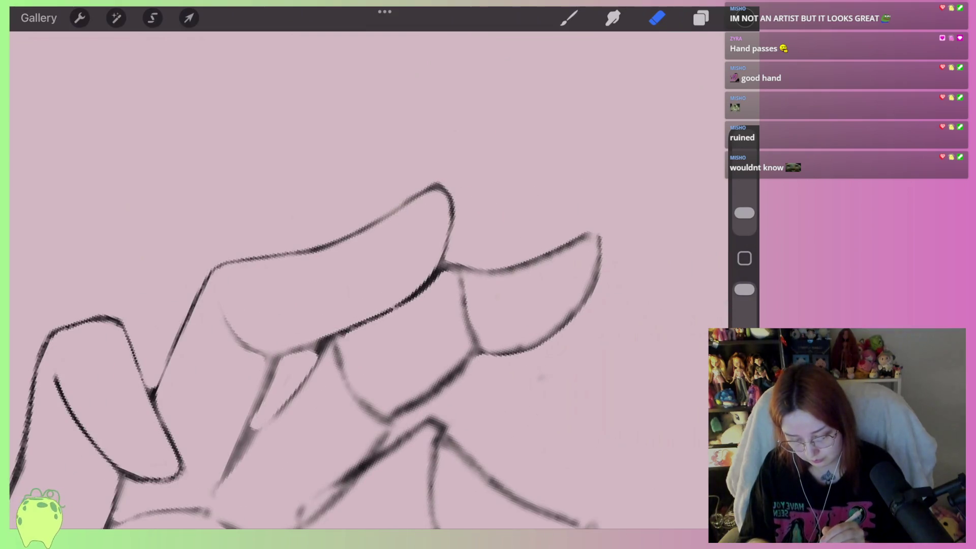
pyautogui.moveTo(458, 279); pyautogui.dragTo(463, 321)
pyautogui.moveTo(473, 364); pyautogui.dragTo(402, 422)
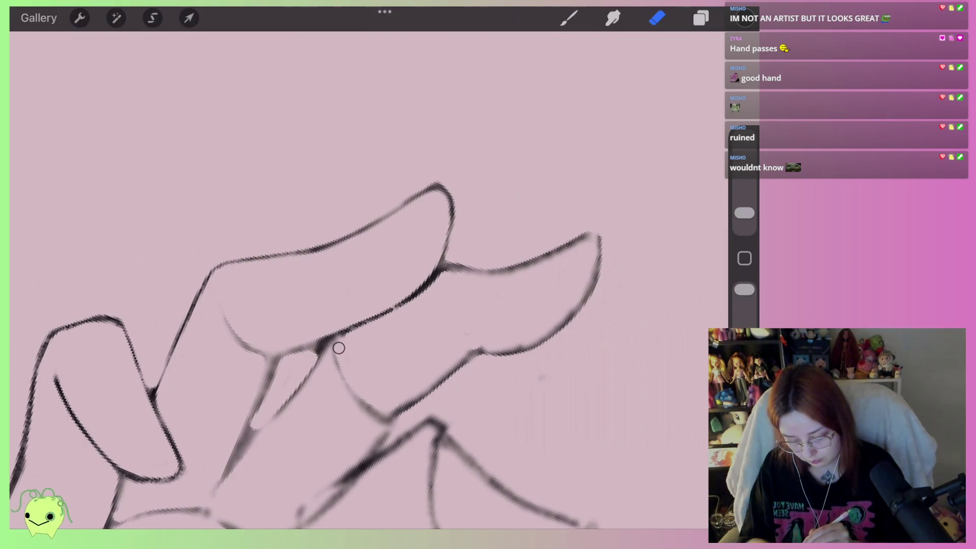
pyautogui.moveTo(375, 417); pyautogui.dragTo(354, 398)
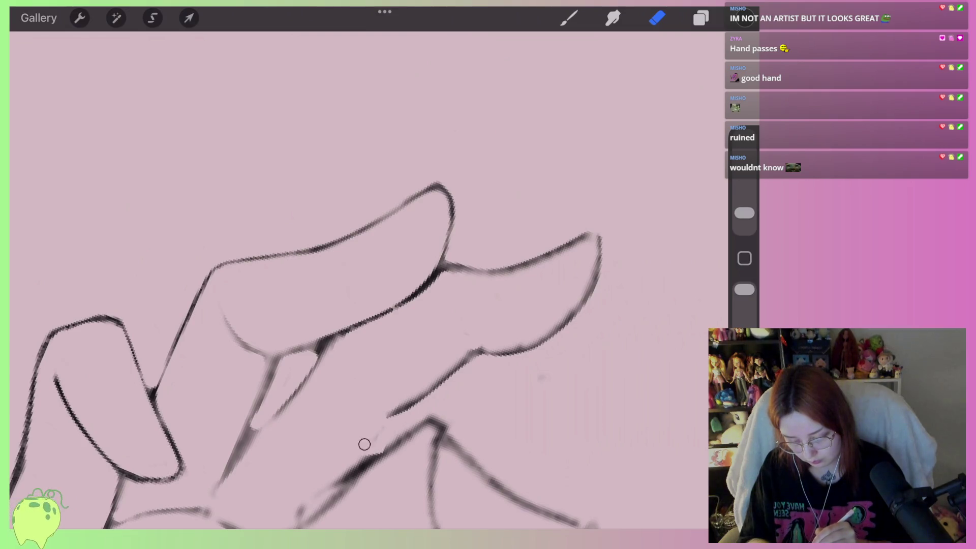
# Draw the line under the finger, redoing it once, and ink the finger's lower edge
pyautogui.press('b')
pyautogui.moveTo(489, 354)
pyautogui.mouseDown()
pyautogui.moveTo(452, 335)
pyautogui.moveTo(436, 379)
pyautogui.moveTo(356, 464)
pyautogui.mouseUp()
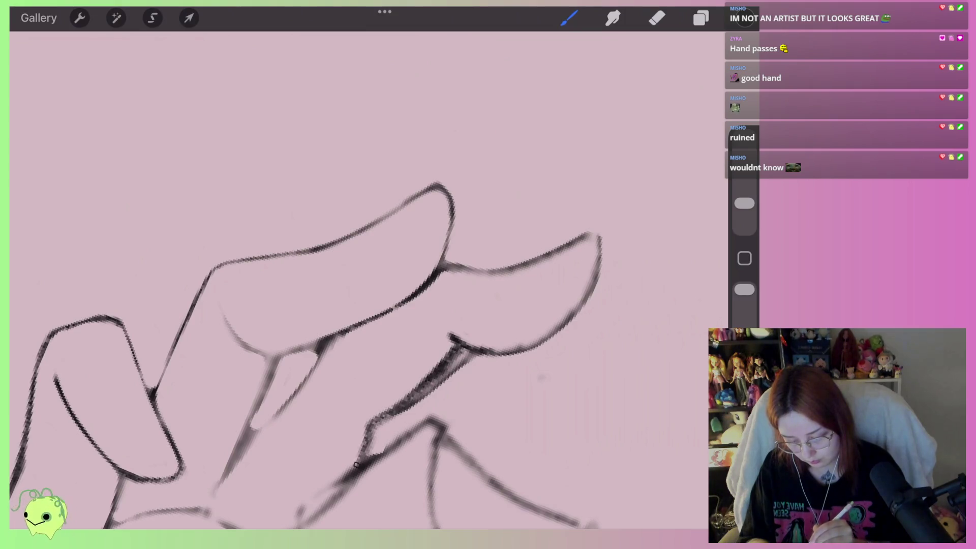
pyautogui.scroll(-5, 356, 280)
pyautogui.hotkey('ctrl', 'z')
pyautogui.moveTo(442, 317); pyautogui.dragTo(365, 384)
pyautogui.scroll(2, 356, 305)
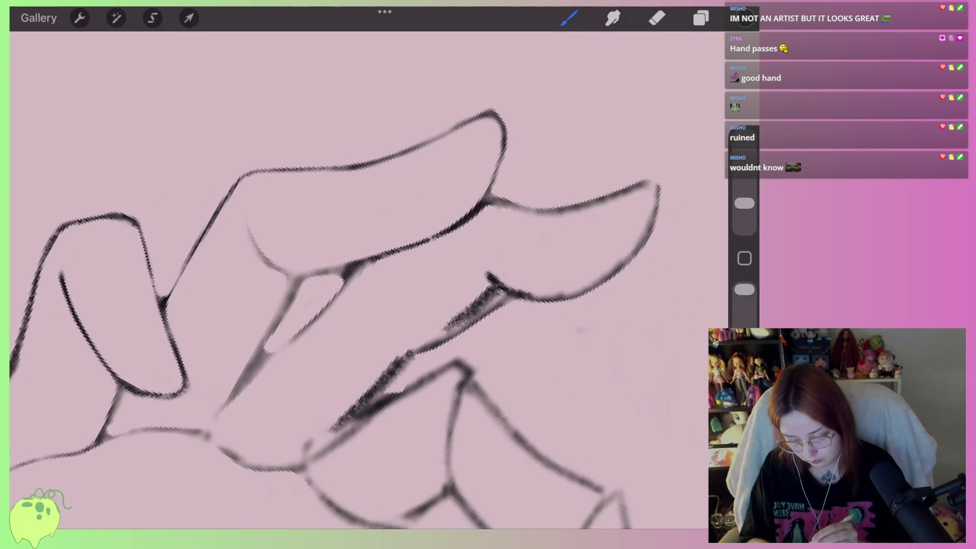
pyautogui.moveTo(473, 211)
pyautogui.mouseDown()
pyautogui.moveTo(341, 289)
pyautogui.moveTo(315, 318)
pyautogui.mouseUp()
# Trim the new line's overlapping end and lighten the lines under the fingertip
pyautogui.press('e')
pyautogui.scroll(1, 346, 321)
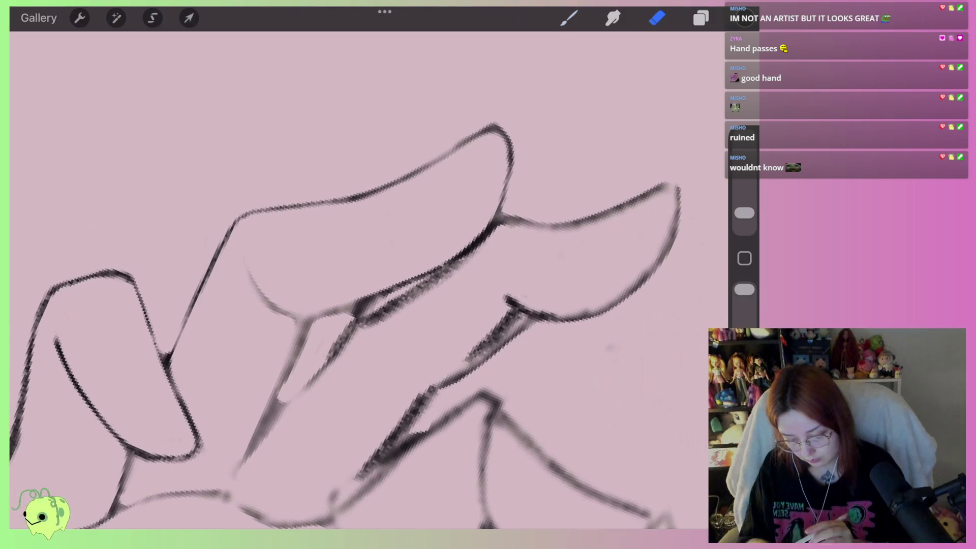
pyautogui.moveTo(378, 304)
pyautogui.mouseDown()
pyautogui.moveTo(343, 318)
pyautogui.moveTo(329, 386)
pyautogui.mouseUp()
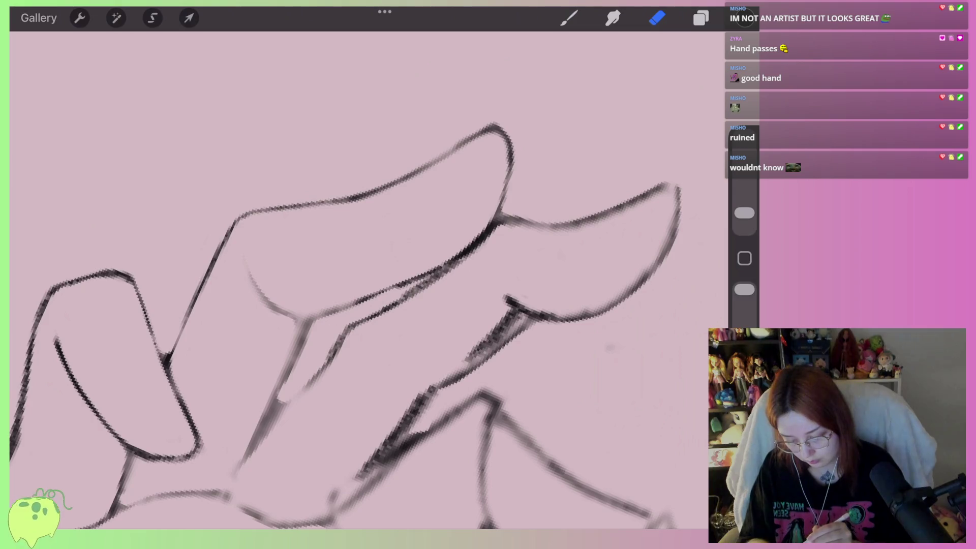
pyautogui.moveTo(584, 305)
pyautogui.mouseDown()
pyautogui.moveTo(506, 298)
pyautogui.moveTo(507, 320)
pyautogui.moveTo(410, 385)
pyautogui.mouseUp()
pyautogui.moveTo(531, 331); pyautogui.dragTo(444, 383)
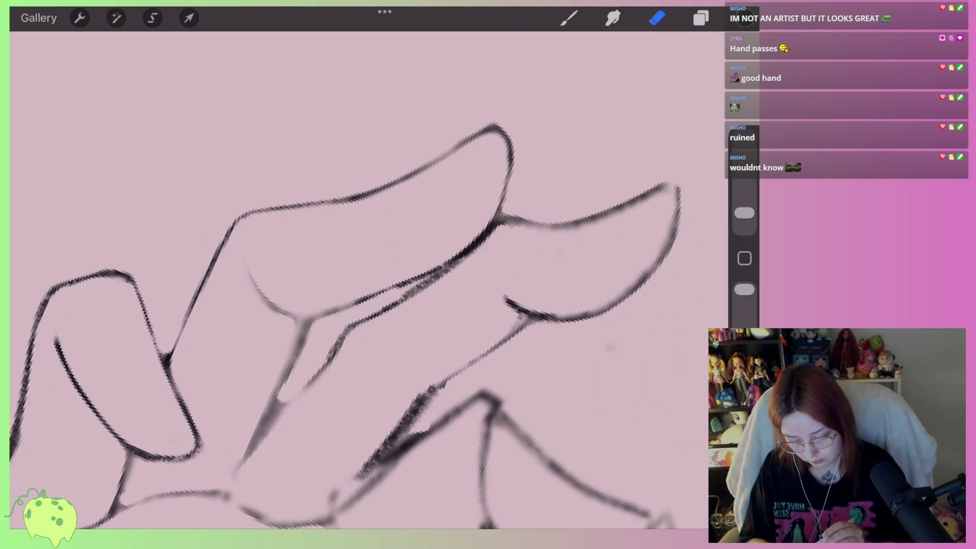
# Redo the erase on the finger and lighten its dark diagonal stroke
pyautogui.hotkey('ctrl', 'z')
pyautogui.moveTo(531, 321); pyautogui.dragTo(495, 351)
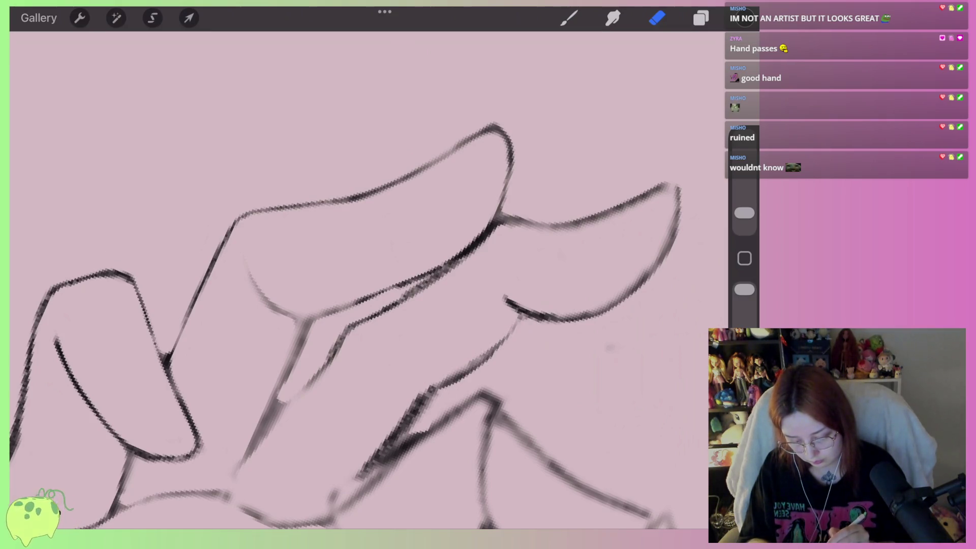
pyautogui.moveTo(432, 387)
pyautogui.mouseDown()
pyautogui.moveTo(356, 473)
pyautogui.moveTo(432, 389)
pyautogui.mouseUp()
pyautogui.scroll(-5, 355, 305)
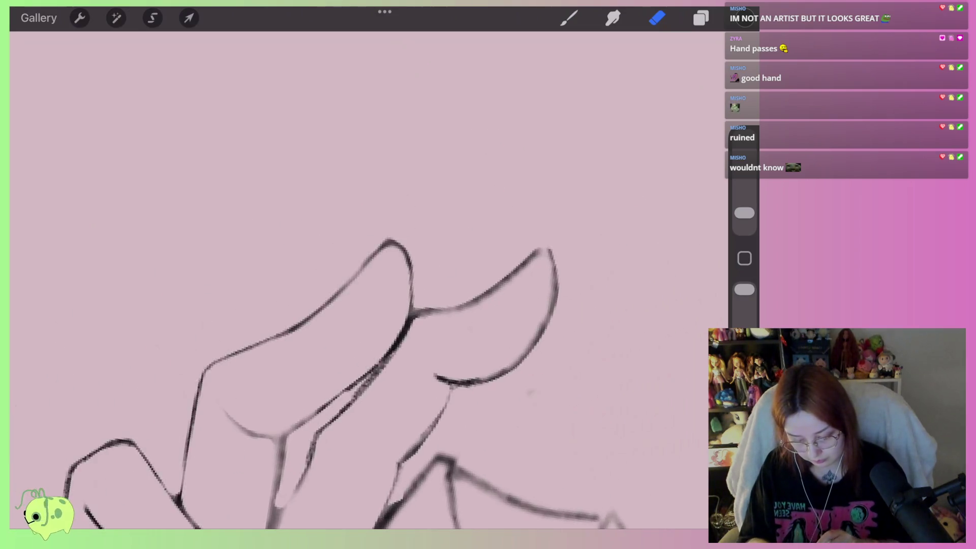
pyautogui.scroll(5, 356, 305)
# Redraw the right finger's lower curve, upper curve and tip with darker strokes
pyautogui.press('b')
pyautogui.moveTo(442, 355); pyautogui.dragTo(503, 332)
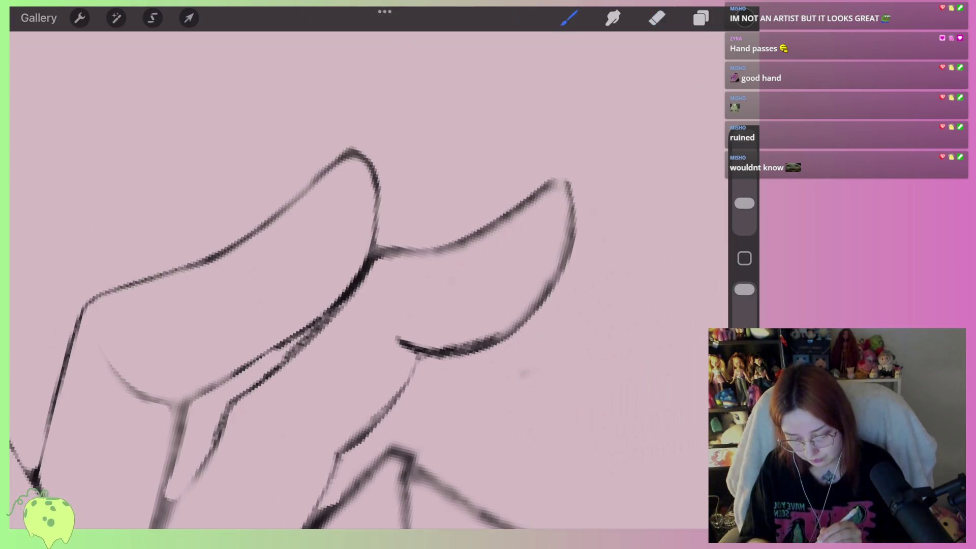
pyautogui.moveTo(445, 250); pyautogui.dragTo(534, 216)
pyautogui.moveTo(483, 236)
pyautogui.mouseDown()
pyautogui.moveTo(561, 277)
pyautogui.moveTo(488, 346)
pyautogui.mouseUp()
pyautogui.moveTo(559, 280)
pyautogui.mouseDown()
pyautogui.moveTo(468, 244)
pyautogui.moveTo(544, 287)
pyautogui.mouseUp()
# Erase the thick upper stroke and lighten the lower curve of the right finger
pyautogui.press('e')
pyautogui.moveTo(429, 240)
pyautogui.mouseDown()
pyautogui.moveTo(577, 186)
pyautogui.moveTo(593, 207)
pyautogui.moveTo(551, 294)
pyautogui.moveTo(473, 351)
pyautogui.mouseUp()
pyautogui.hotkey('ctrl', 'z')
pyautogui.moveTo(539, 315)
pyautogui.mouseDown()
pyautogui.moveTo(514, 344)
pyautogui.moveTo(455, 360)
pyautogui.moveTo(382, 338)
pyautogui.moveTo(534, 292)
pyautogui.moveTo(568, 205)
pyautogui.mouseUp()
pyautogui.moveTo(571, 278)
pyautogui.mouseDown()
pyautogui.moveTo(528, 326)
pyautogui.moveTo(465, 351)
pyautogui.mouseUp()
pyautogui.scroll(-2, 305, 280)
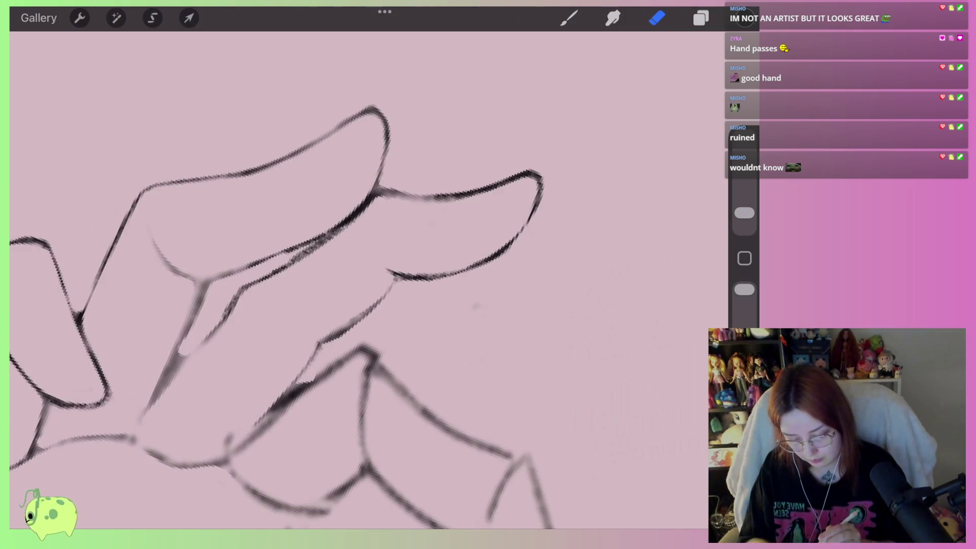
pyautogui.scroll(-3, 356, 279)
pyautogui.scroll(4, 356, 280)
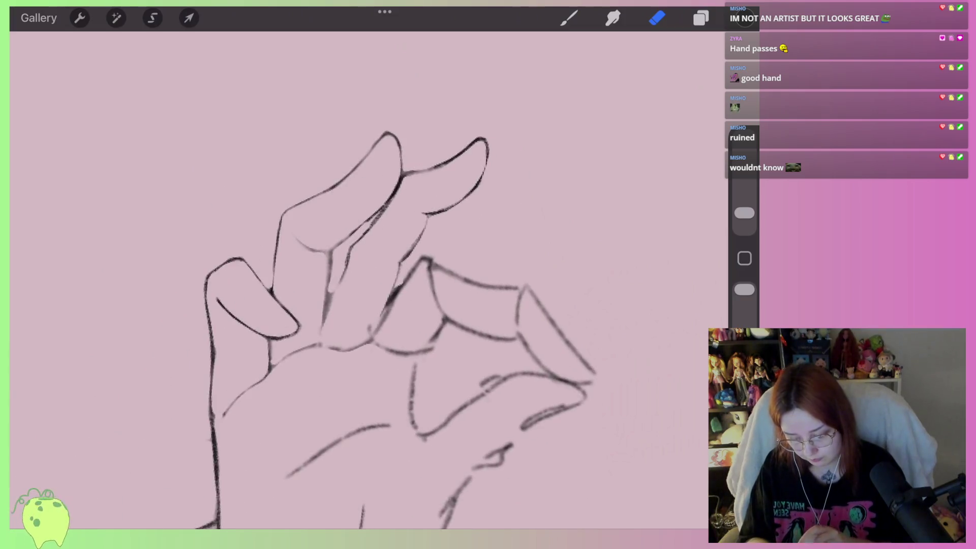
pyautogui.scroll(2, 356, 279)
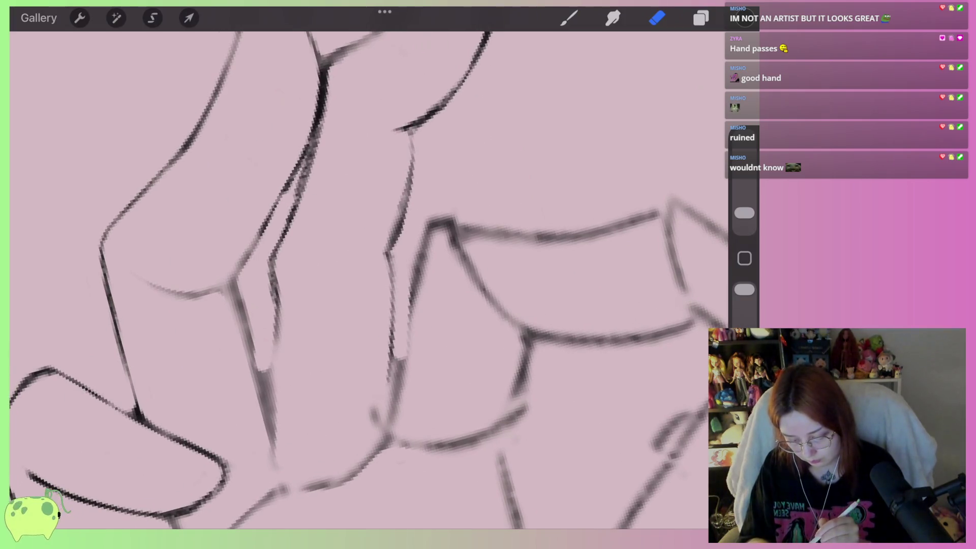
# Ink dark strokes along the bent finger's edge, then erase them again
pyautogui.moveTo(391, 326); pyautogui.dragTo(386, 391)
pyautogui.moveTo(394, 351); pyautogui.dragTo(386, 412)
pyautogui.moveTo(392, 251); pyautogui.dragTo(389, 381)
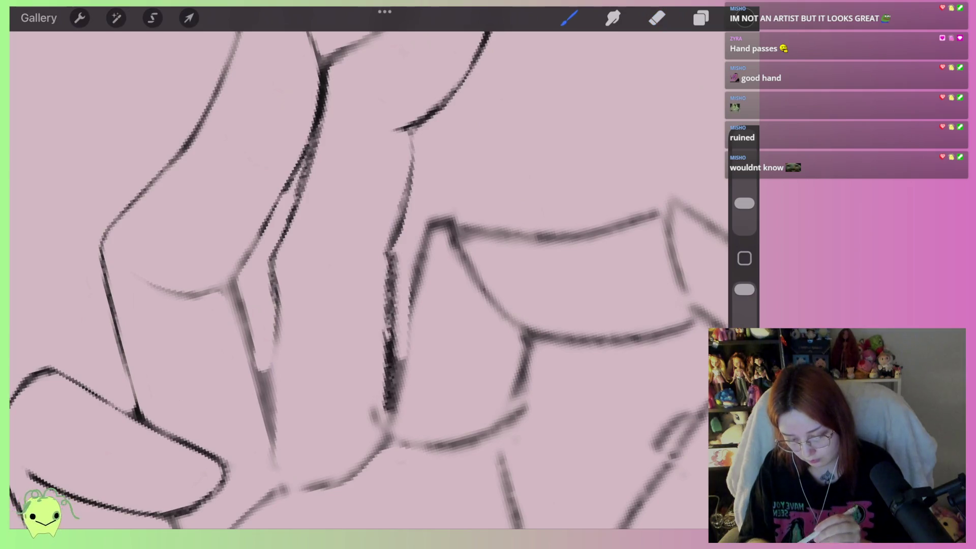
pyautogui.click(657, 18)
pyautogui.moveTo(387, 265); pyautogui.dragTo(386, 340)
pyautogui.moveTo(387, 305); pyautogui.dragTo(389, 412)
pyautogui.moveTo(386, 379); pyautogui.dragTo(348, 455)
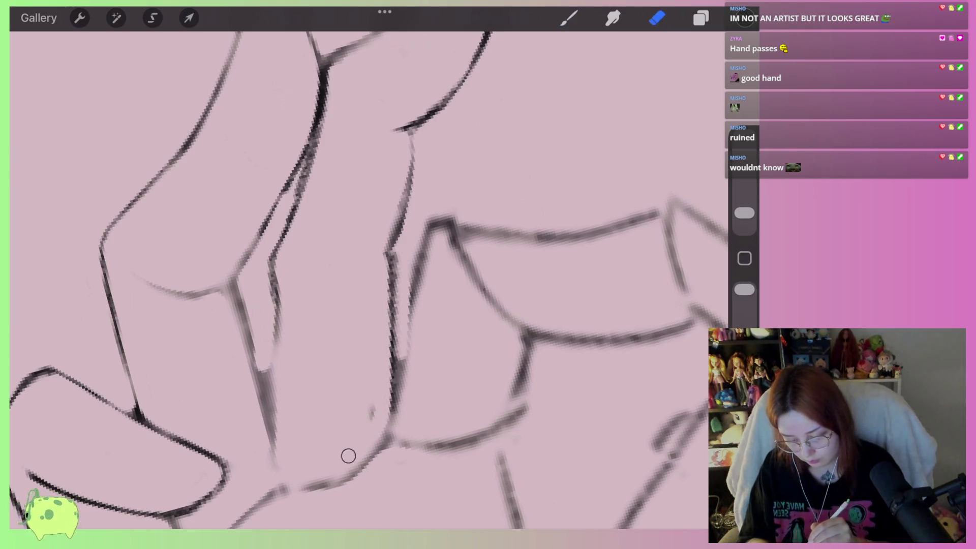
# Redraw the bent finger's edge strokes and erase them once more
pyautogui.click(569, 18)
pyautogui.moveTo(416, 310); pyautogui.dragTo(392, 406)
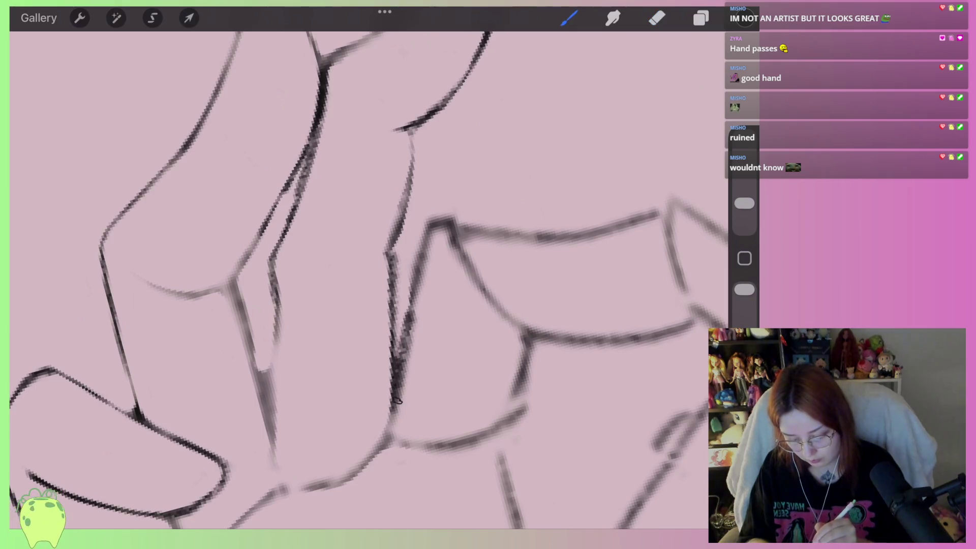
pyautogui.moveTo(437, 216); pyautogui.dragTo(407, 330)
pyautogui.click(657, 18)
pyautogui.moveTo(407, 386); pyautogui.dragTo(441, 220)
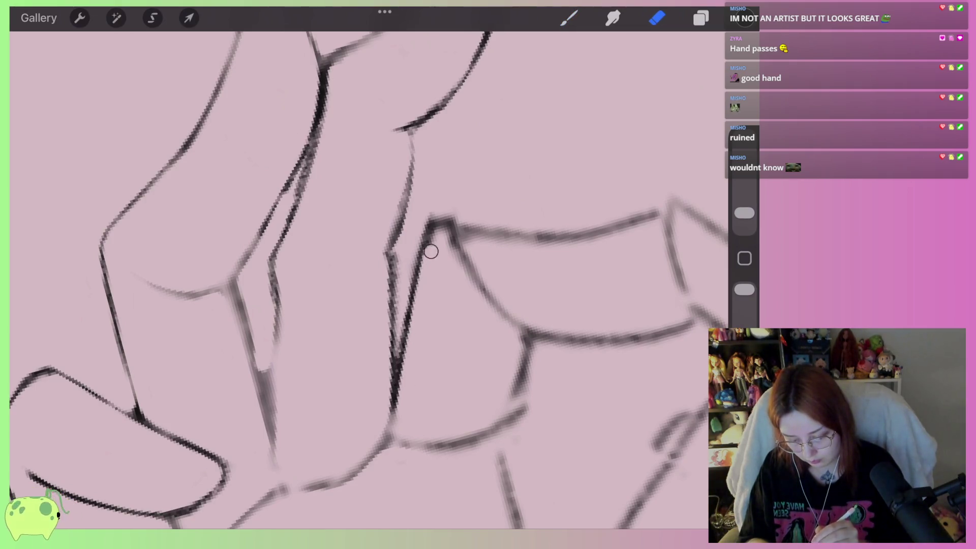
# Draw a dark line along the finger's top edge and thin its inner strokes
pyautogui.click(569, 18)
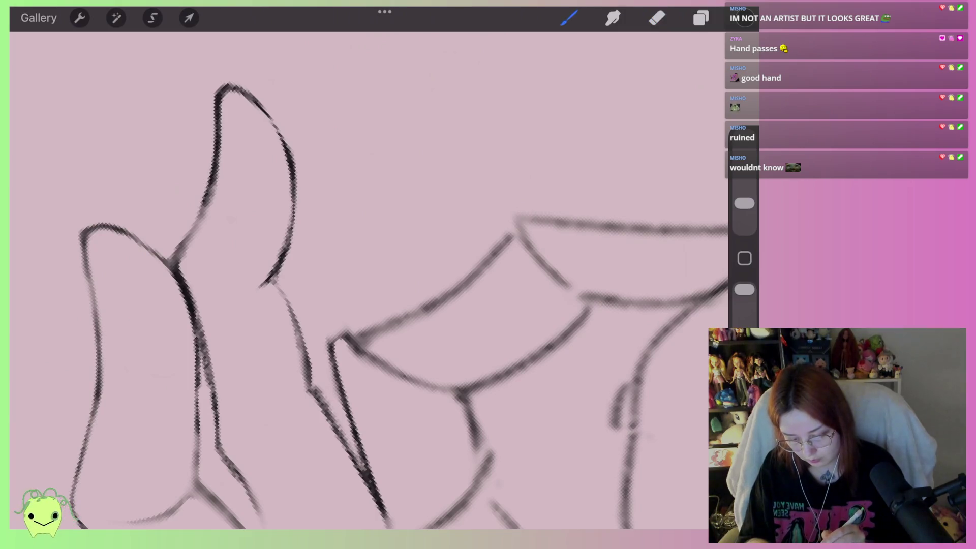
pyautogui.moveTo(519, 216); pyautogui.dragTo(340, 338)
pyautogui.click(657, 17)
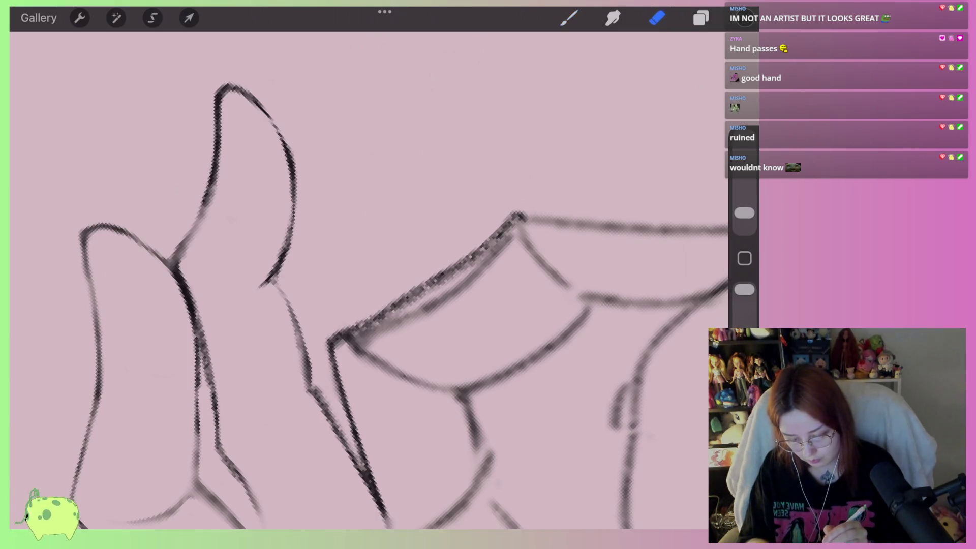
pyautogui.moveTo(510, 243); pyautogui.dragTo(407, 309)
pyautogui.moveTo(480, 264)
pyautogui.mouseDown()
pyautogui.moveTo(352, 336)
pyautogui.moveTo(493, 261)
pyautogui.mouseUp()
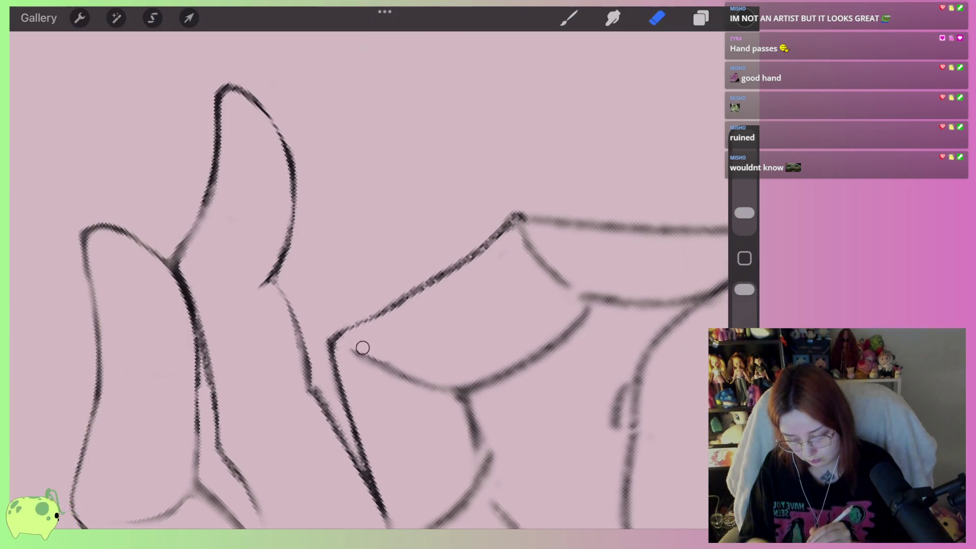
pyautogui.moveTo(351, 355); pyautogui.dragTo(404, 379)
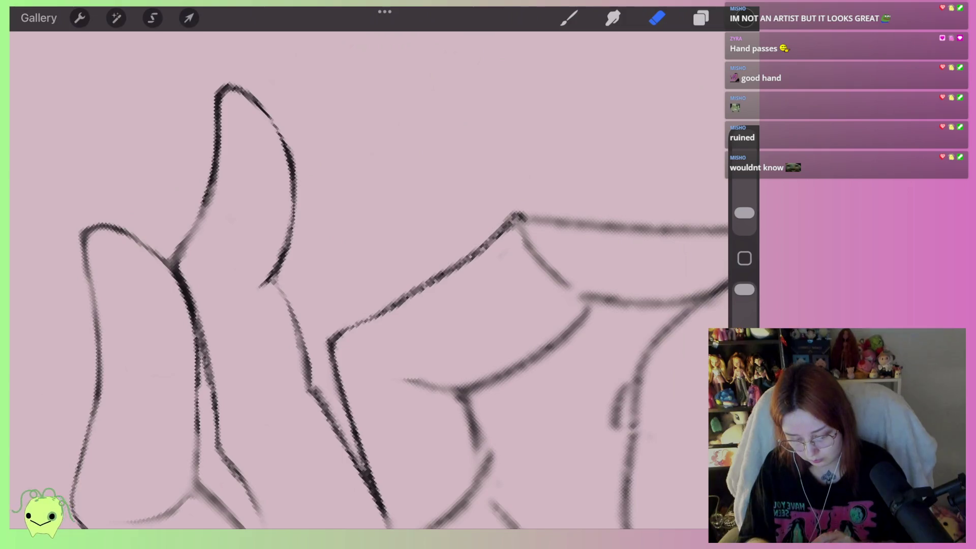
pyautogui.scroll(-3, 366, 279)
# Enlarge the brush slightly and re-ink the finger's lower edge and right side
pyautogui.click(570, 18)
pyautogui.moveTo(744, 213); pyautogui.dragTo(744, 207)
pyautogui.scroll(3, 366, 279)
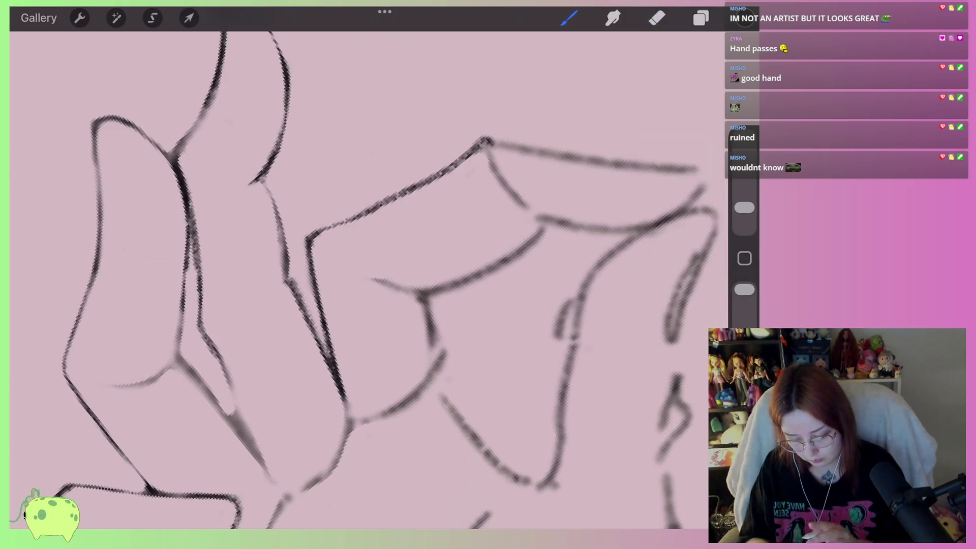
pyautogui.moveTo(368, 419); pyautogui.dragTo(454, 384)
pyautogui.moveTo(430, 301)
pyautogui.mouseDown()
pyautogui.moveTo(447, 407)
pyautogui.moveTo(500, 460)
pyautogui.mouseUp()
pyautogui.moveTo(467, 428)
pyautogui.mouseDown()
pyautogui.moveTo(553, 477)
pyautogui.moveTo(439, 348)
pyautogui.moveTo(429, 294)
pyautogui.moveTo(542, 220)
pyautogui.mouseUp()
pyautogui.hscroll(2, 366, 279)
# Lighten the finger's side and curved outline, erasing faint lines at the junction and base
pyautogui.click(657, 18)
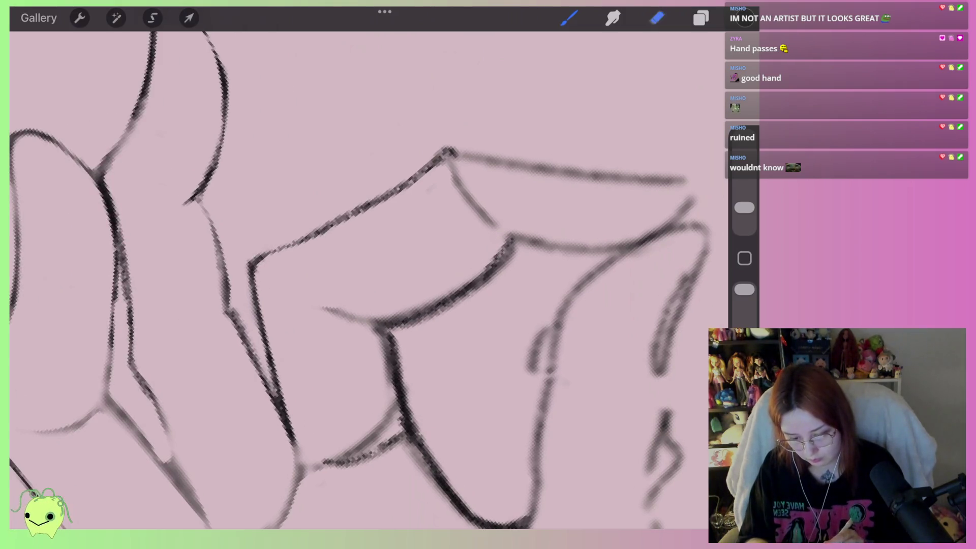
pyautogui.scroll(-3, 366, 280)
pyautogui.moveTo(394, 299)
pyautogui.mouseDown()
pyautogui.moveTo(344, 431)
pyautogui.moveTo(377, 422)
pyautogui.moveTo(411, 390)
pyautogui.mouseUp()
pyautogui.moveTo(402, 302)
pyautogui.mouseDown()
pyautogui.moveTo(346, 268)
pyautogui.moveTo(438, 265)
pyautogui.mouseUp()
pyautogui.moveTo(386, 305); pyautogui.dragTo(422, 378)
pyautogui.moveTo(432, 295); pyautogui.dragTo(559, 201)
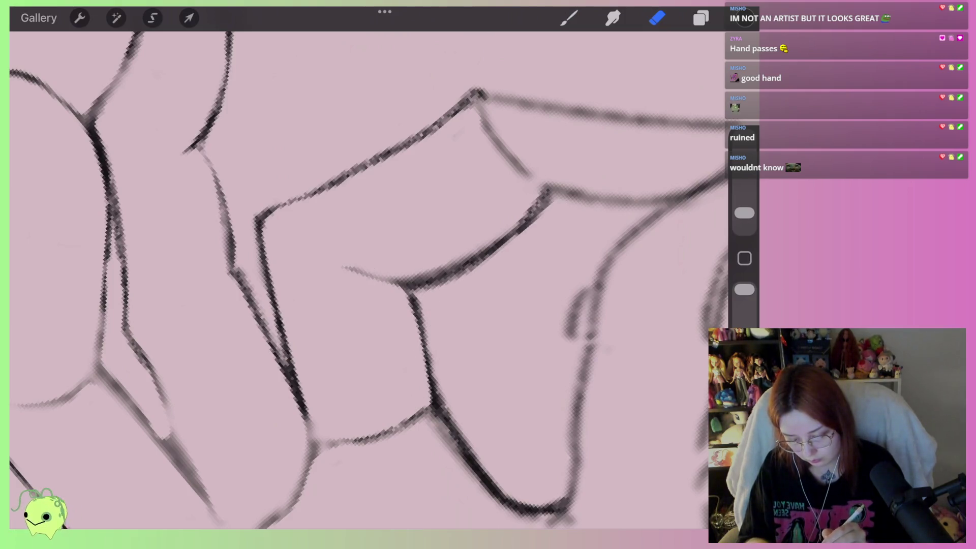
pyautogui.moveTo(486, 276)
pyautogui.mouseDown()
pyautogui.moveTo(404, 279)
pyautogui.moveTo(533, 206)
pyautogui.mouseUp()
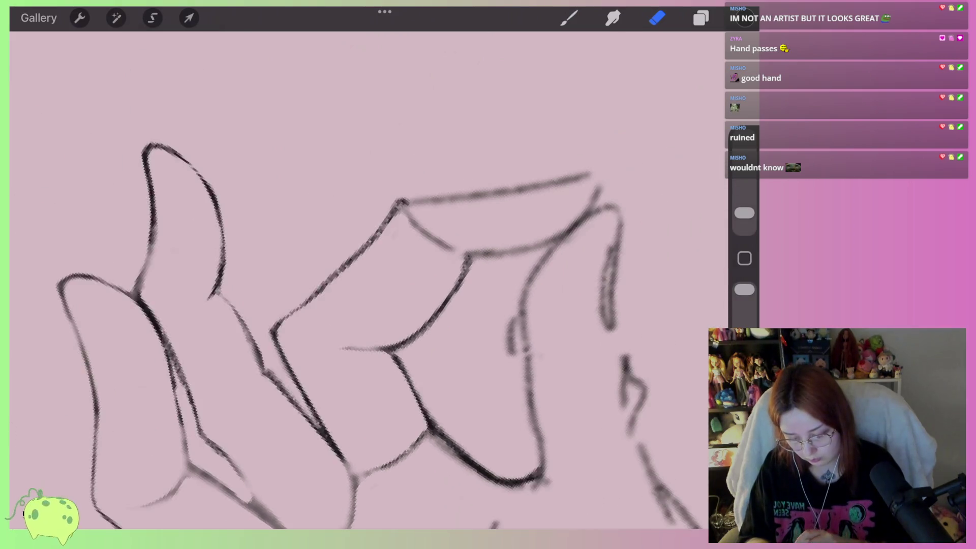
pyautogui.moveTo(416, 301); pyautogui.dragTo(358, 278)
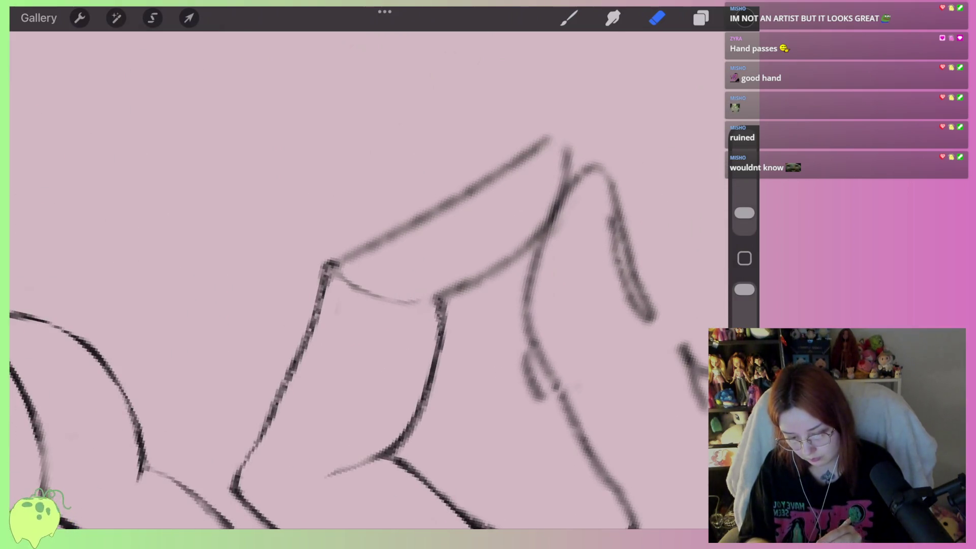
# Retrace the outline over the fingertip, then thin the upper and lower finger outlines
pyautogui.click(569, 18)
pyautogui.moveTo(513, 254)
pyautogui.mouseDown()
pyautogui.moveTo(566, 194)
pyautogui.moveTo(514, 153)
pyautogui.moveTo(333, 262)
pyautogui.mouseUp()
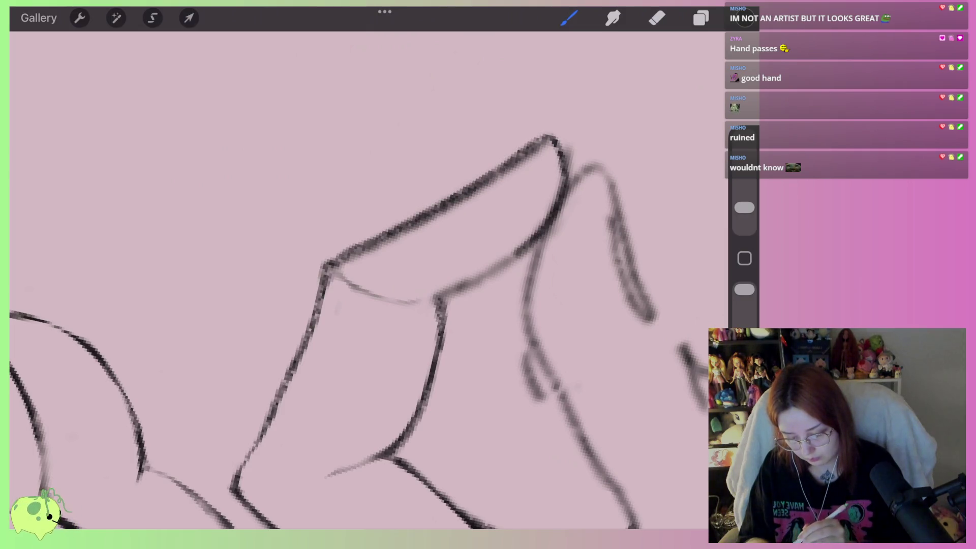
pyautogui.click(656, 17)
pyautogui.moveTo(386, 223)
pyautogui.mouseDown()
pyautogui.moveTo(550, 122)
pyautogui.moveTo(352, 264)
pyautogui.mouseUp()
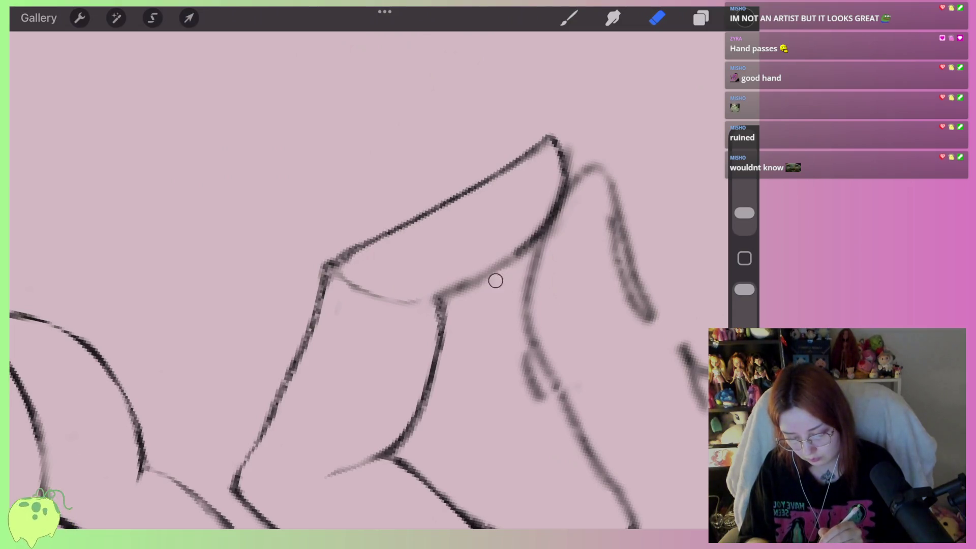
pyautogui.moveTo(495, 281); pyautogui.dragTo(444, 304)
pyautogui.scroll(-3, 356, 279)
pyautogui.scroll(-3, 356, 280)
# Erase the small hook strokes and ink the fingertip curve with a darker line
pyautogui.scroll(-3, 356, 279)
pyautogui.scroll(-2, 355, 280)
pyautogui.scroll(2, 426, 254)
pyautogui.scroll(2, 426, 254)
pyautogui.scroll(2, 426, 254)
pyautogui.scroll(2, 426, 254)
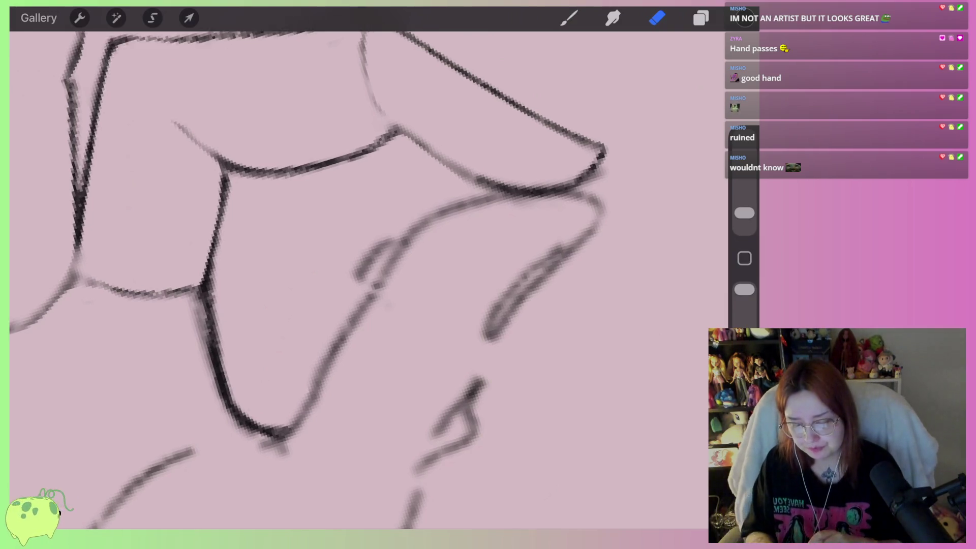
pyautogui.moveTo(391, 279); pyautogui.dragTo(417, 244)
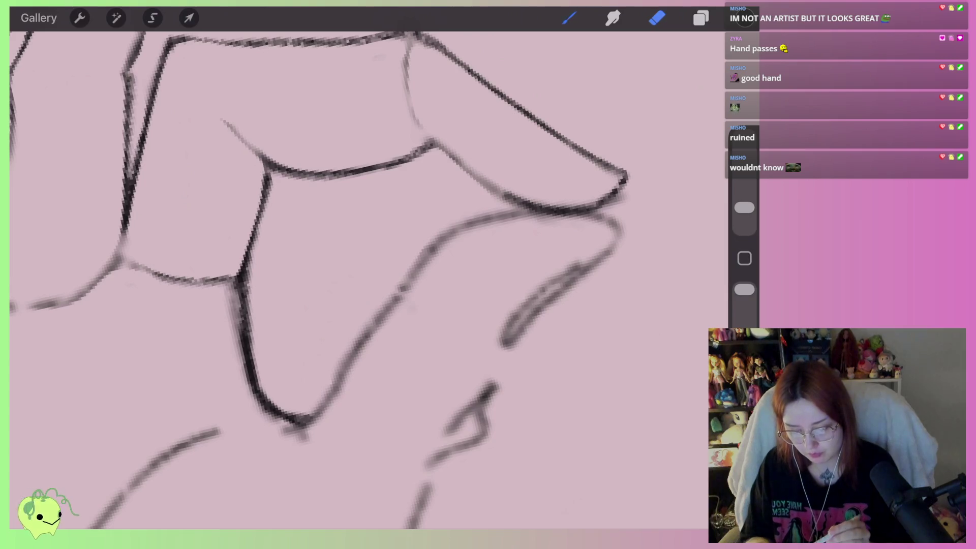
pyautogui.moveTo(542, 209); pyautogui.dragTo(404, 286)
pyautogui.moveTo(549, 209); pyautogui.dragTo(487, 374)
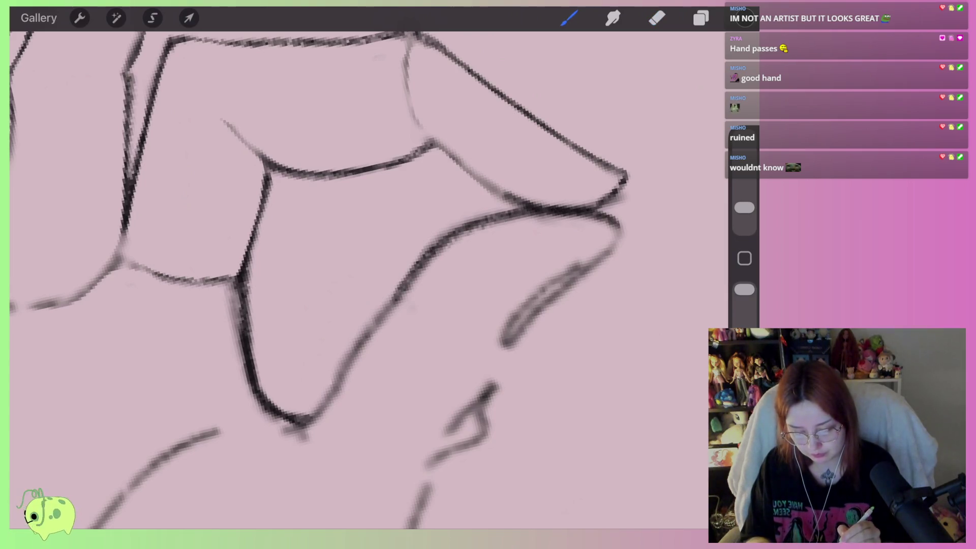
# Darken the line down the finger and redraw the pinched fingertip's lower edge
pyautogui.scroll(-3, 356, 279)
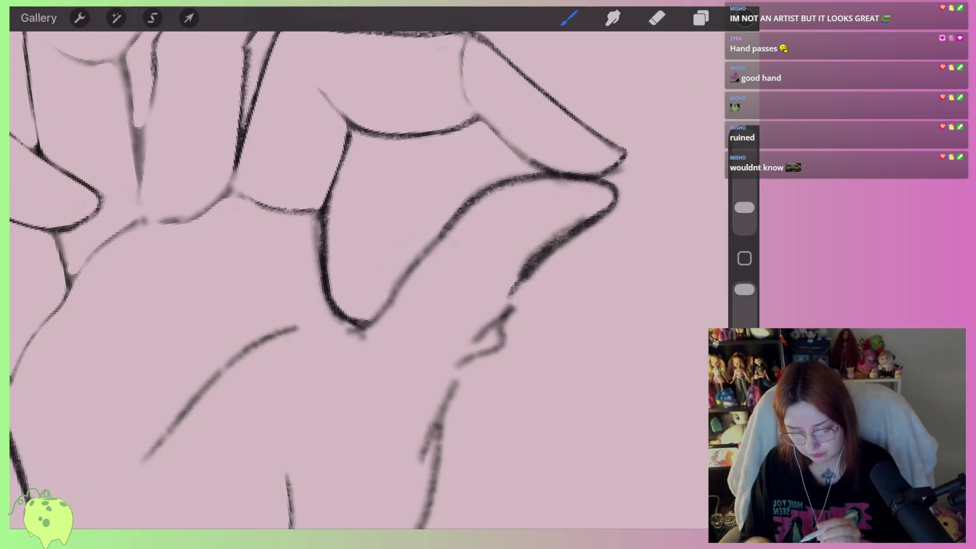
pyautogui.scroll(3, 355, 280)
pyautogui.moveTo(452, 233); pyautogui.dragTo(386, 333)
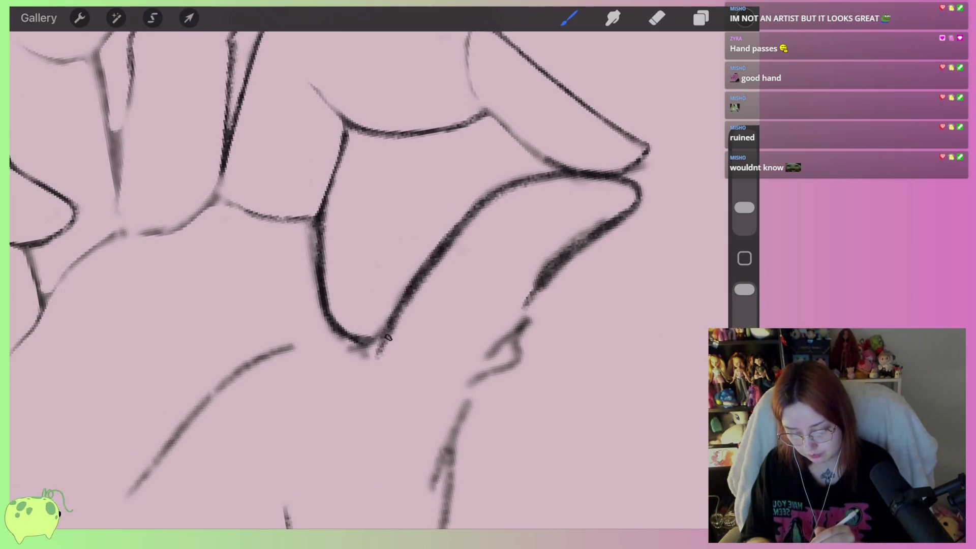
pyautogui.moveTo(546, 274)
pyautogui.mouseDown()
pyautogui.moveTo(508, 366)
pyautogui.moveTo(465, 401)
pyautogui.moveTo(442, 488)
pyautogui.mouseUp()
pyautogui.hotkey('ctrl', 'z')
pyautogui.hotkey('ctrl', 'z')
pyautogui.moveTo(544, 274); pyautogui.dragTo(446, 477)
# Erase the hook at the stroke's end and remove stray hook marks beside the line
pyautogui.press('e')
pyautogui.moveTo(524, 372)
pyautogui.mouseDown()
pyautogui.moveTo(510, 348)
pyautogui.moveTo(533, 309)
pyautogui.mouseUp()
pyautogui.moveTo(585, 245); pyautogui.dragTo(636, 206)
pyautogui.scroll(-5, 356, 279)
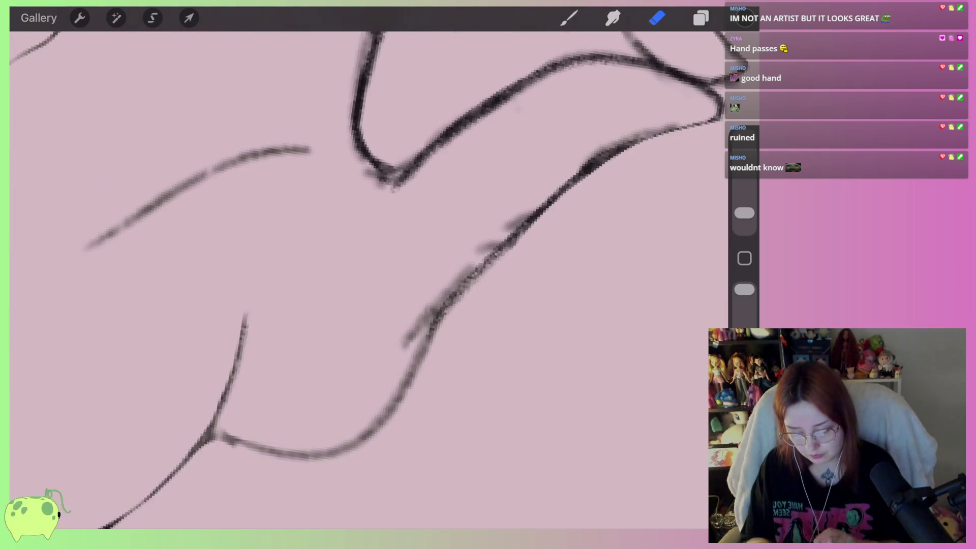
pyautogui.moveTo(468, 264); pyautogui.dragTo(395, 352)
pyautogui.moveTo(438, 310)
pyautogui.mouseDown()
pyautogui.moveTo(529, 219)
pyautogui.moveTo(462, 297)
pyautogui.mouseUp()
pyautogui.scroll(-5, 356, 280)
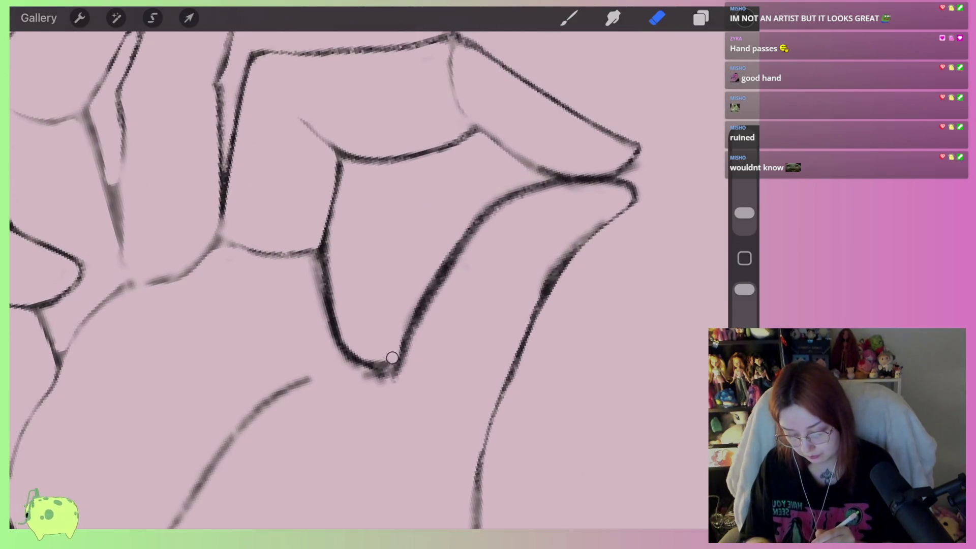